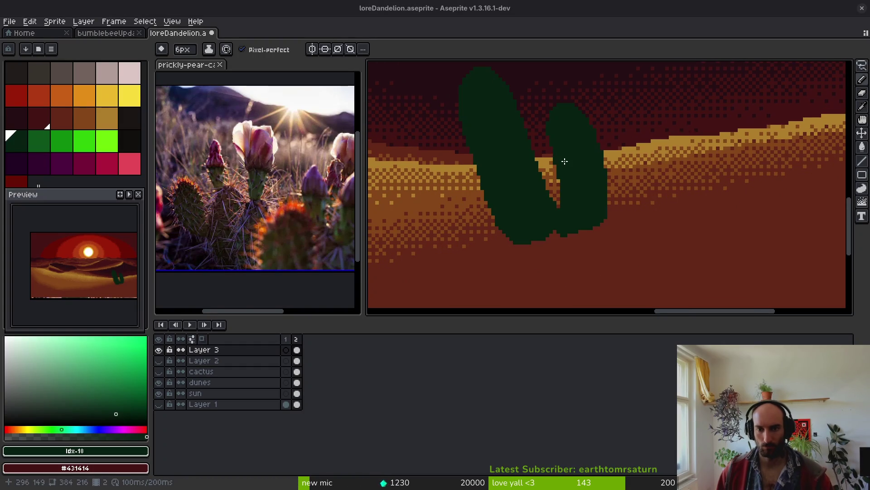
scroll(565, 199, down, 5)
- Paint a third dark green cactus pad curving out from the base at lower left
scroll(566, 198, up, 8)
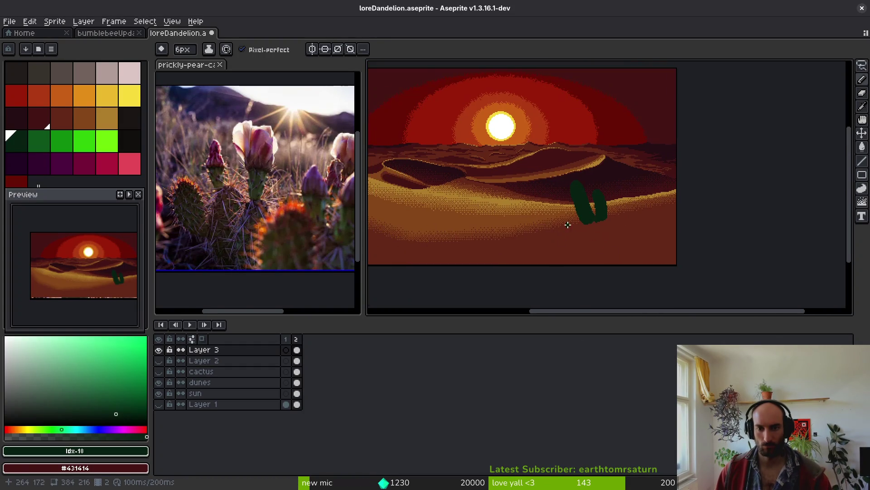
drag(591, 225, 585, 214)
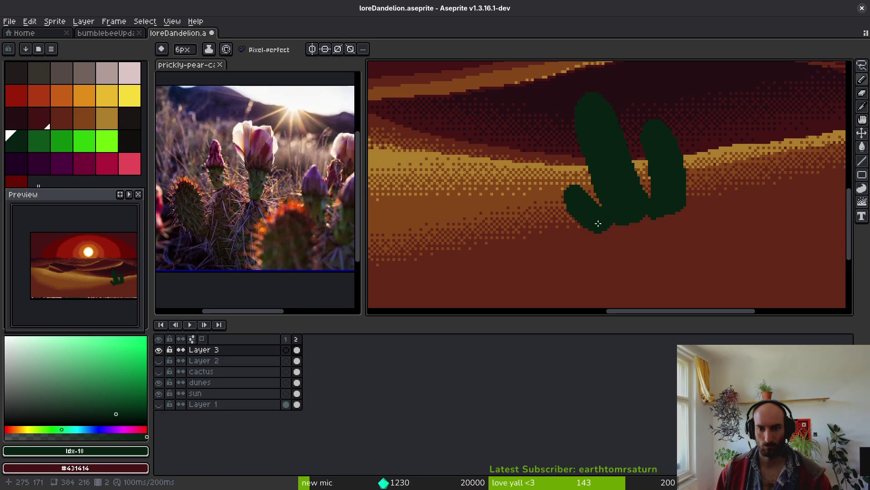
- Round off and smooth the tops of the cactus pads in dark green
scroll(629, 193, up, 2)
drag(629, 196, 627, 183)
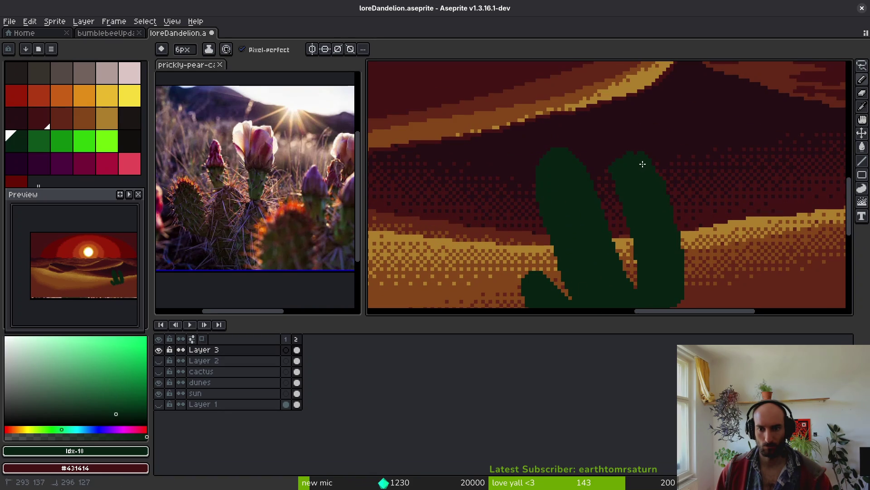
drag(638, 161, 629, 160)
scroll(635, 195, down, 3)
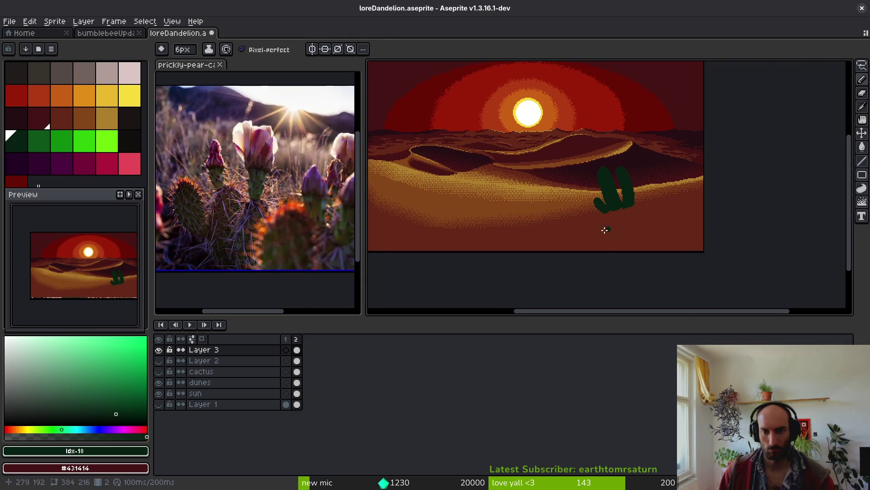
scroll(638, 184, up, 3)
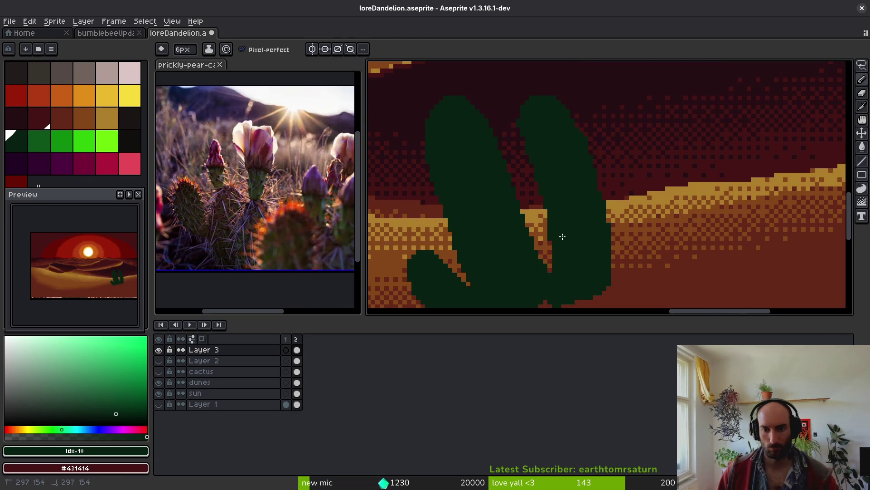
scroll(558, 213, down, 3)
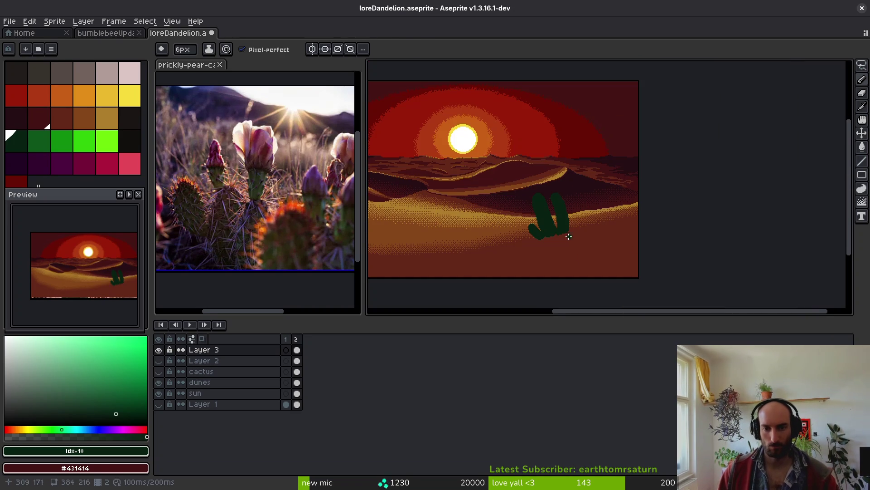
scroll(578, 221, down, 1)
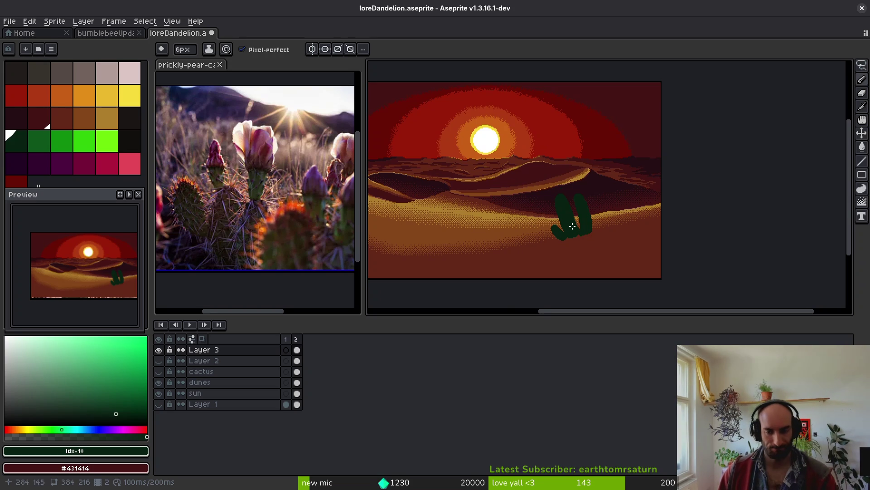
scroll(578, 221, up, 3)
- Magic-wand select the cactus, apply a bright green Outline effect, then deselect and return to the Pencil
key(w)
click(572, 250)
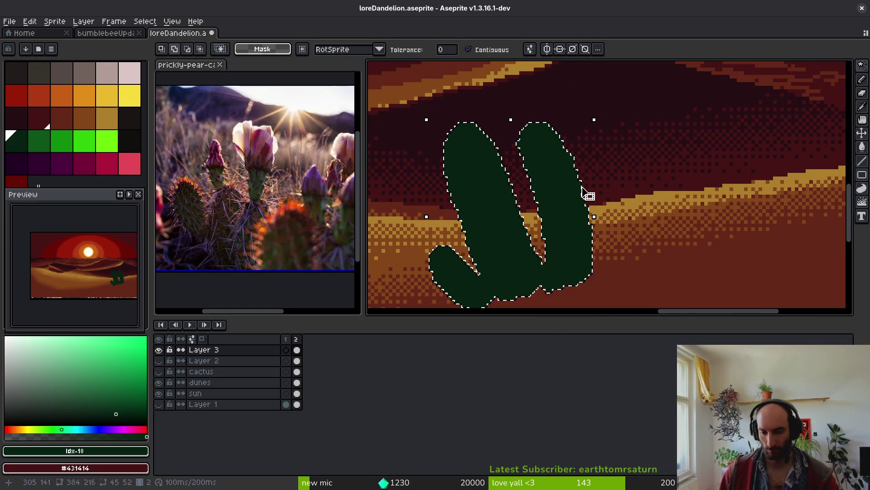
key(shift+o)
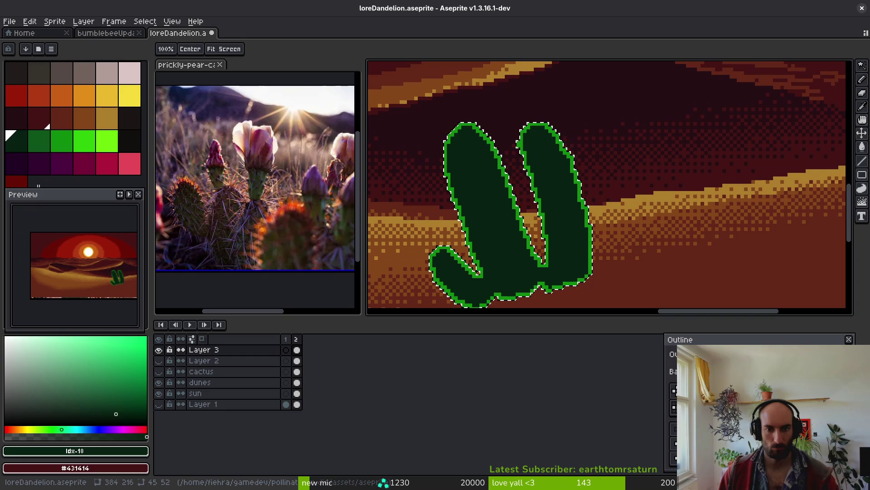
key(ctrl+d)
scroll(553, 295, up, 2)
key(b)
scroll(506, 254, up, 2)
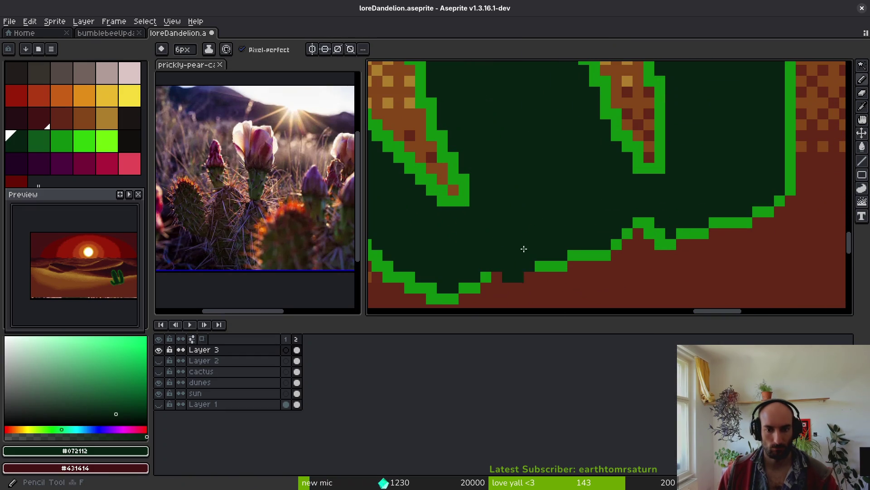
- Replace the bright green outline along the cactus base with dark green, then save
scroll(506, 255, down, 3)
key(m)
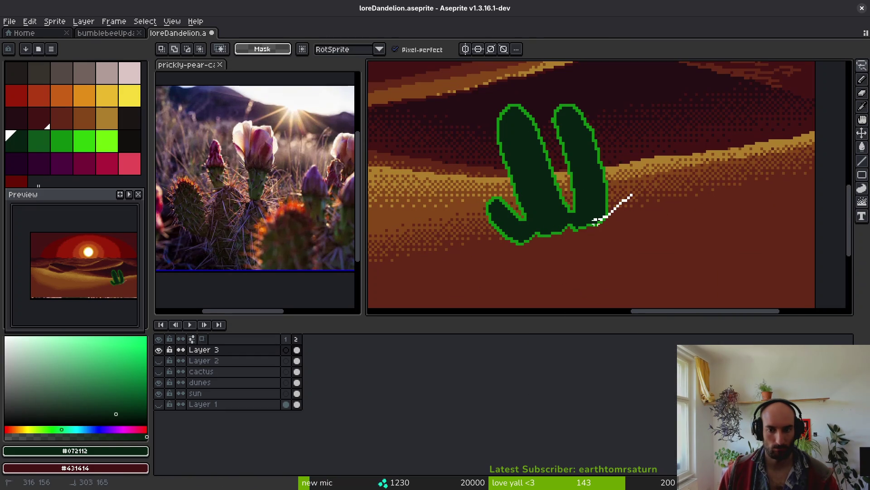
drag(634, 214, 634, 217)
scroll(596, 233, up, 2)
key(h)
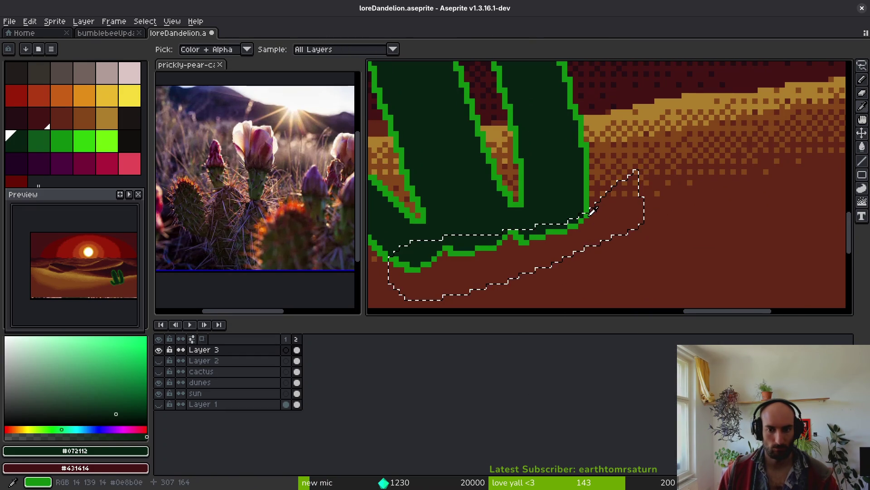
key(x)
alt+click(561, 190)
key(shift+r)
click(405, 137)
key(ctrl+d)
key(m)
scroll(560, 194, down, 3)
key(ctrl+s)
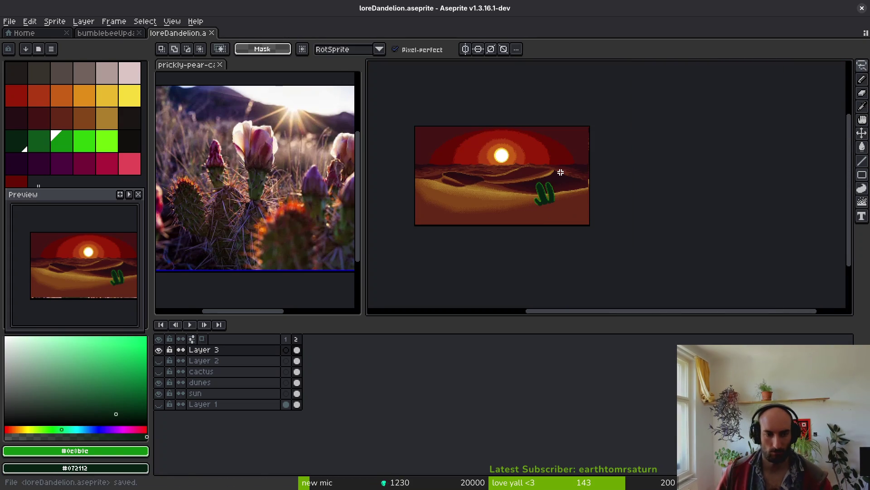
- With a 1px dark green Pencil, darken stray outline pixels on the pads and stem
scroll(563, 229, up, 5)
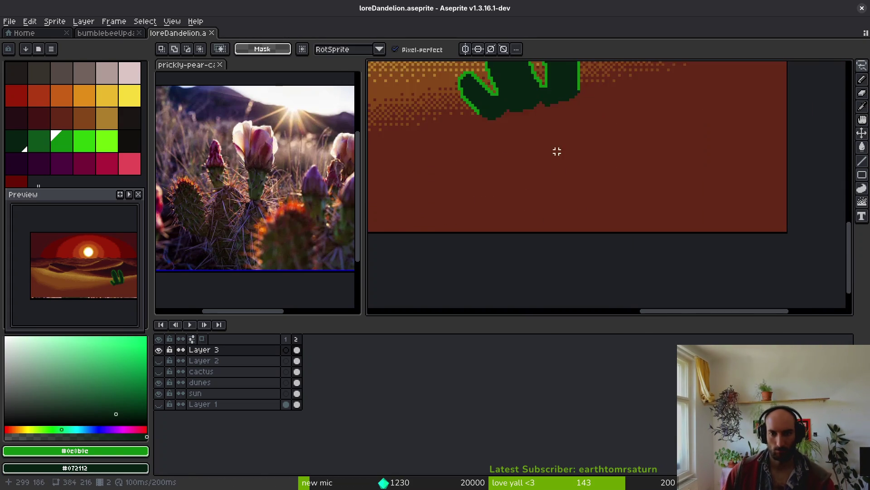
click(38, 140)
key(b)
scroll(550, 237, up, 3)
key(minus)
key(minus)
key(minus)
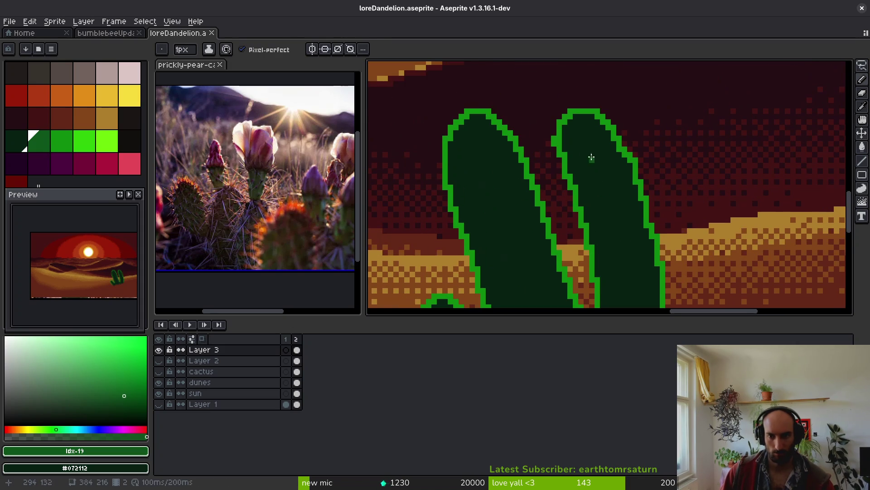
scroll(562, 150, up, 1)
scroll(575, 142, up, 1)
alt+click(558, 139)
click(556, 139)
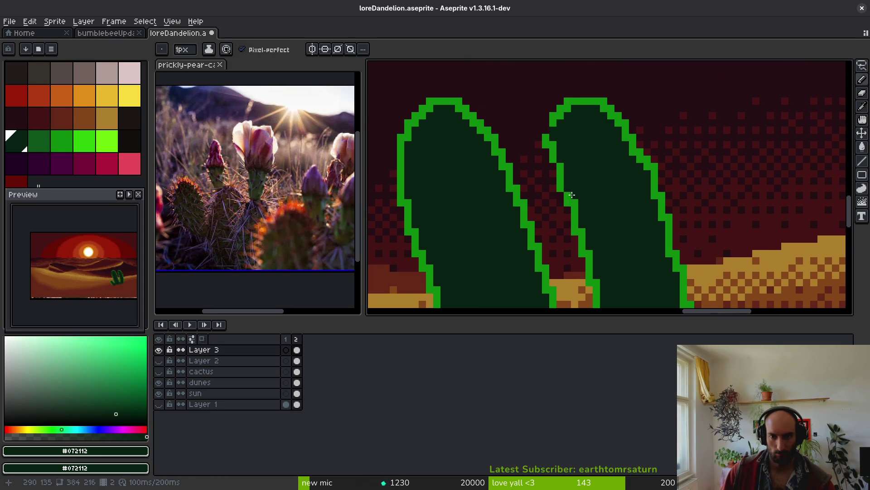
scroll(571, 183, down, 3)
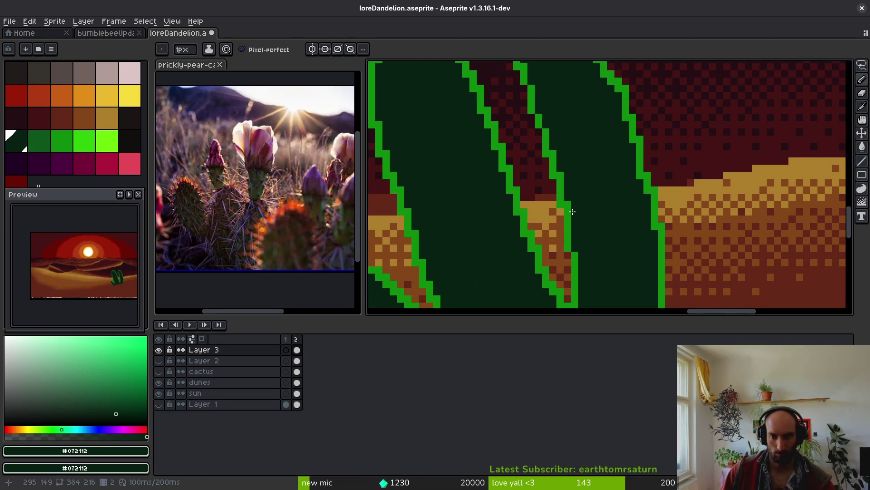
click(559, 174)
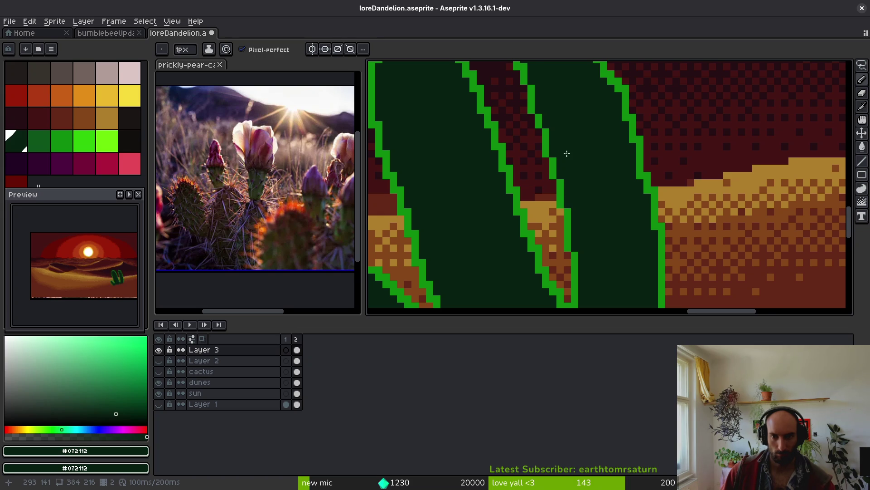
scroll(567, 190, down, 3)
scroll(602, 227, up, 3)
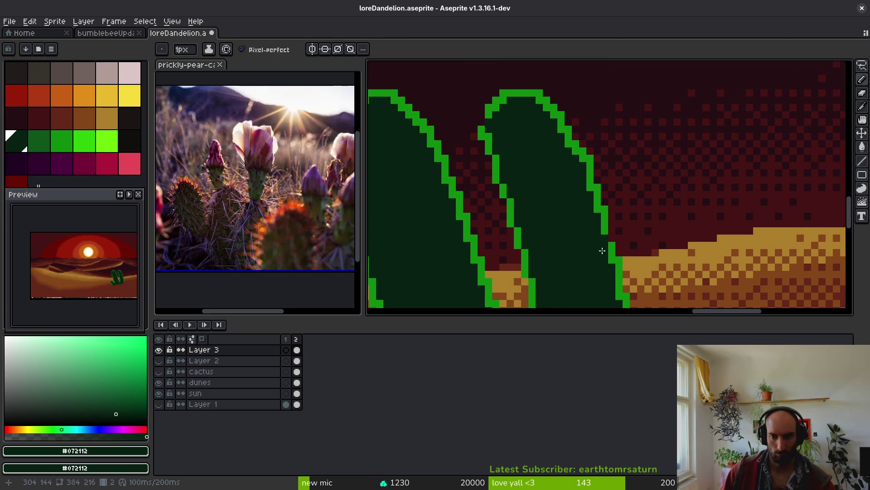
- Darken two more stray bright green outline pixels along the cactus edges
alt+click(611, 241)
alt+click(583, 204)
key(e)
drag(559, 207, 558, 219)
scroll(558, 218, up, 2)
key(b)
alt+click(565, 181)
scroll(554, 218, up, 1)
alt+click(500, 166)
click(522, 168)
click(544, 211)
scroll(522, 224, down, 2)
scroll(505, 247, up, 2)
- Fill a gap in the outline with bright green, erase a stray outside pixel, and save
drag(371, 183, 521, 188)
alt+click(508, 227)
key(e)
mouse_move(562, 242)
mouse_down()
mouse_move(528, 151)
mouse_move(501, 194)
mouse_up()
click(491, 222)
click(470, 200)
scroll(478, 204, down, 3)
scroll(554, 280, up, 1)
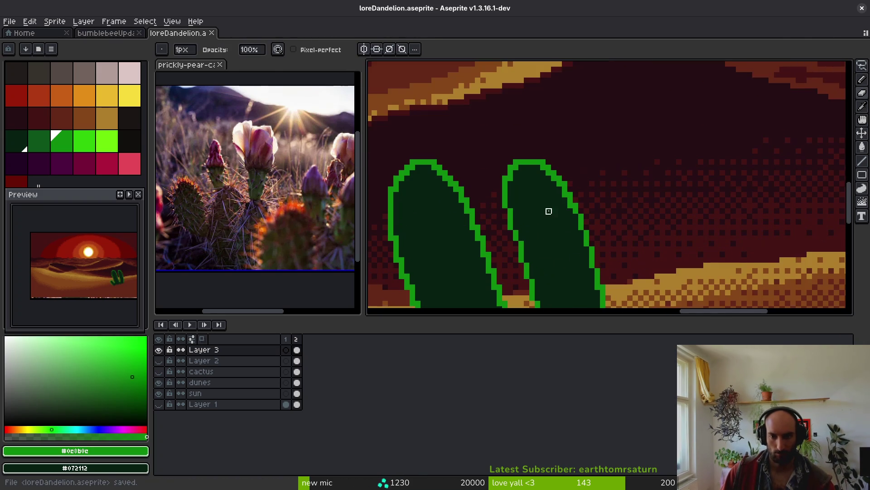
scroll(548, 210, down, 1)
scroll(564, 216, up, 3)
key(ctrl+s)
- Resample the dark cactus green and keep touching up the outline with Pencil and Eraser
drag(547, 254, 544, 262)
alt+click(544, 262)
key(b)
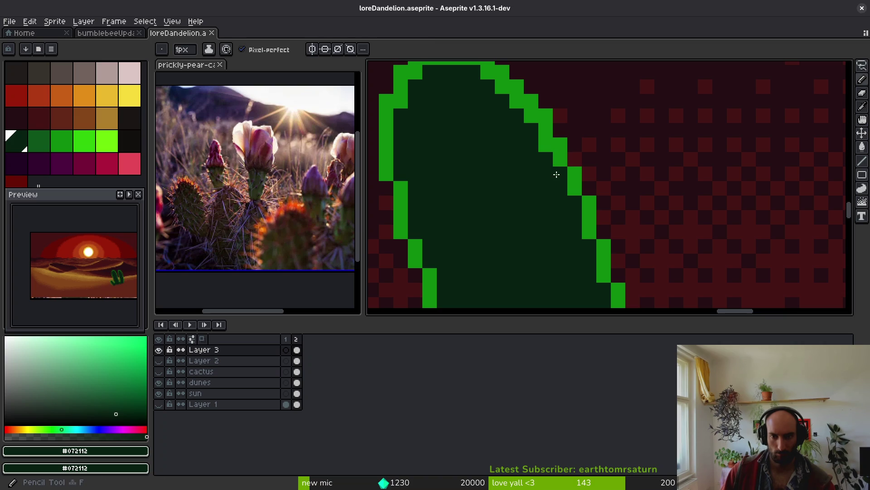
scroll(493, 202, down, 2)
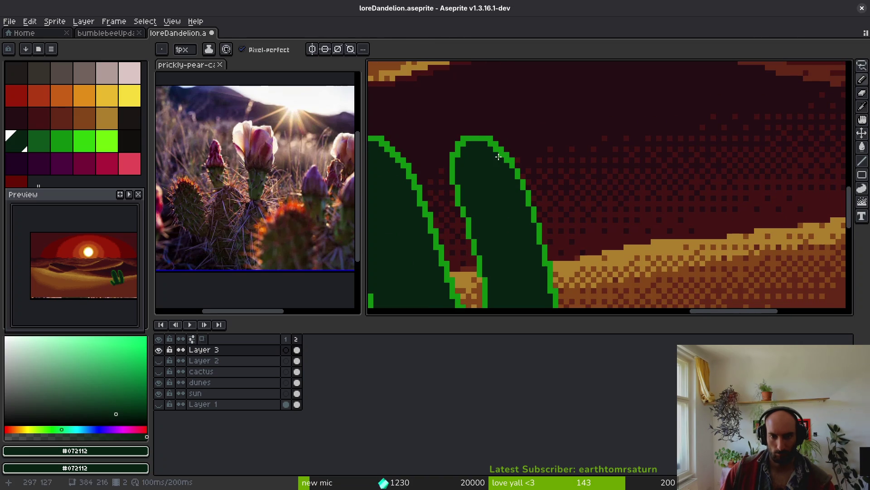
scroll(504, 217, up, 1)
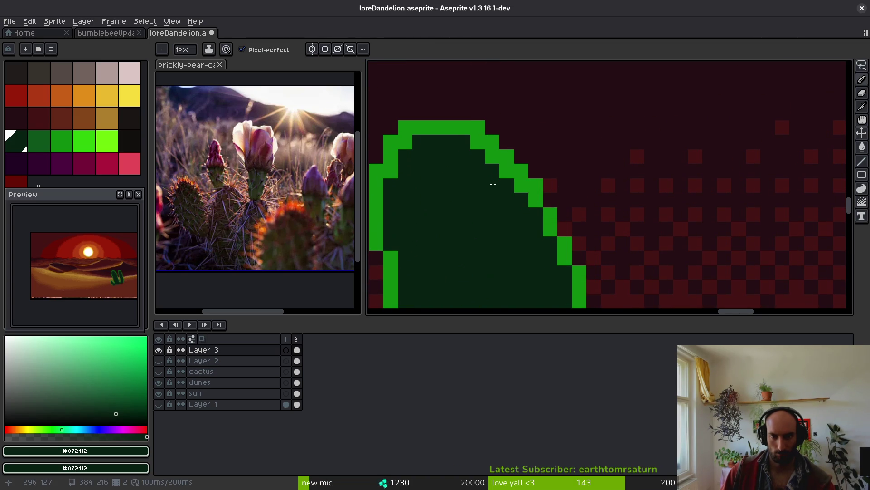
scroll(485, 190, down, 3)
scroll(489, 165, up, 3)
key(e)
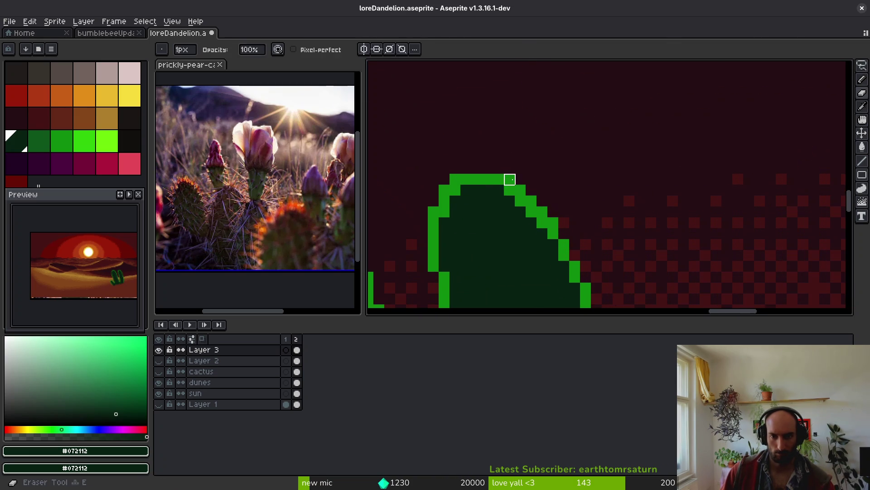
scroll(505, 236, down, 3)
scroll(557, 195, up, 2)
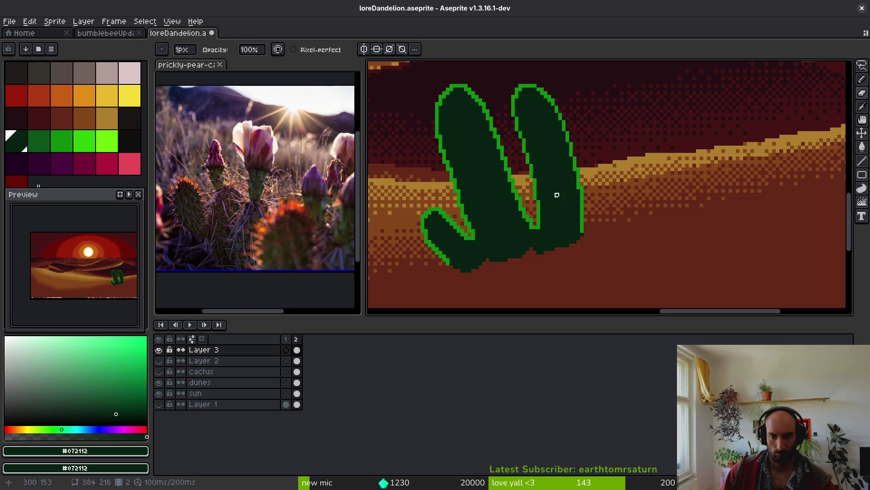
scroll(557, 194, up, 2)
key(b)
scroll(575, 228, down, 1)
scroll(575, 228, up, 3)
- Paint over five bright green edge pixels along the cactus arm in dark green
click(646, 275)
click(597, 244)
click(583, 230)
click(569, 201)
scroll(529, 132, up, 3)
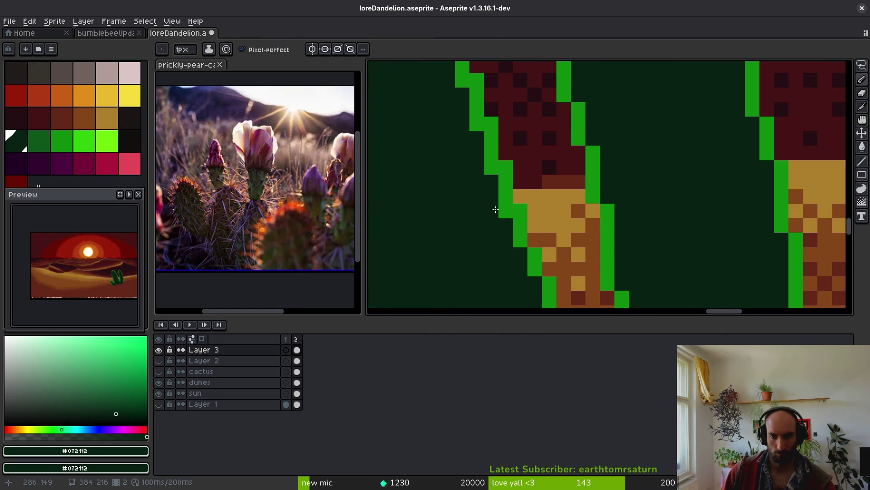
scroll(478, 132, up, 3)
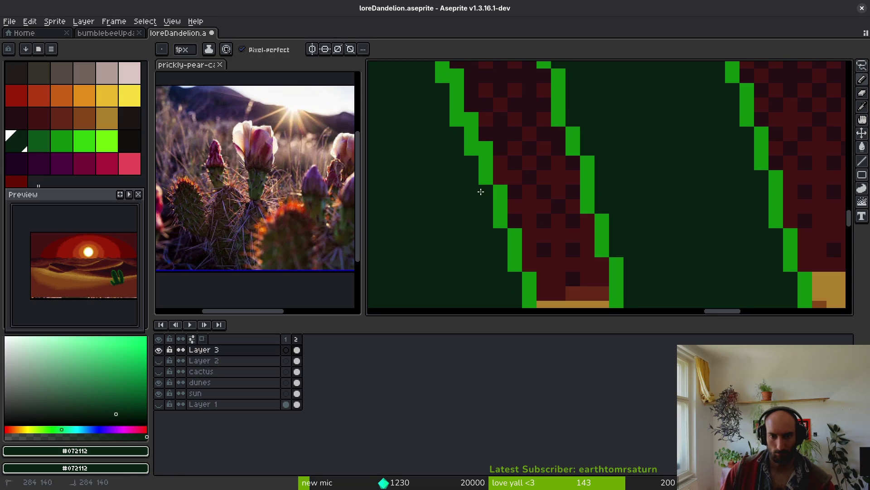
click(456, 119)
scroll(515, 239, down, 2)
scroll(550, 167, up, 2)
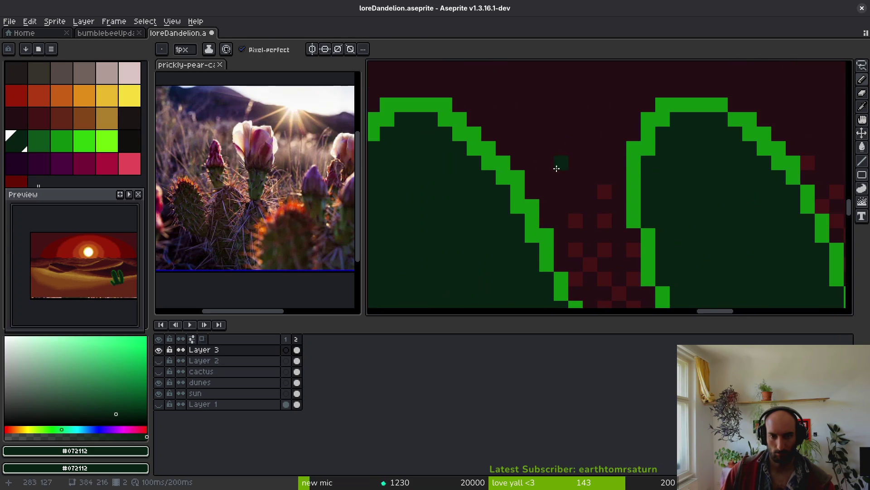
- Erase a stray green pixel and darken three more edge pixels toward the arm tip
key(e)
click(518, 177)
key(b)
click(473, 152)
scroll(538, 223, down, 3)
scroll(588, 240, up, 2)
scroll(582, 222, up, 3)
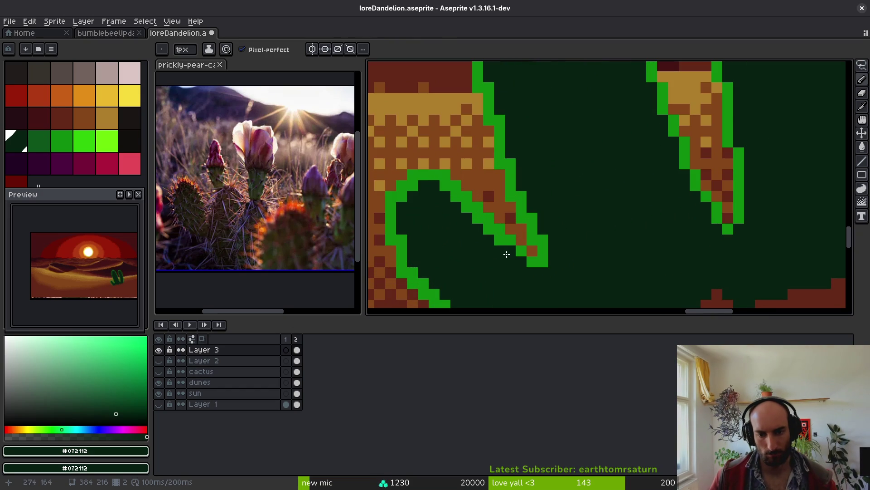
click(536, 219)
click(547, 250)
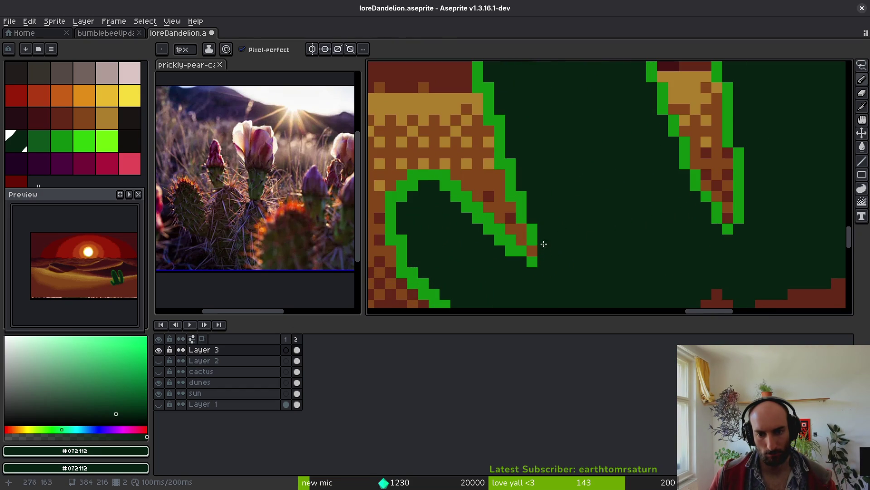
- Close the outline with two bright green pixels, then darken three more edge pixels
alt+click(533, 240)
click(535, 251)
click(542, 250)
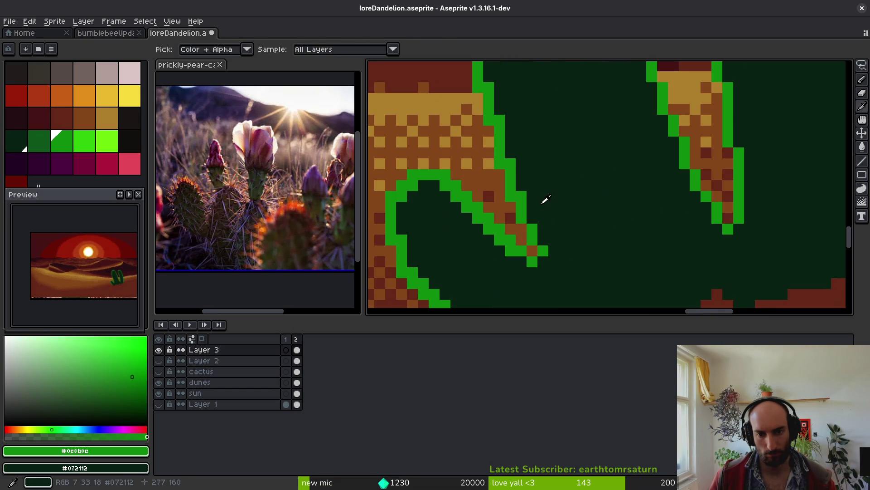
alt+click(544, 200)
click(521, 196)
click(510, 163)
click(499, 120)
- Cover the green outline along the pad's lower edge with dark cactus green
drag(503, 117, 562, 134)
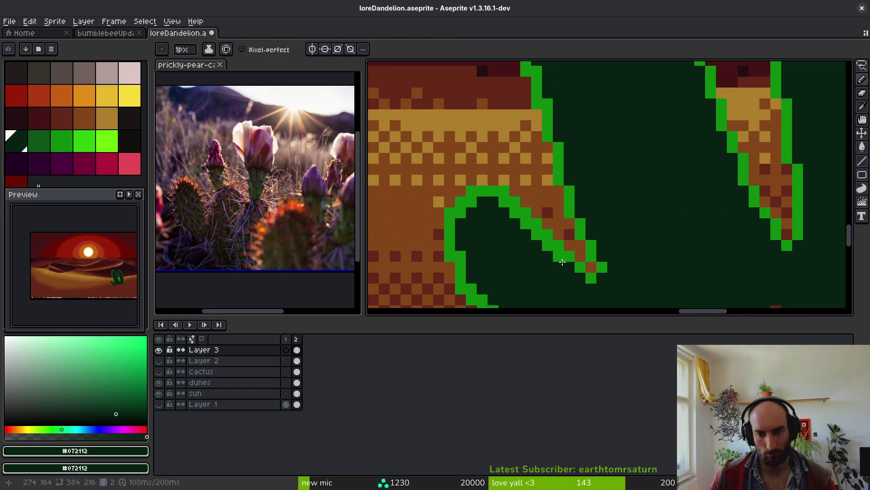
drag(503, 231, 544, 172)
click(501, 230)
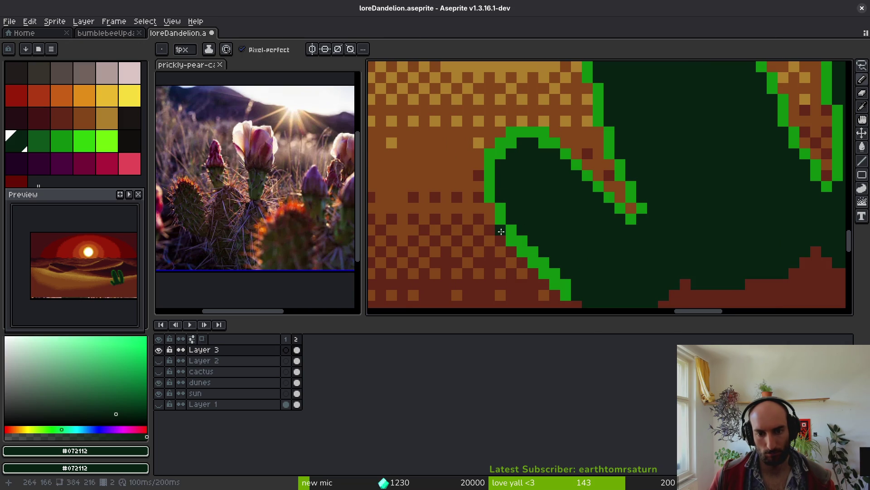
click(511, 241)
drag(544, 262, 565, 284)
scroll(589, 286, down, 5)
scroll(603, 287, up, 1)
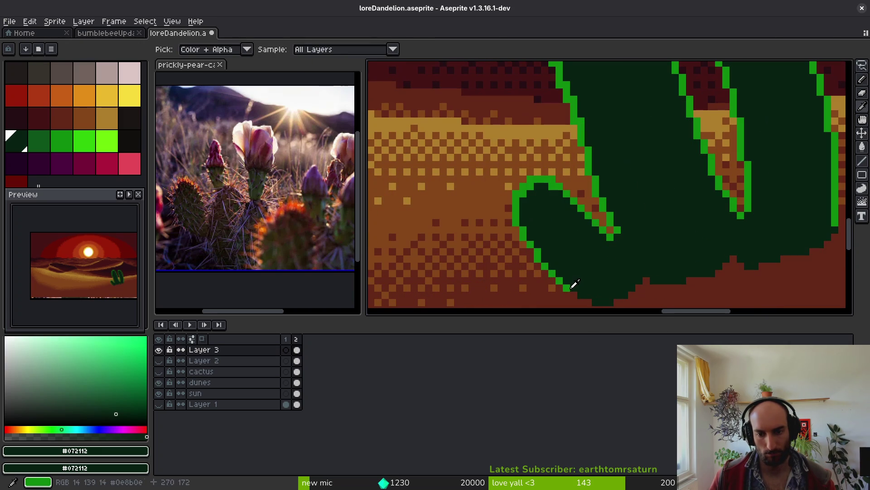
- Resample the outline and body greens around the cactus and save the artwork
alt+click(575, 284)
scroll(600, 286, down, 2)
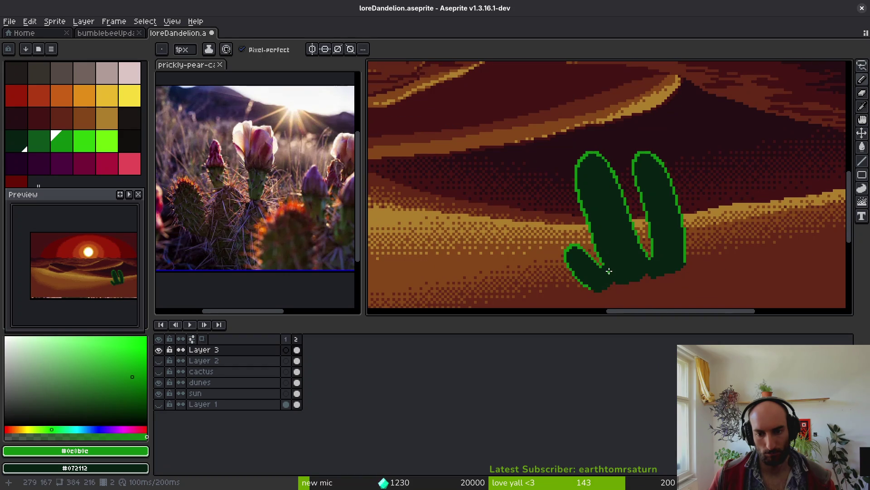
scroll(607, 268, down, 3)
scroll(599, 228, up, 3)
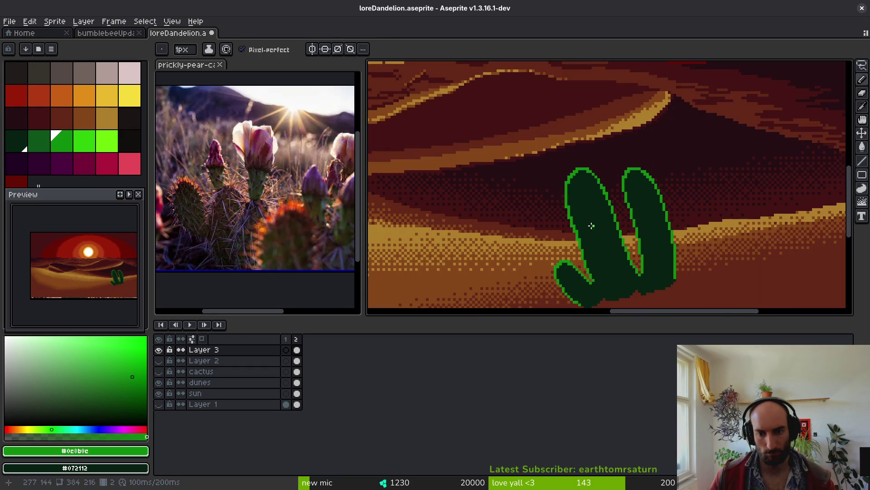
drag(599, 228, 604, 248)
scroll(589, 239, up, 2)
alt+click(581, 232)
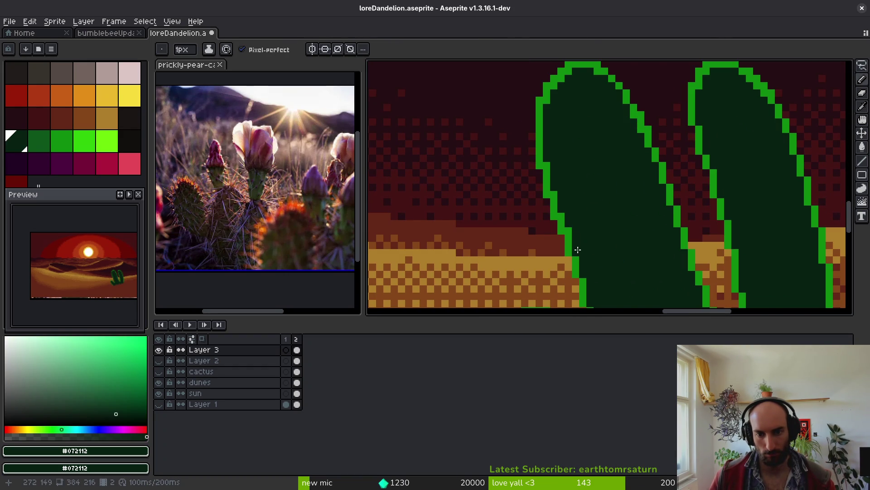
scroll(587, 208, down, 3)
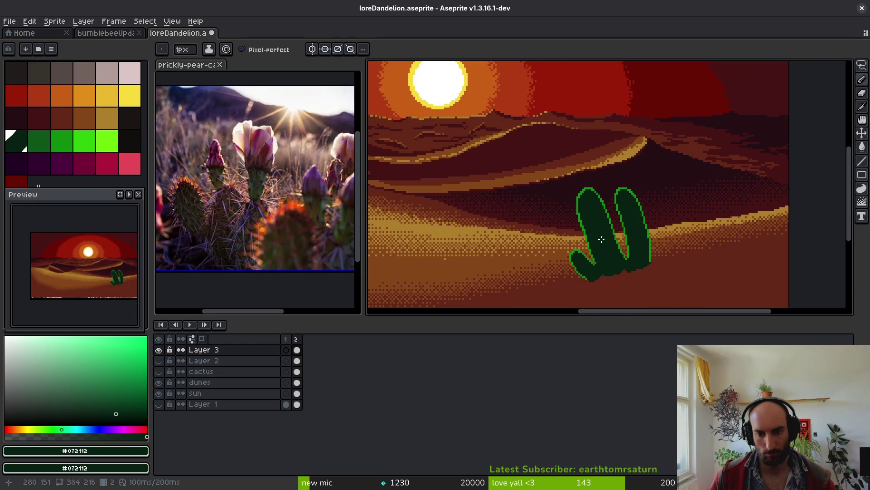
key(ctrl+s)
- Choose dark red-brown #431414 as the colour for the cast shadow
scroll(585, 251, up, 2)
scroll(654, 126, down, 1)
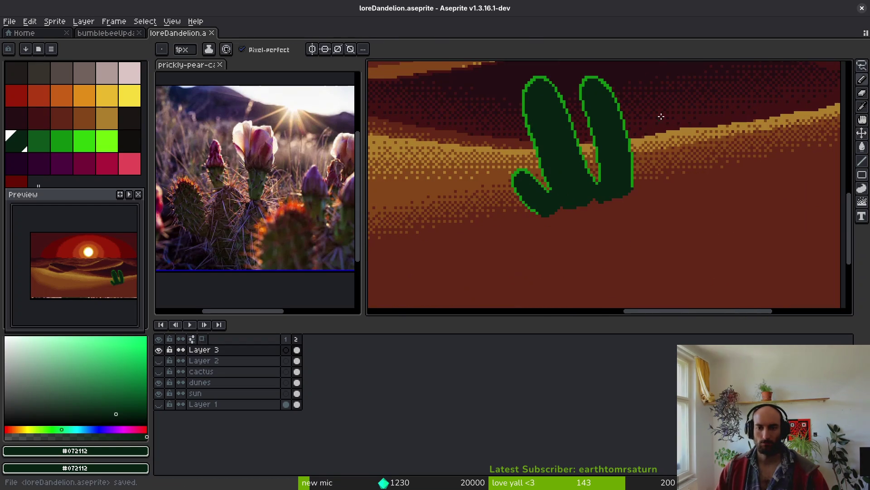
scroll(563, 233, up, 1)
alt+click(629, 186)
scroll(590, 204, up, 1)
scroll(647, 200, down, 1)
scroll(624, 180, up, 1)
- Outline the first elongated shadow lobe from the cactus's lower corner and close it at the base
drag(626, 175, 706, 282)
scroll(655, 213, down, 2)
scroll(641, 197, up, 2)
click(642, 192)
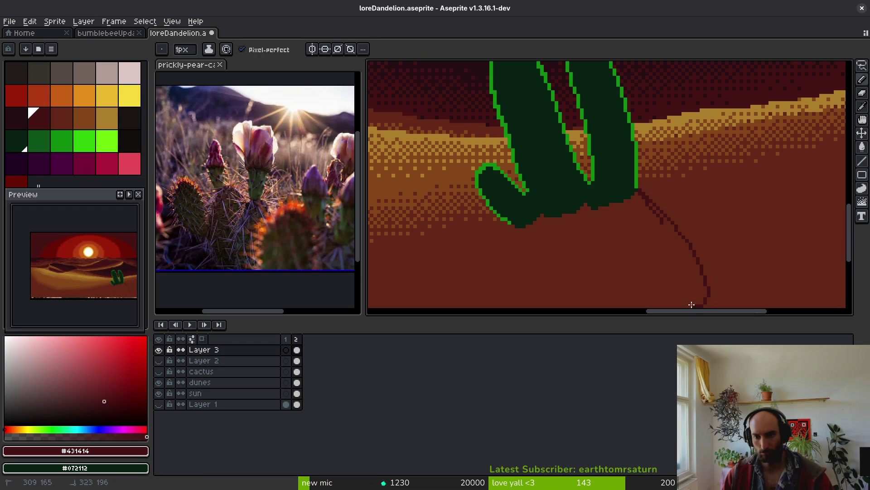
drag(625, 236, 603, 213)
scroll(640, 205, down, 2)
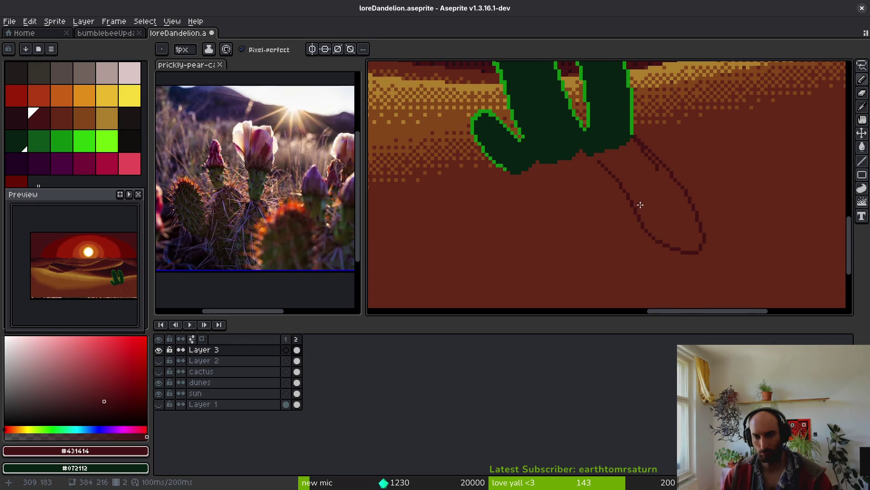
- Draw and close a second shadow lobe outline running down from the cactus base
drag(597, 158, 614, 193)
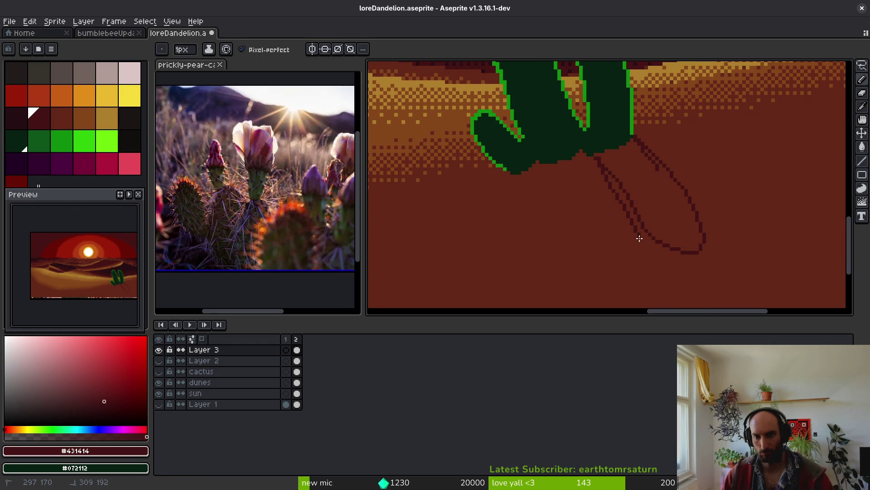
mouse_move(639, 302)
mouse_down()
mouse_move(594, 278)
mouse_move(576, 215)
mouse_move(546, 169)
mouse_up()
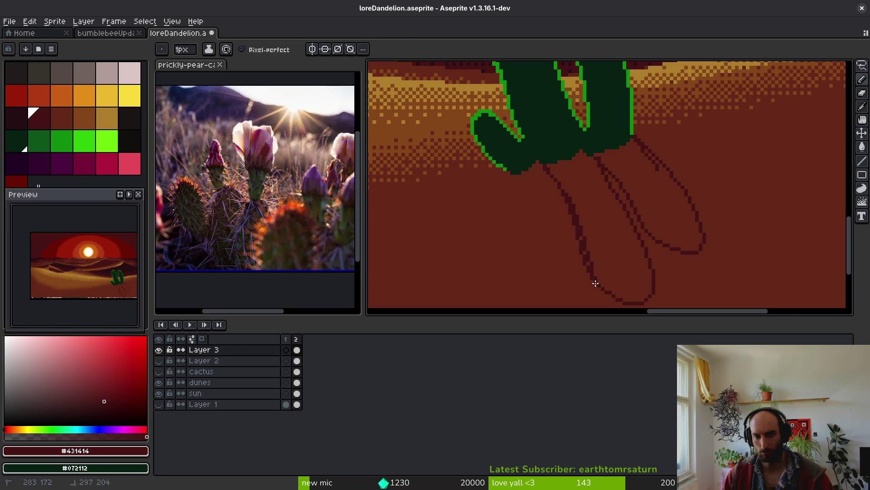
scroll(595, 283, down, 3)
scroll(594, 236, up, 4)
- Draw the edges of a third shadow lobe, closing it back up to the base
drag(587, 192, 604, 259)
drag(630, 216, 627, 188)
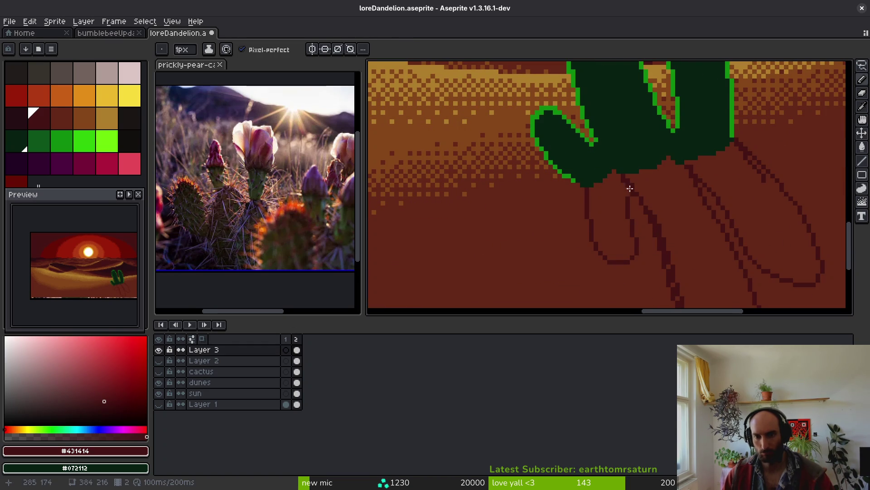
scroll(662, 235, down, 3)
scroll(666, 243, up, 2)
scroll(666, 243, down, 3)
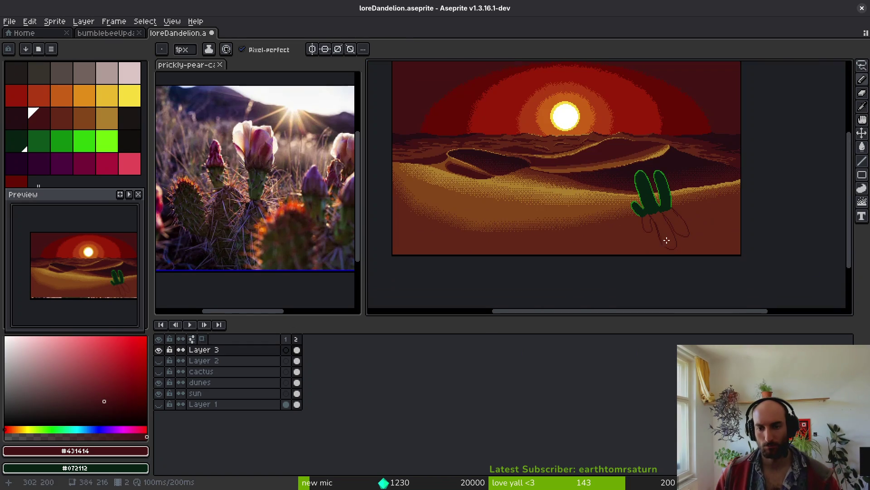
scroll(684, 254, up, 3)
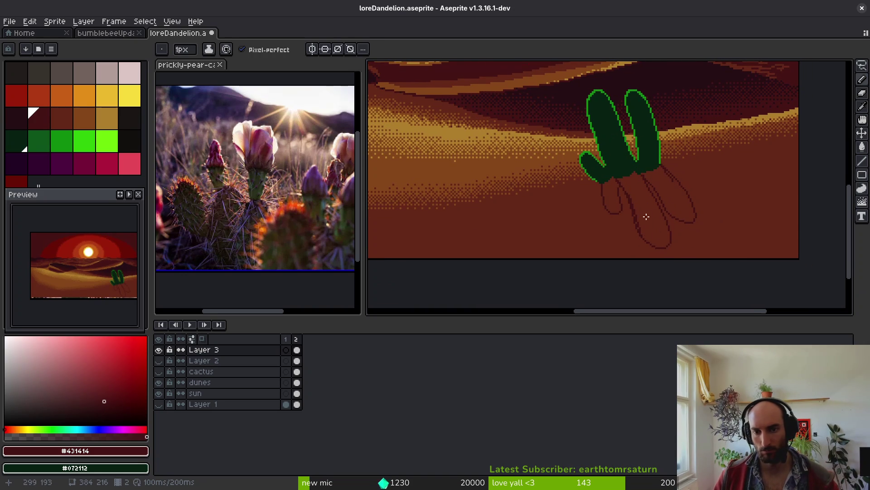
drag(661, 233, 654, 237)
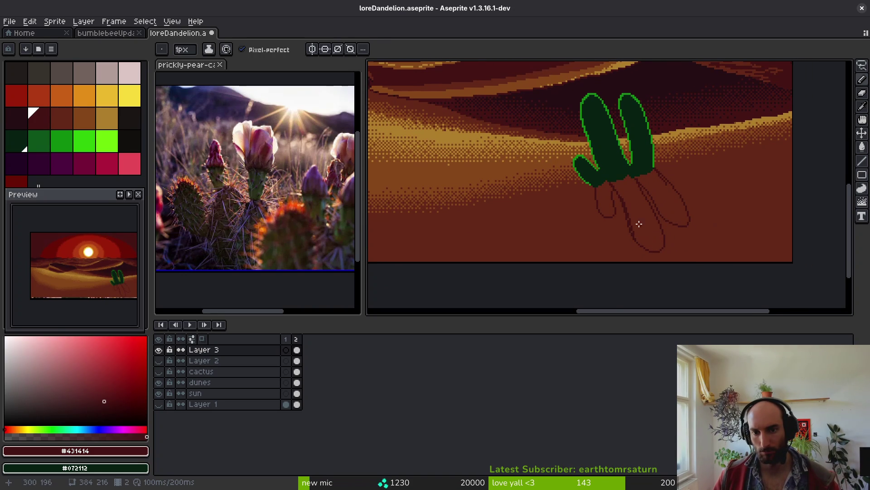
scroll(643, 227, up, 3)
- Erase part of a lobe outline using ground brown #632718, then undo the change
alt+click(599, 239)
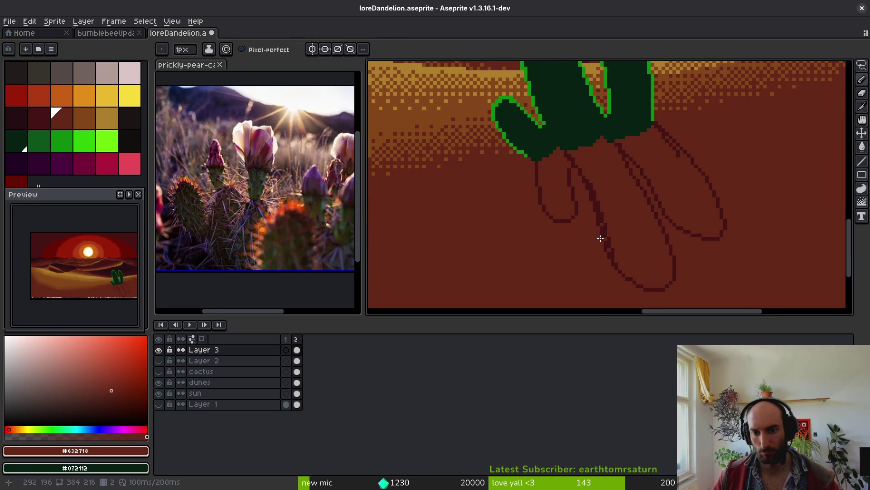
key(e)
drag(604, 203, 583, 177)
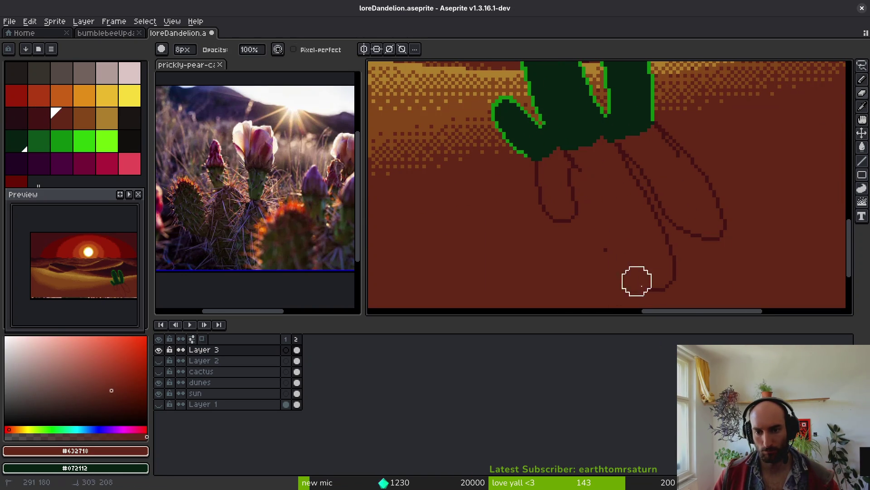
scroll(619, 236, down, 3)
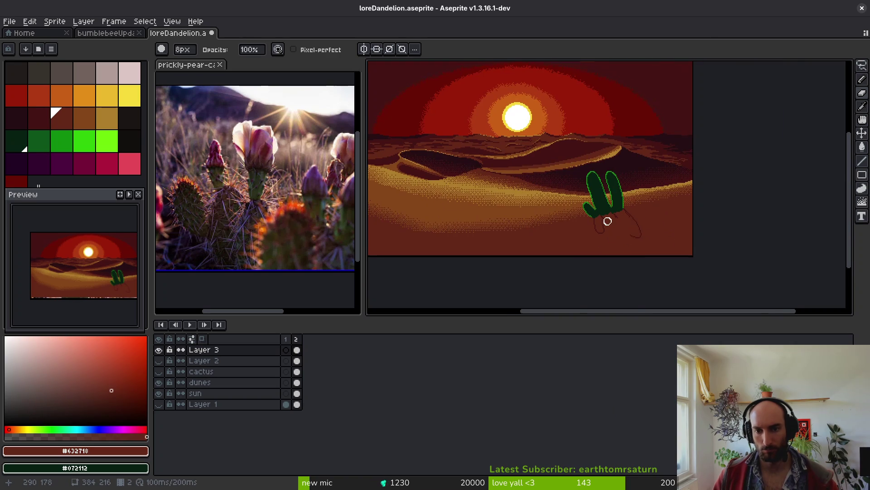
scroll(608, 221, up, 3)
scroll(622, 223, up, 1)
mouse_move(644, 186)
mouse_down()
mouse_move(641, 214)
mouse_move(637, 152)
mouse_up()
key(ctrl+z)
key(ctrl+z)
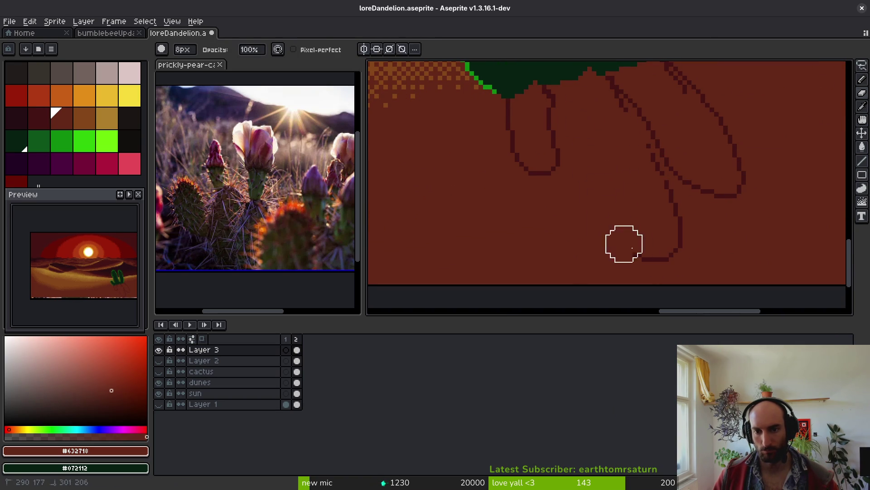
- Redraw a shadow lobe outline from the cactus base in the dark outline colour with a 1-pixel pencil
alt+click(555, 93)
key(f)
scroll(566, 126, down, 3)
key(minus)
key(minus)
key(minus)
scroll(565, 144, up, 5)
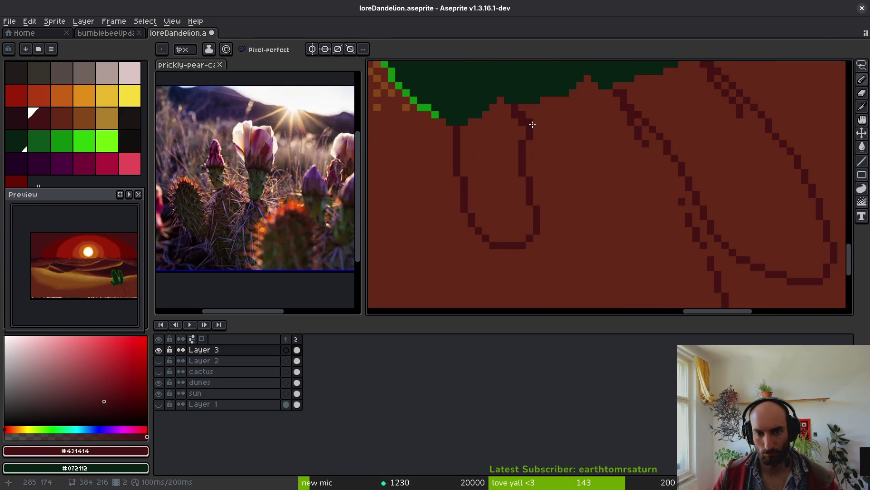
scroll(532, 124, down, 2)
drag(530, 128, 536, 150)
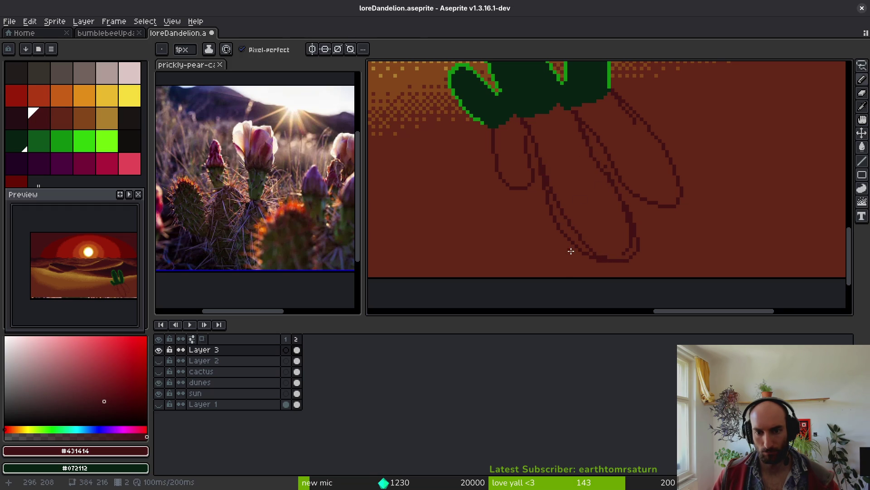
- Touch up the lobe outline with dark pixels
key(e)
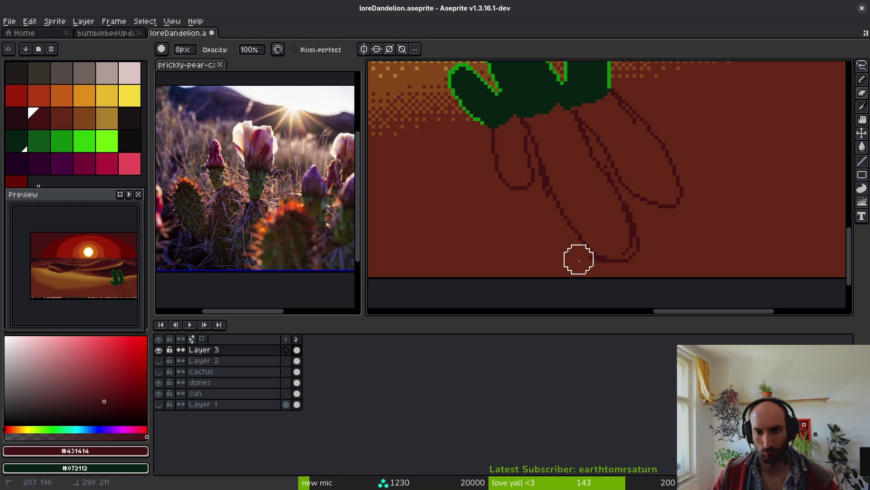
scroll(579, 260, up, 3)
key(i)
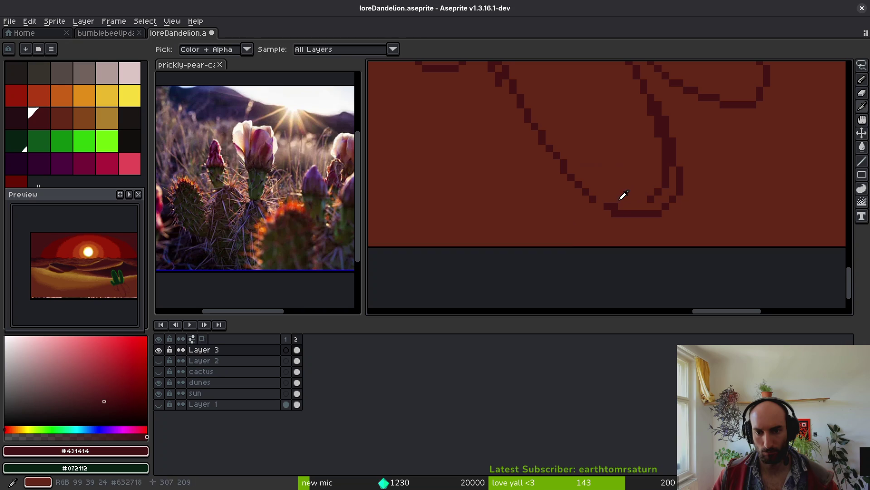
key(b)
drag(607, 206, 588, 195)
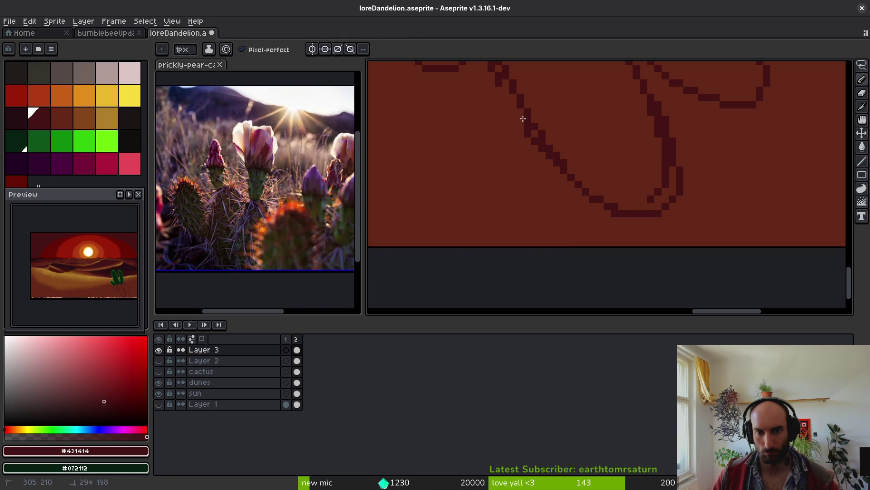
scroll(519, 121, up, 3)
key(e)
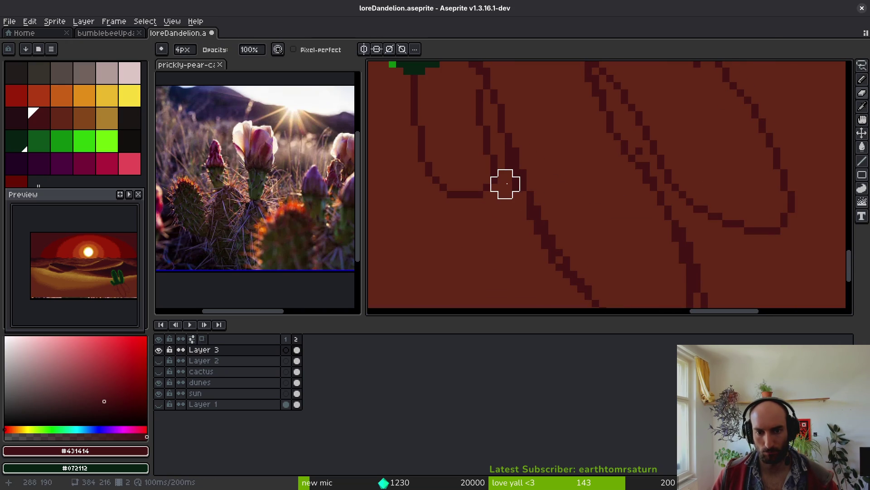
key(b)
- Erase stray pixels from the shadow lobe outline
key(alt)
scroll(599, 231, down, 2)
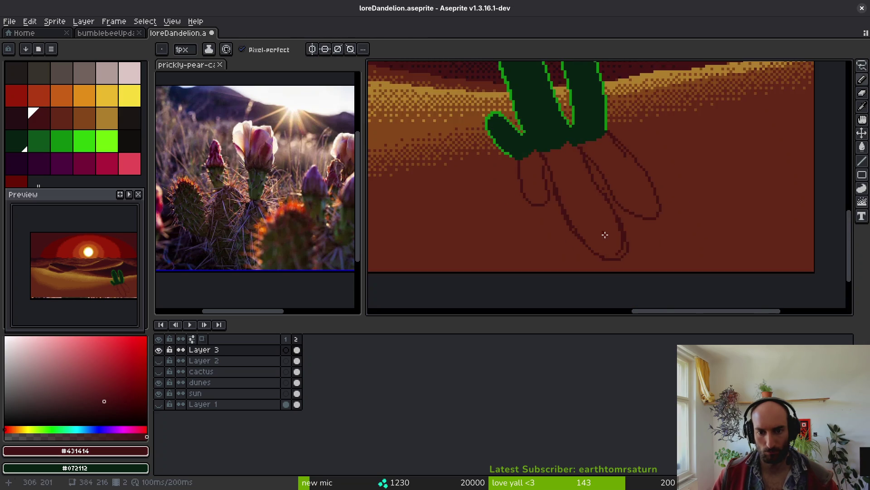
scroll(579, 247, up, 4)
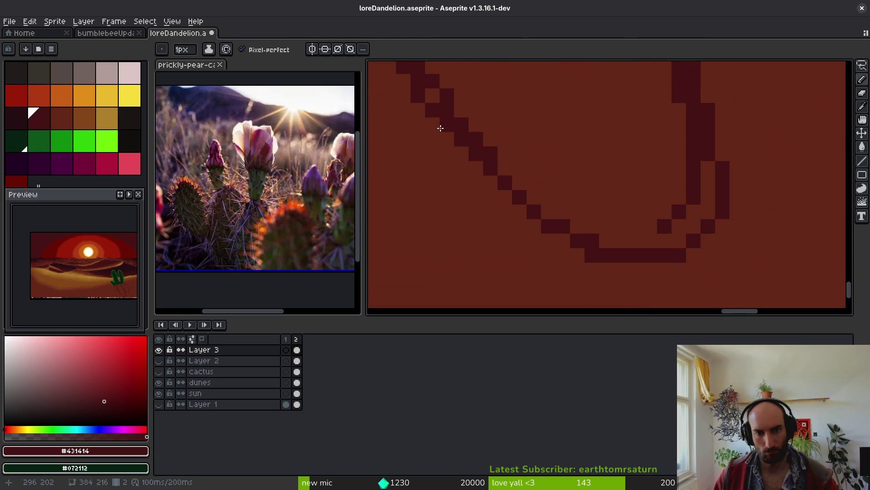
scroll(573, 227, down, 4)
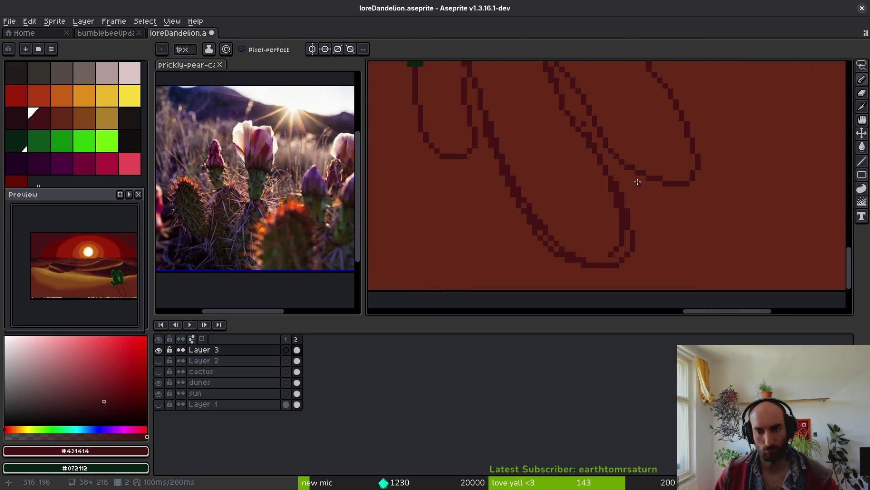
scroll(639, 182, down, 2)
scroll(579, 219, up, 3)
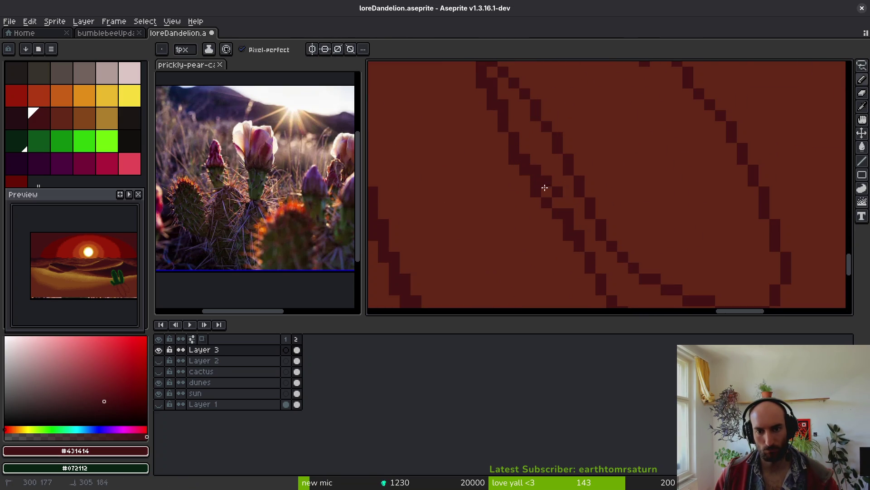
key(e)
drag(557, 191, 548, 182)
scroll(532, 220, down, 2)
scroll(532, 219, up, 2)
- Paint Bucket fill one shadow lobe solid dark red-brown
key(i)
key(b)
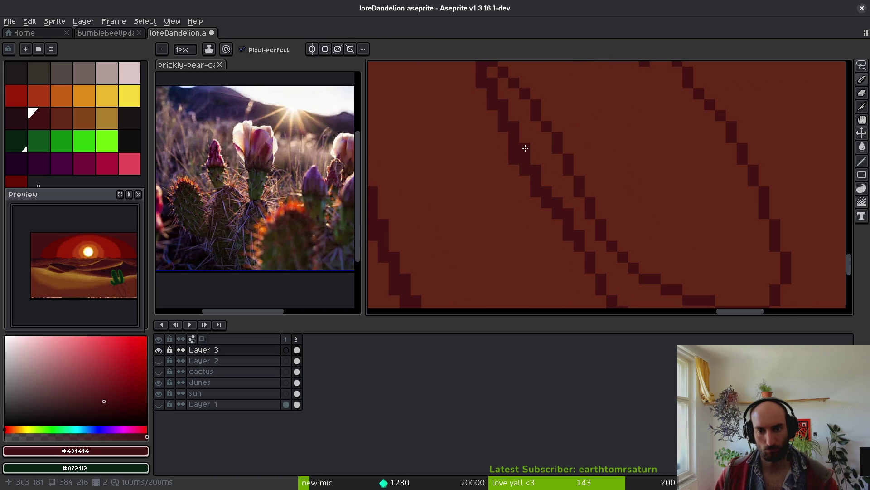
scroll(596, 194, down, 3)
scroll(556, 193, down, 1)
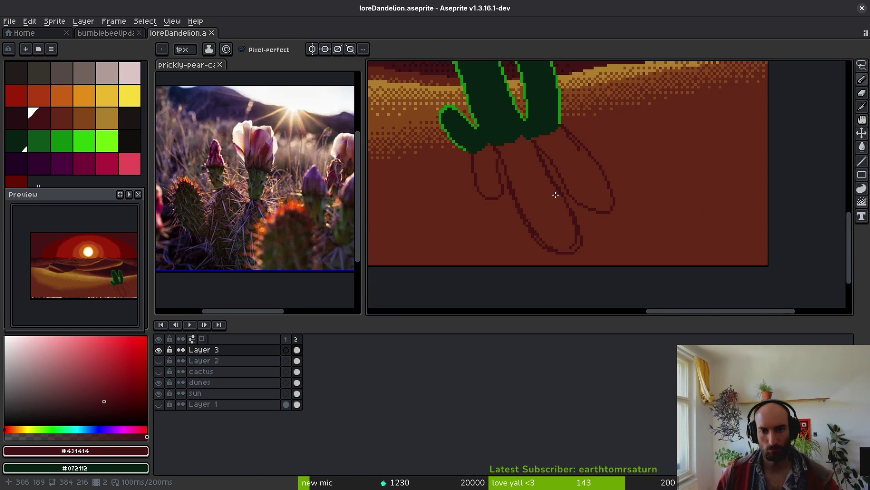
scroll(556, 193, up, 2)
scroll(568, 180, down, 3)
scroll(569, 180, right, 2)
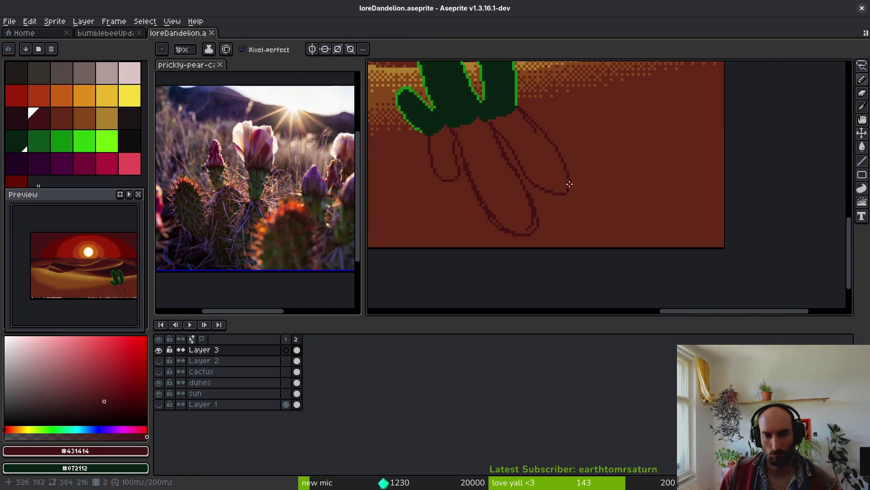
scroll(569, 180, up, 1)
scroll(554, 147, up, 1)
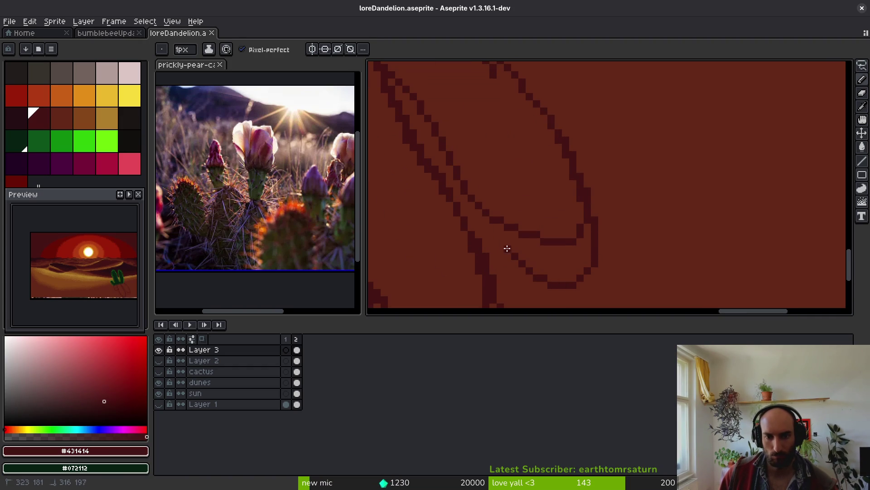
scroll(472, 169, down, 2)
key(g)
click(501, 214)
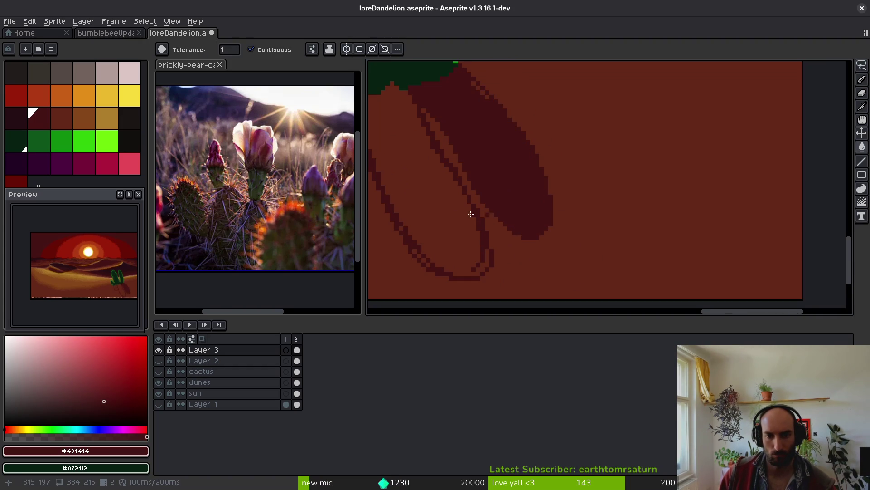
- Fill the small left shadow lobe with dark red-brown
drag(502, 214, 522, 240)
scroll(431, 167, up, 1)
click(432, 167)
scroll(449, 181, down, 2)
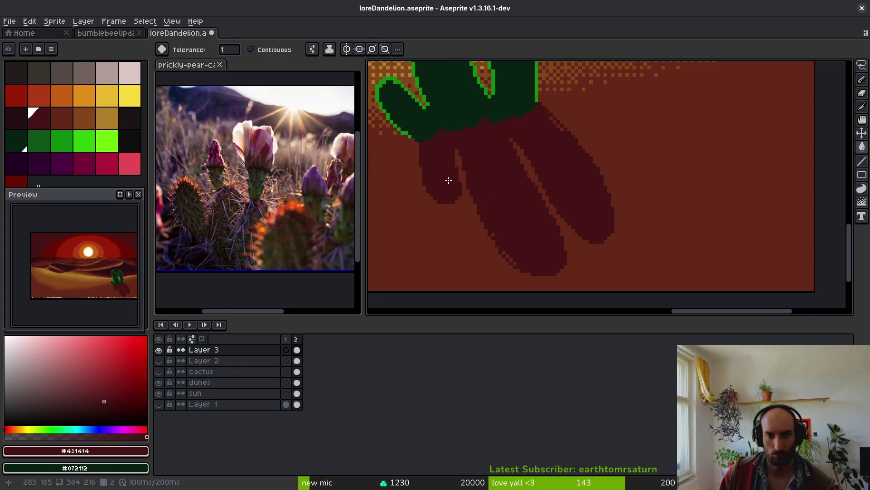
scroll(455, 186, up, 1)
- Extend the dark shadow lobe with pencil pixels along and below its edges
key(b)
scroll(476, 204, up, 2)
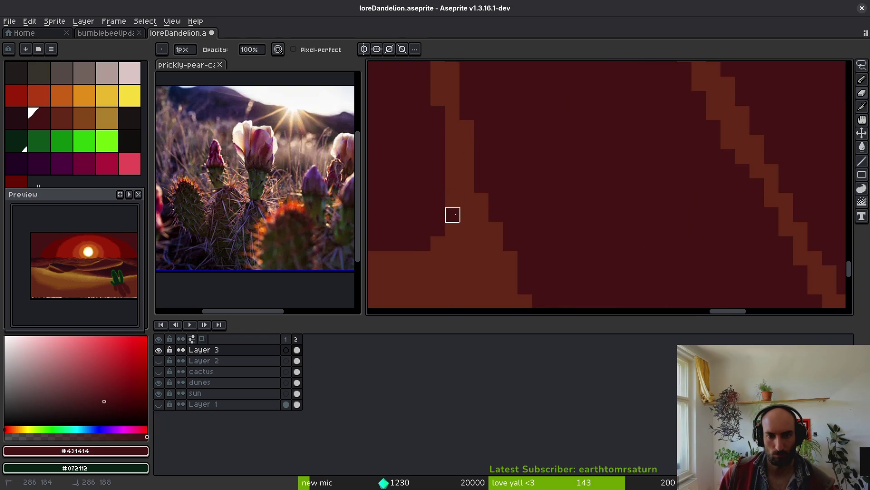
drag(438, 113, 541, 74)
key(d)
mouse_move(518, 184)
mouse_down()
mouse_move(554, 177)
mouse_move(497, 228)
mouse_up()
drag(445, 186, 468, 220)
drag(538, 202, 542, 250)
- Extend the dark lobe down and left, then undo those edge strokes
scroll(575, 266, down, 2)
scroll(543, 244, up, 2)
mouse_move(544, 219)
mouse_down()
mouse_move(498, 229)
mouse_move(448, 182)
mouse_move(479, 233)
mouse_up()
key(ctrl+z)
key(ctrl+z)
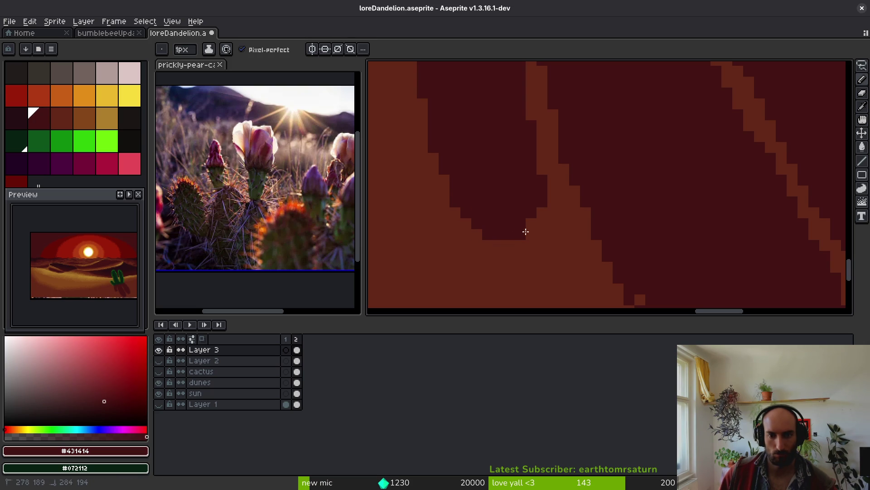
scroll(518, 243, down, 2)
scroll(545, 243, up, 2)
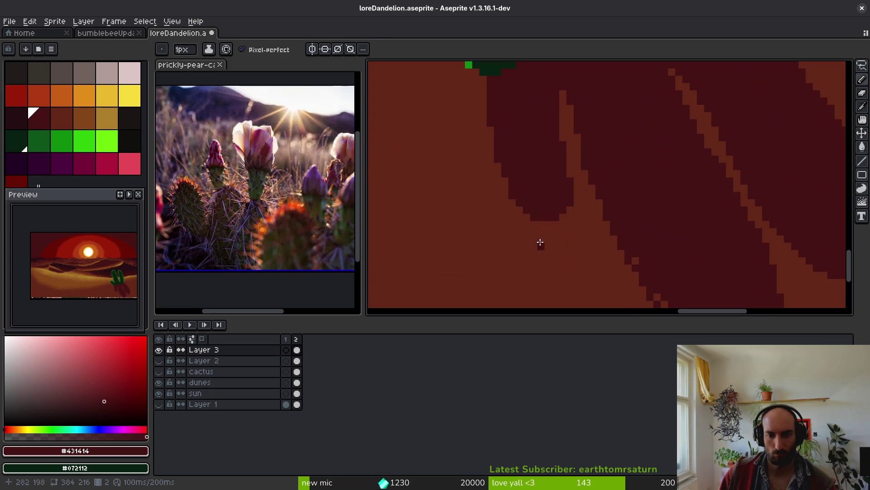
- Draw a diagonal run of dark edge pixels along the bottom of the shadow
key(e)
mouse_move(600, 256)
mouse_down()
mouse_move(458, 162)
mouse_move(532, 219)
mouse_move(654, 149)
mouse_move(509, 194)
mouse_move(538, 204)
mouse_move(509, 241)
mouse_move(443, 117)
mouse_up()
key(b)
mouse_move(515, 239)
mouse_down()
mouse_move(614, 165)
mouse_move(608, 196)
mouse_move(598, 195)
mouse_move(582, 142)
mouse_move(573, 141)
mouse_up()
mouse_move(587, 174)
mouse_down()
mouse_move(525, 155)
mouse_move(509, 169)
mouse_move(541, 217)
mouse_up()
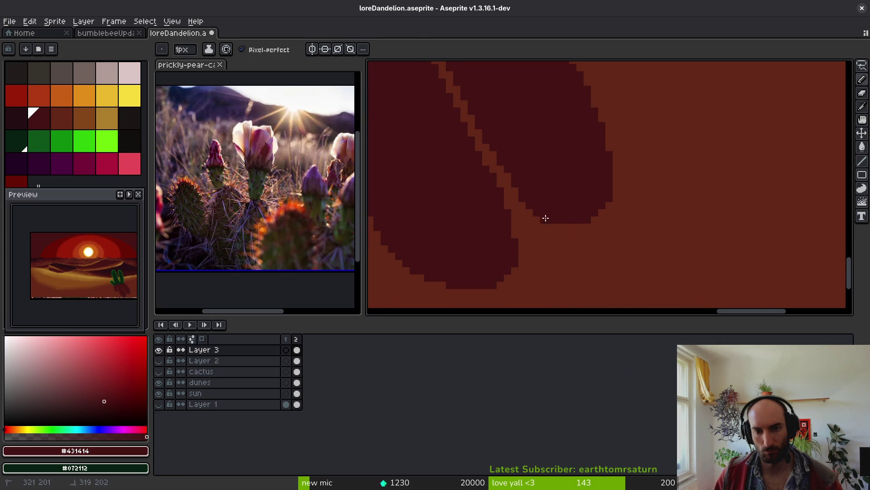
- Add a single dark pixel to the lobe edge and save the desert scene
key(e)
scroll(541, 216, up, 1)
key(b)
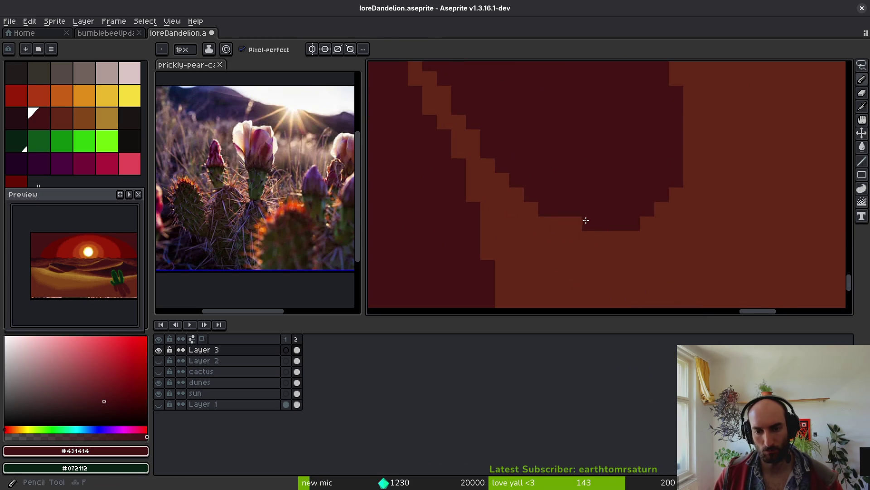
scroll(606, 202, down, 4)
key(ctrl+s)
scroll(608, 132, up, 3)
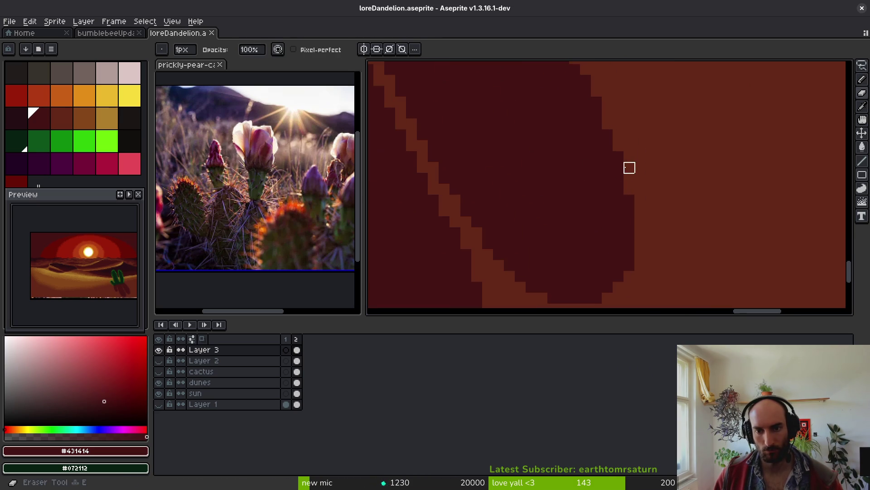
click(606, 125)
scroll(602, 184, down, 3)
scroll(583, 184, down, 1)
scroll(607, 220, up, 3)
key(e)
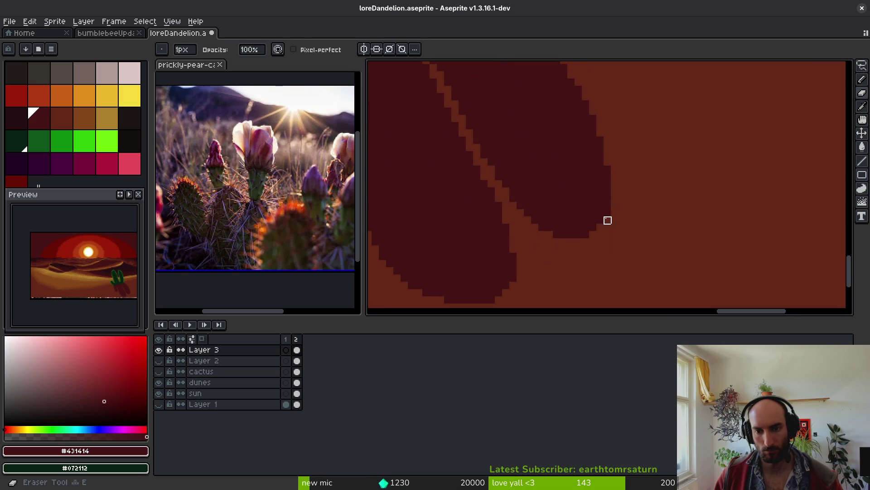
key(ctrl+s)
- Touch up the lobe edge pixels near the cactus base and save again
scroll(577, 196, down, 2)
scroll(559, 177, up, 2)
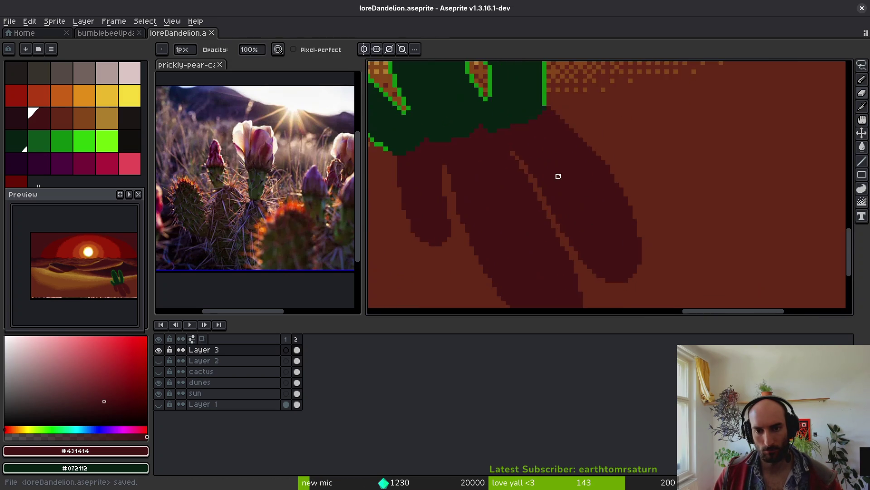
scroll(605, 216, down, 1)
scroll(597, 244, up, 4)
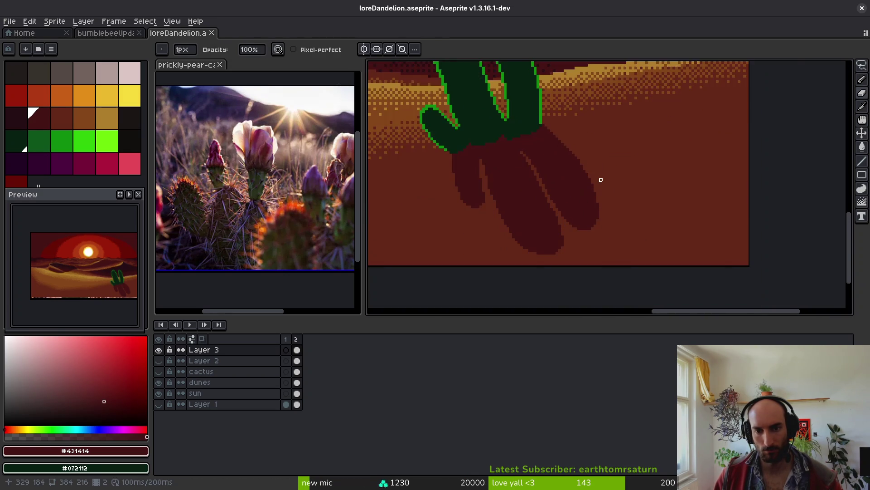
drag(531, 88, 547, 110)
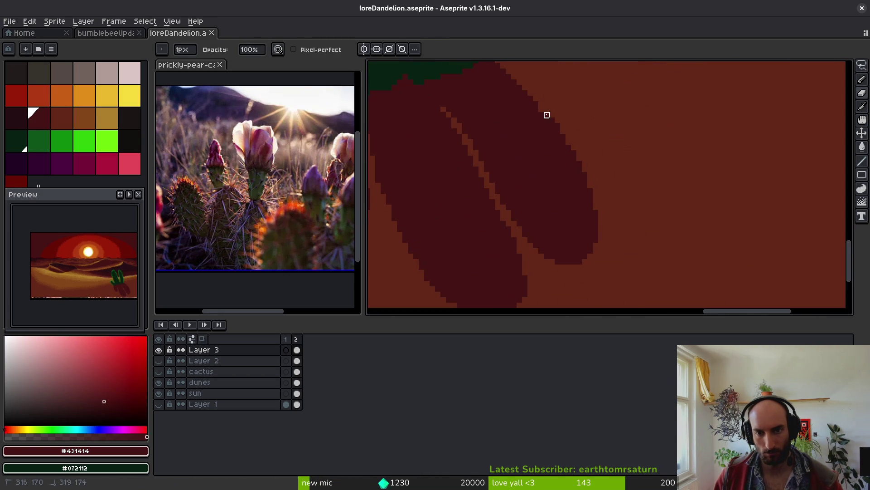
drag(595, 213, 557, 169)
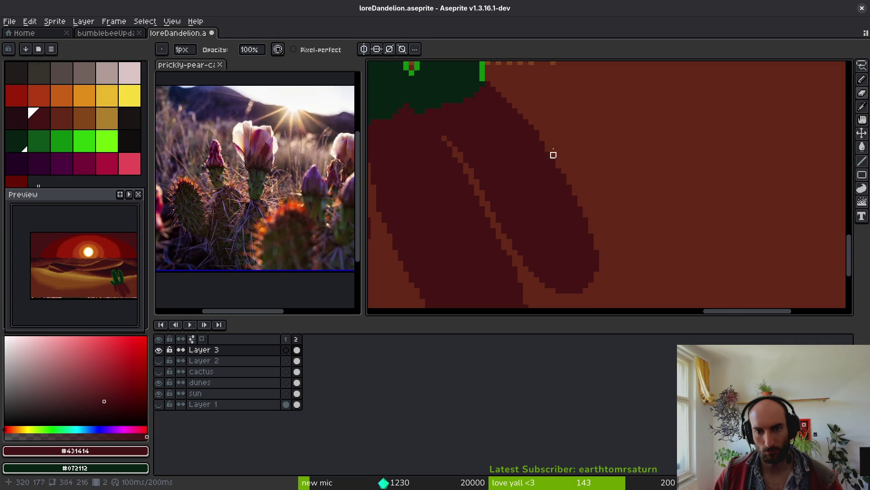
scroll(552, 163, up, 1)
key(b)
scroll(550, 194, down, 1)
scroll(551, 194, down, 5)
key(ctrl+s)
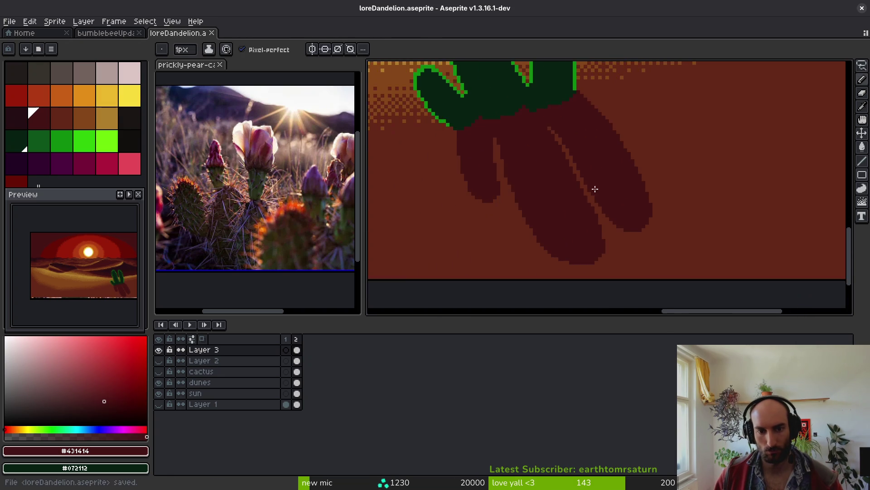
- Loop a freehand selection around the cactus shadow
scroll(546, 209, down, 1)
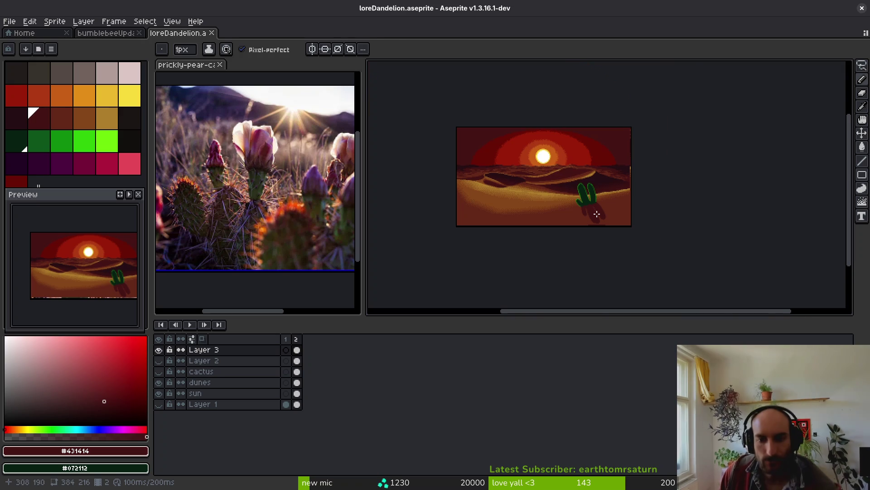
scroll(597, 214, up, 4)
key(q)
mouse_move(524, 194)
mouse_down()
mouse_move(592, 286)
mouse_move(573, 237)
mouse_up()
- Magic-wand the dark shadow, rotate it about 11° and shift it right, applying the rotation
key(ctrl+shift+d)
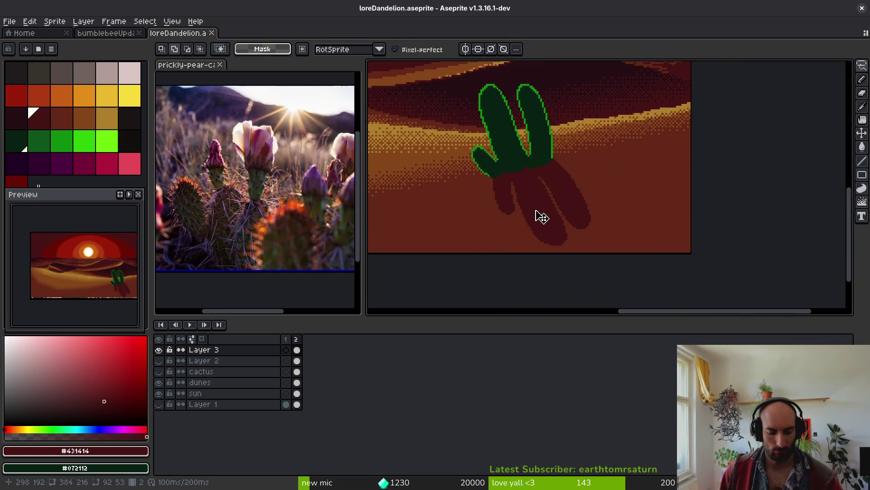
key(ctrl+d)
key(w)
click(537, 209)
mouse_move(598, 247)
mouse_down()
mouse_move(624, 248)
mouse_move(618, 243)
mouse_up()
mouse_move(563, 202)
mouse_down()
mouse_move(572, 199)
mouse_move(564, 194)
mouse_up()
scroll(532, 198, down, 3)
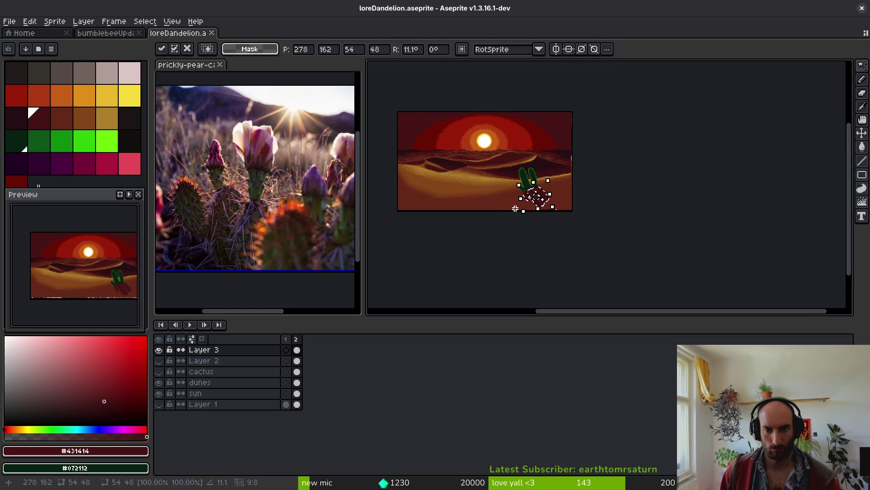
key(Return)
scroll(530, 195, up, 5)
drag(579, 244, 561, 172)
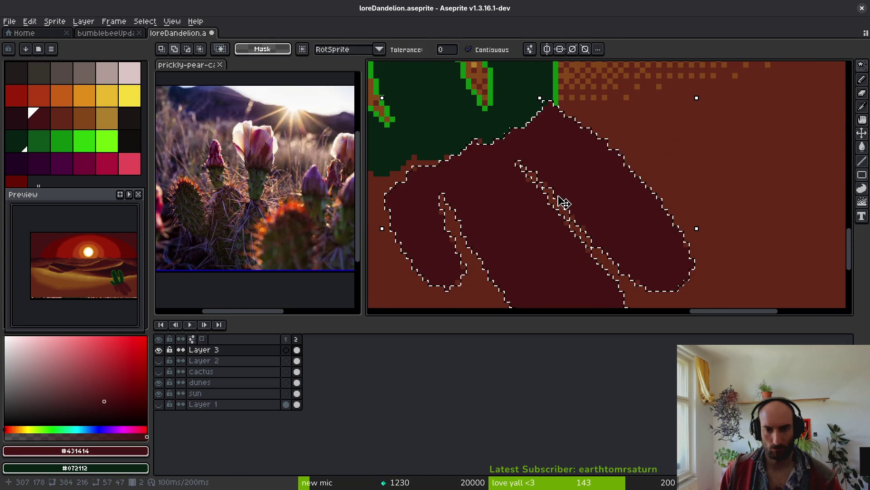
- Reselect the shadow, rotate it about 16° and slide it back toward the cactus
key(ctrl+d)
key(e)
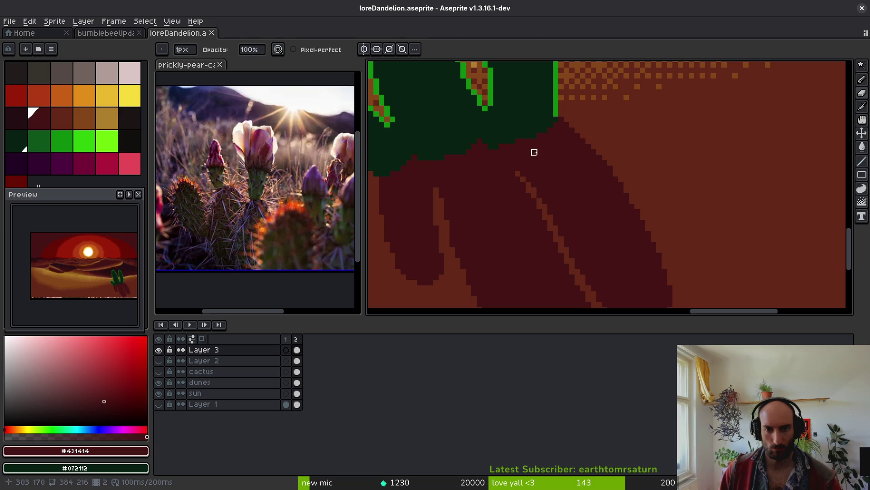
key(w)
scroll(585, 142, down, 2)
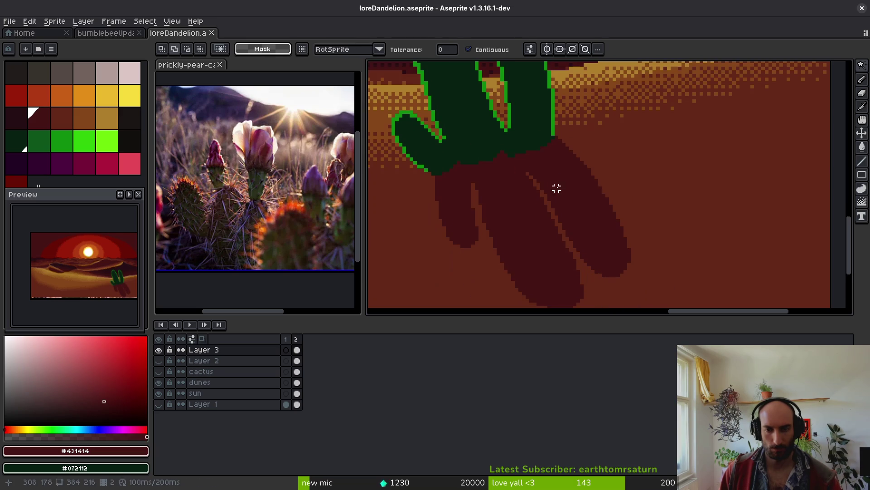
key(shift+w)
key(w)
click(499, 184)
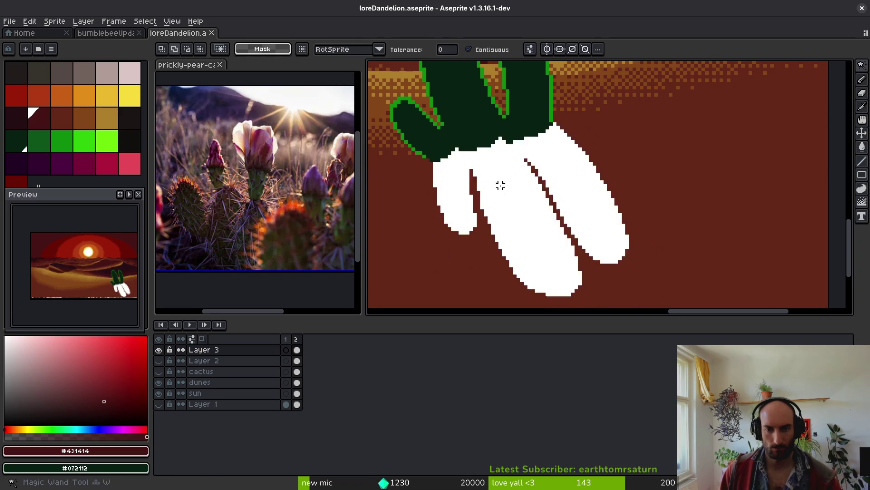
scroll(540, 200, down, 1)
drag(544, 227, 594, 229)
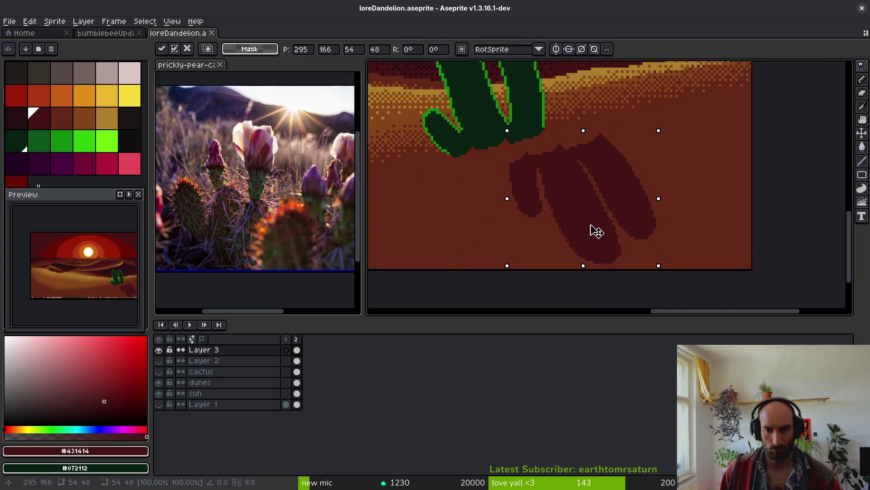
drag(654, 266, 680, 250)
drag(612, 220, 552, 190)
scroll(554, 196, down, 1)
scroll(544, 188, down, 1)
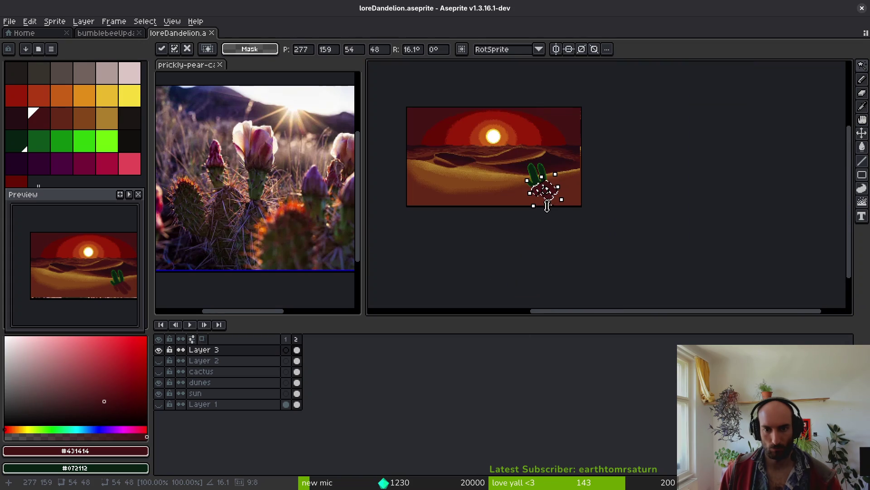
scroll(544, 189, up, 2)
key(ctrl+d)
- Begin a freehand lasso loop around the rotated shadow
scroll(548, 154, up, 2)
key(e)
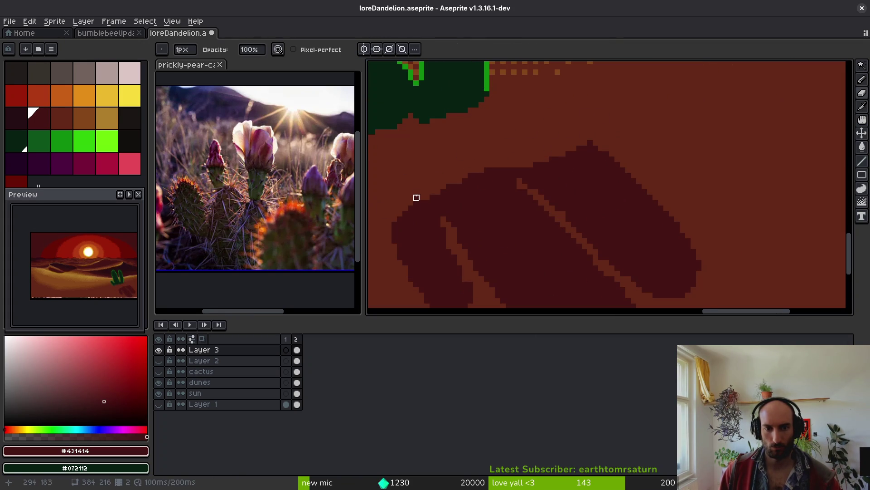
scroll(573, 163, down, 2)
key(shift+q)
drag(585, 135, 461, 187)
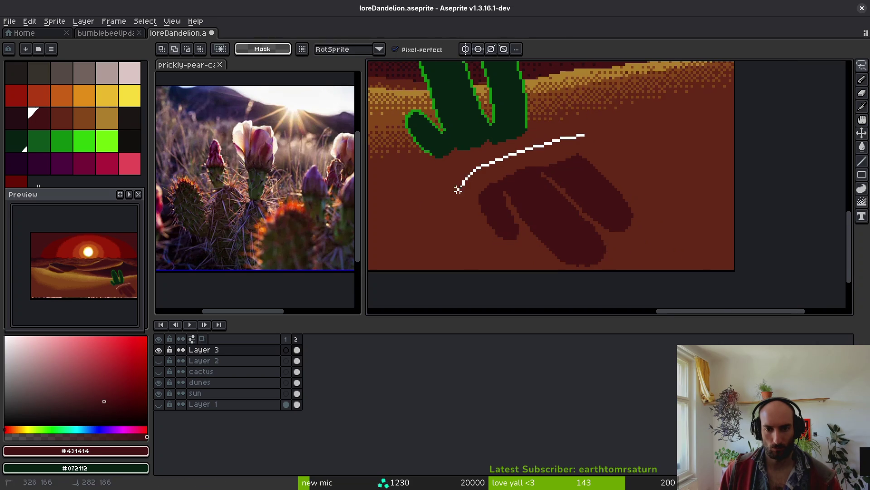
- Lasso the shadow and drag it up-left so it connects to the cactus base
drag(621, 285, 589, 136)
mouse_move(549, 204)
mouse_down()
mouse_move(536, 210)
mouse_move(525, 197)
mouse_move(530, 204)
mouse_up()
key(ctrl+z)
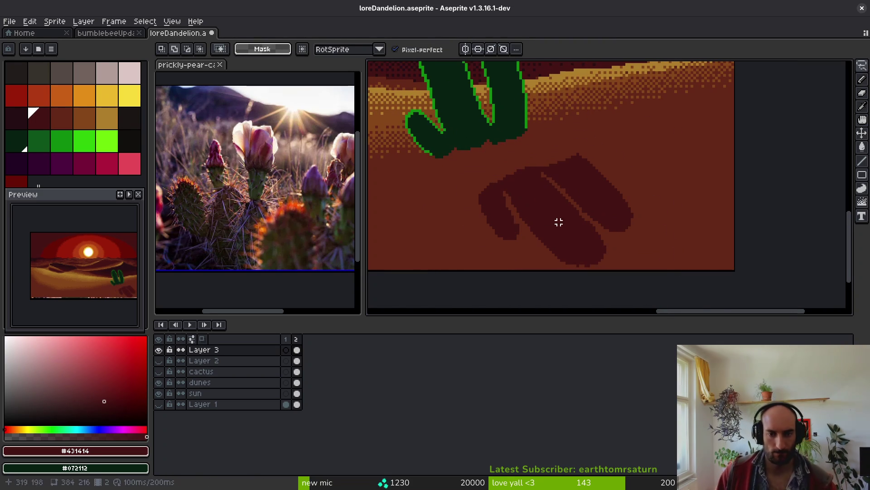
key(ctrl+y)
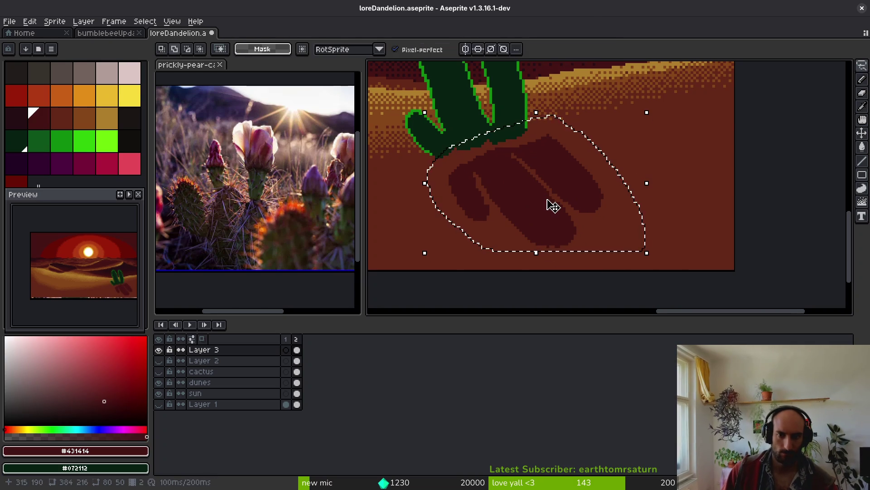
key(ctrl+z)
mouse_move(557, 219)
mouse_down()
mouse_move(577, 235)
mouse_move(521, 196)
mouse_up()
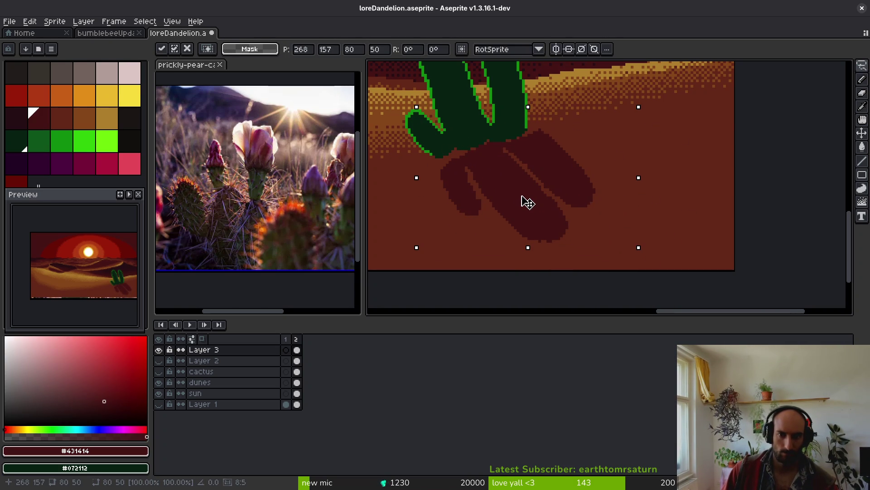
scroll(527, 201, down, 2)
key(ctrl+d)
scroll(543, 185, up, 3)
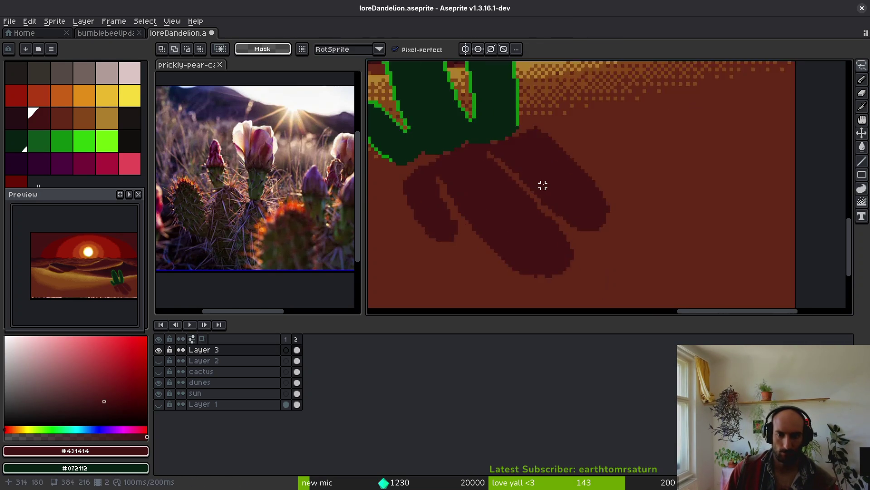
scroll(543, 185, up, 3)
key(b)
scroll(537, 209, down, 1)
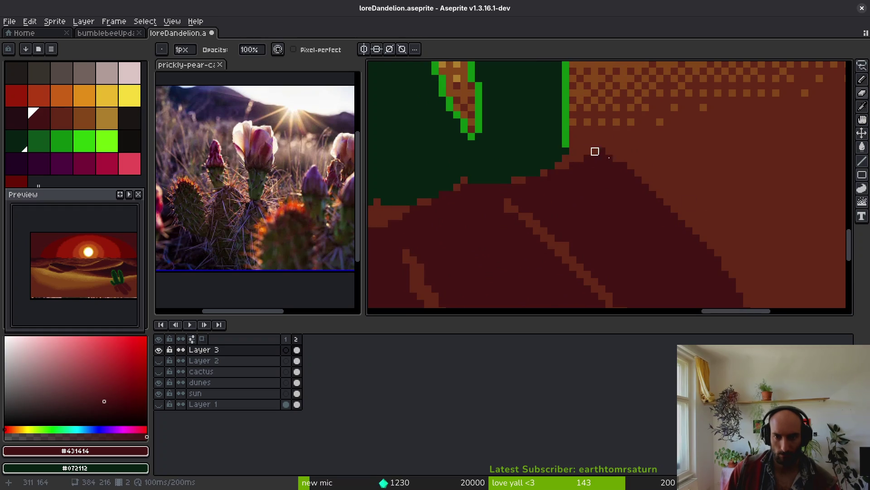
drag(588, 151, 492, 116)
- Remove two stray dark pixels and add a dark pixel to the shadow band
key(ctrl+z)
key(ctrl+z)
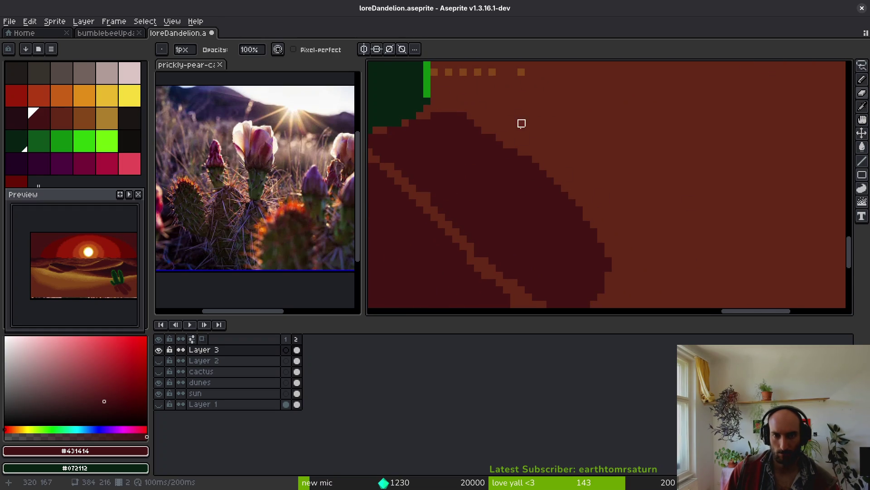
key(b)
scroll(511, 154, up, 1)
scroll(453, 135, down, 4)
scroll(568, 242, up, 3)
scroll(508, 222, down, 2)
key(e)
drag(421, 108, 460, 142)
scroll(461, 141, down, 2)
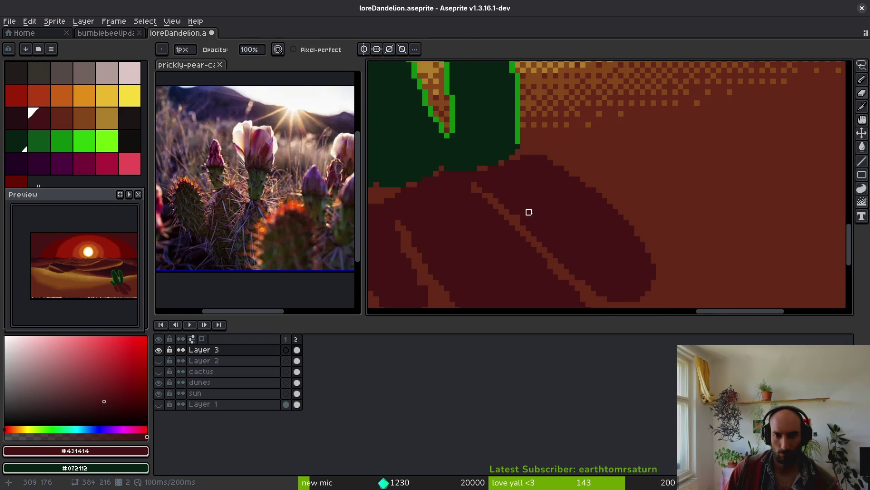
scroll(522, 209, up, 2)
scroll(484, 180, up, 2)
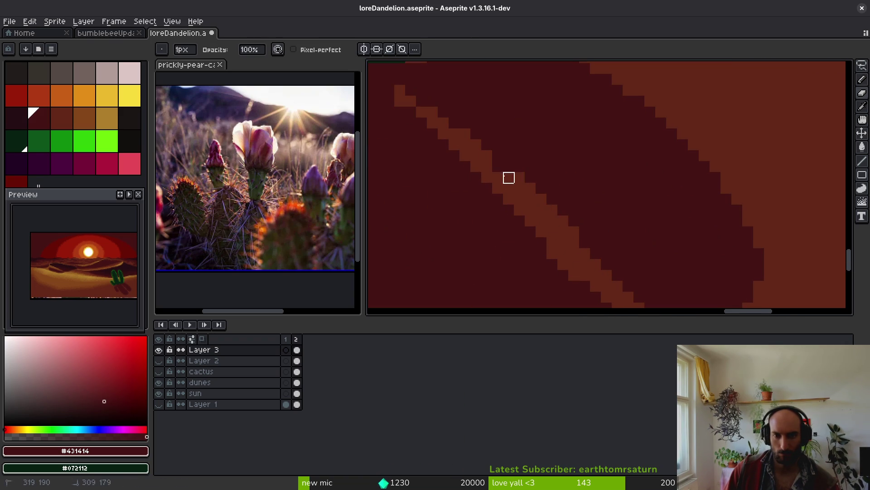
scroll(589, 238, down, 3)
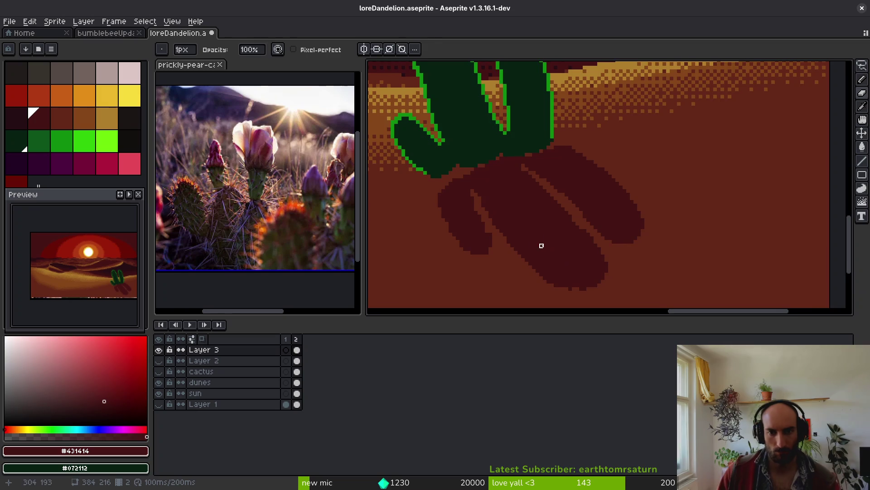
scroll(531, 237, down, 1)
scroll(503, 159, up, 2)
scroll(504, 170, down, 2)
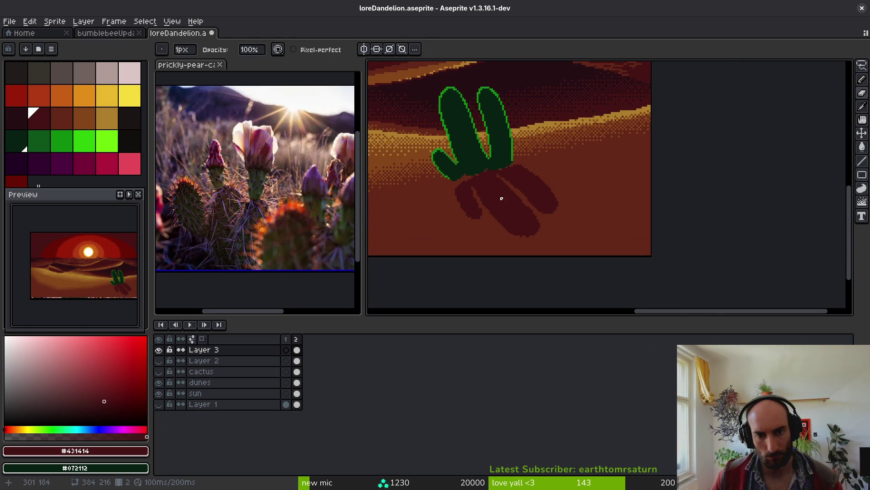
scroll(502, 169, up, 4)
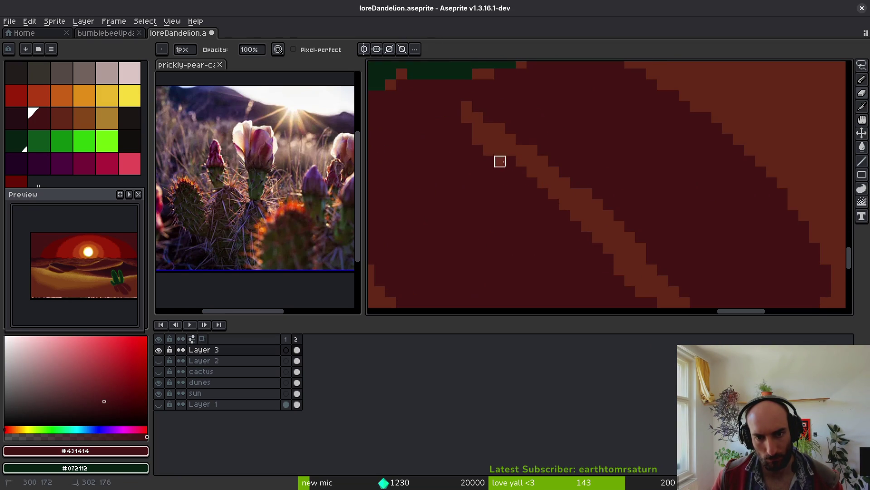
scroll(609, 258, up, 1)
scroll(535, 195, down, 1)
scroll(516, 165, down, 2)
click(501, 149)
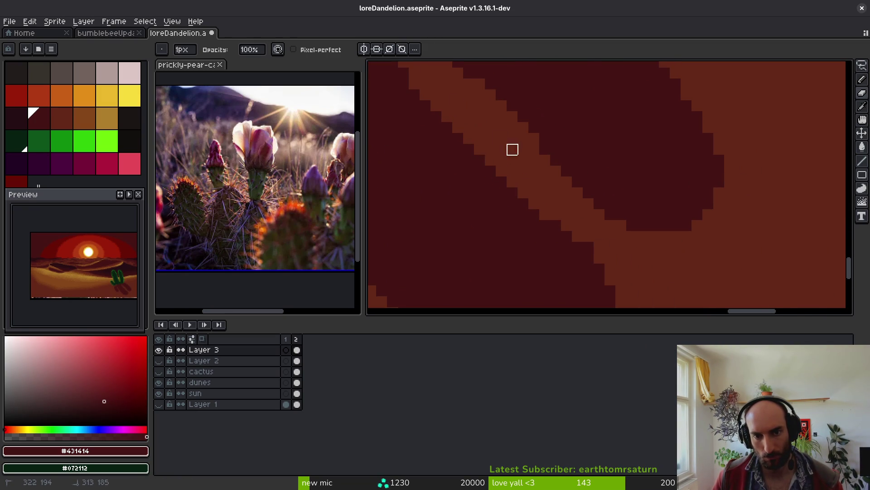
- Fill the gap along the shadow pad's lower edge and repaint the notch at its lower right
scroll(559, 217, down, 2)
scroll(569, 203, up, 2)
scroll(614, 259, down, 2)
scroll(503, 185, up, 2)
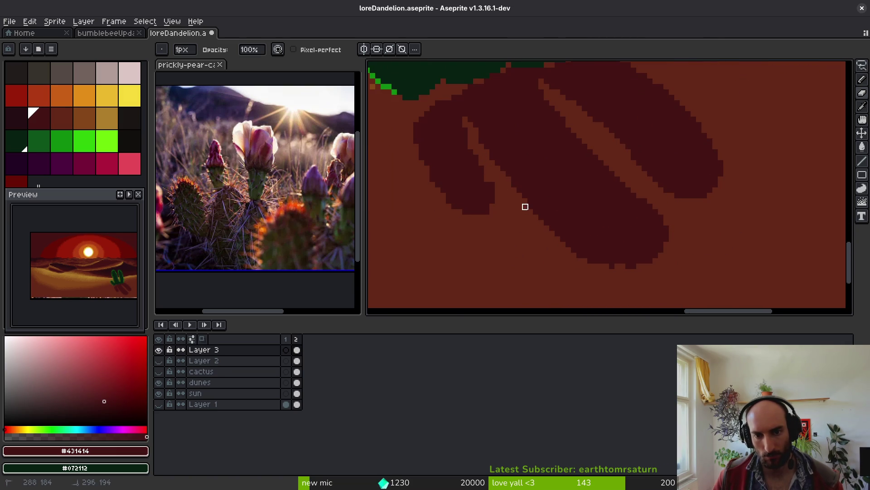
drag(633, 266, 539, 215)
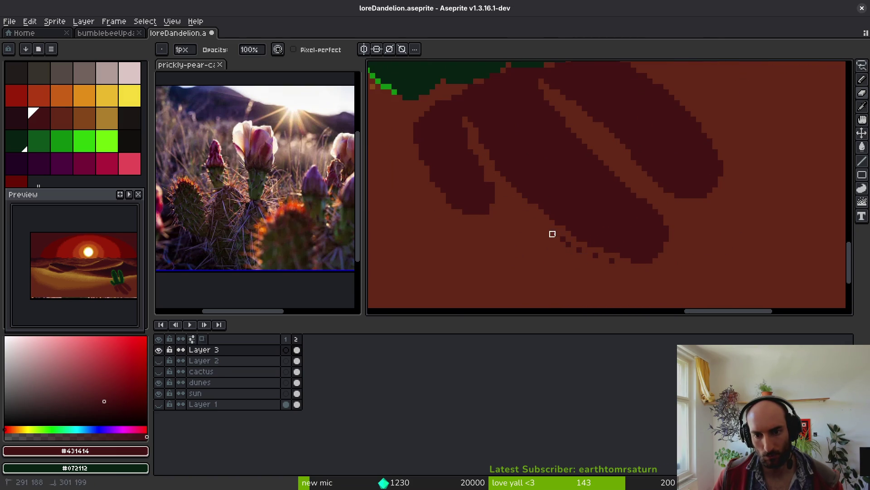
scroll(580, 245, down, 1)
scroll(545, 257, down, 1)
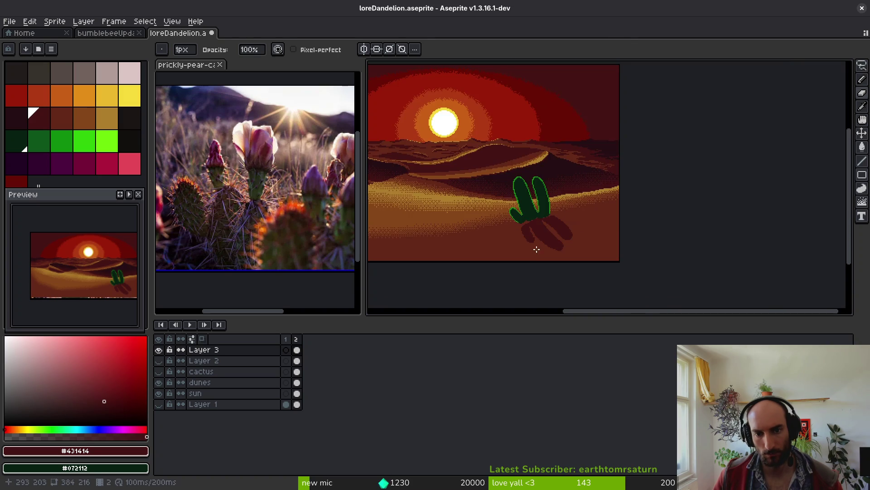
scroll(535, 249, up, 3)
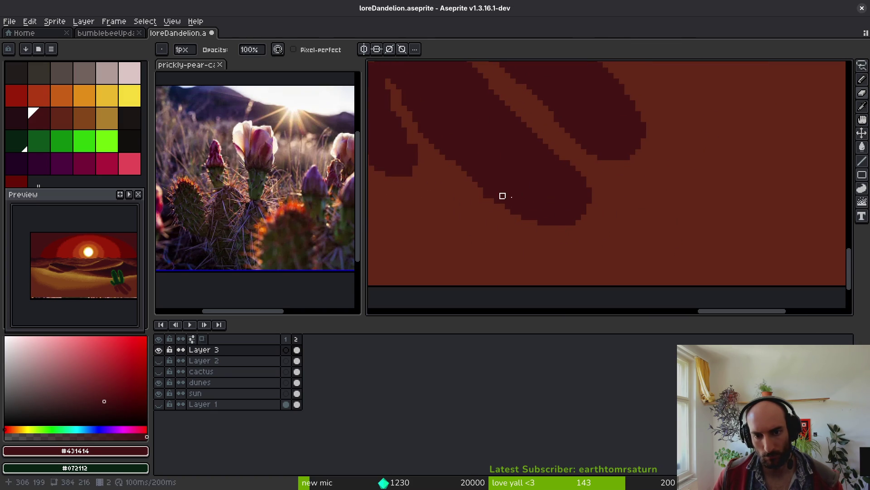
key(b)
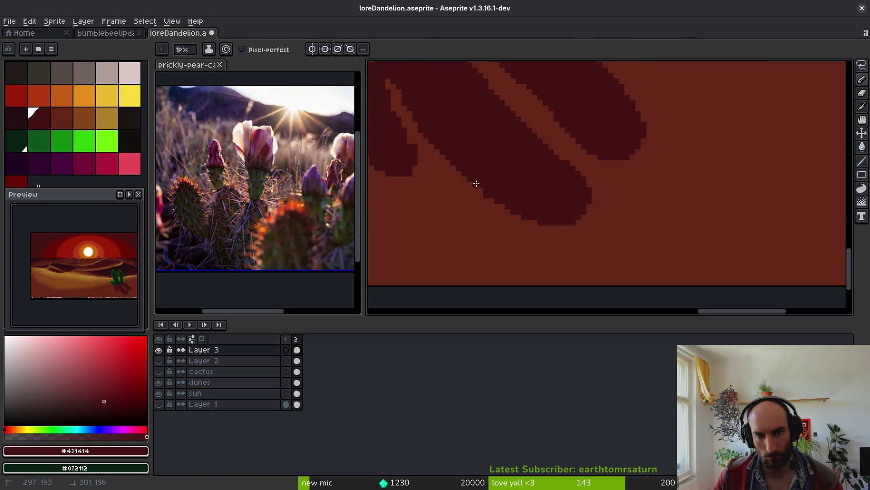
scroll(548, 209, down, 1)
scroll(501, 214, up, 3)
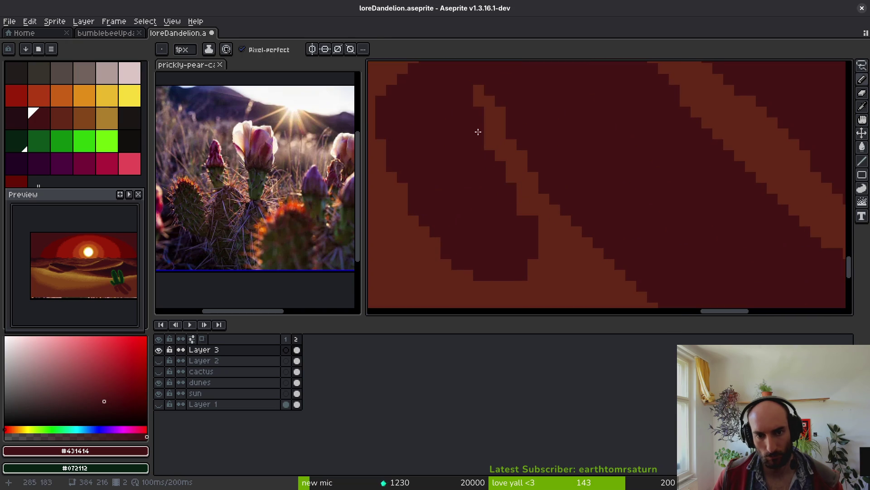
mouse_move(532, 207)
mouse_down()
mouse_move(548, 241)
mouse_move(526, 231)
mouse_up()
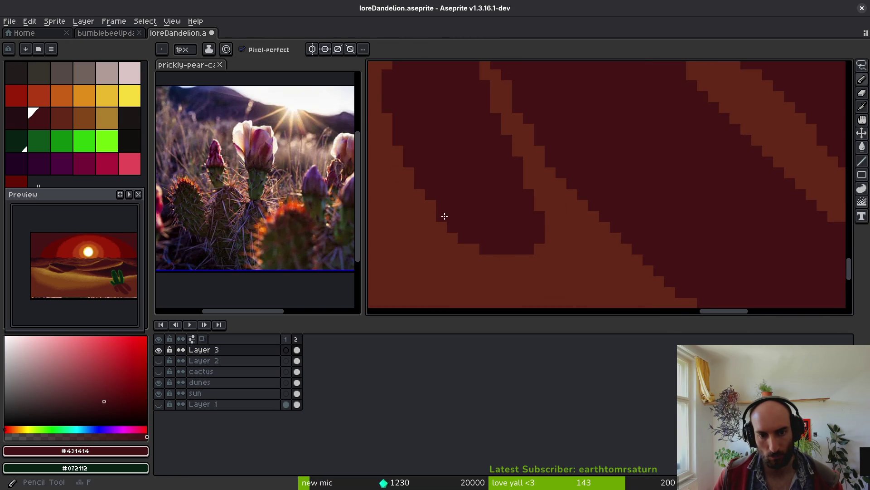
scroll(453, 206, down, 2)
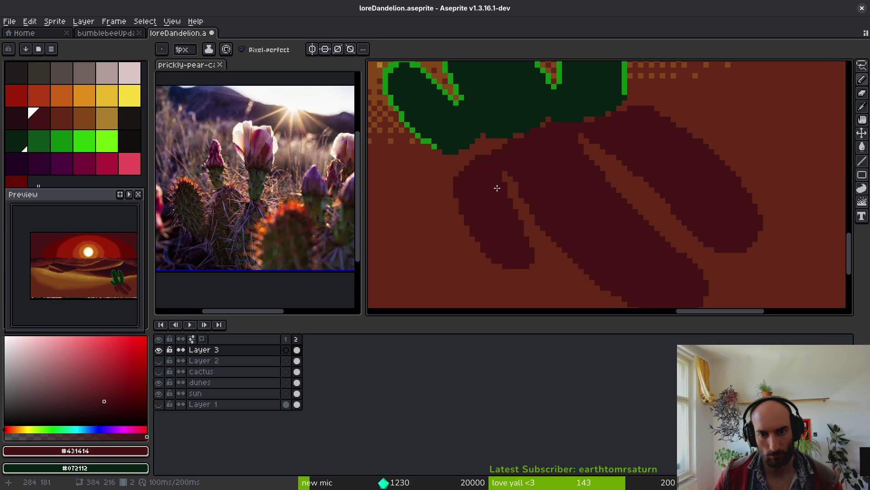
- Lasso part of the shadow, move it into place and commit the move
key(q)
mouse_move(466, 132)
mouse_down()
mouse_move(502, 181)
mouse_move(543, 301)
mouse_up()
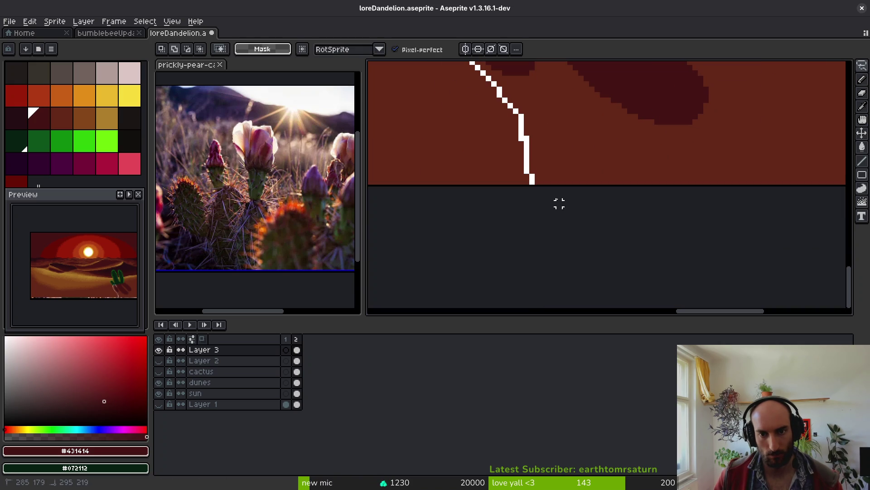
mouse_move(575, 100)
mouse_down()
mouse_move(553, 285)
mouse_move(520, 220)
mouse_up()
scroll(539, 290, up, 1)
key(Return)
key(ctrl+d)
- Select the small left shadow lobe and nudge it upward under the cactus base
mouse_move(529, 163)
mouse_down()
mouse_move(460, 134)
mouse_move(508, 272)
mouse_up()
drag(551, 235, 535, 181)
drag(504, 222, 506, 203)
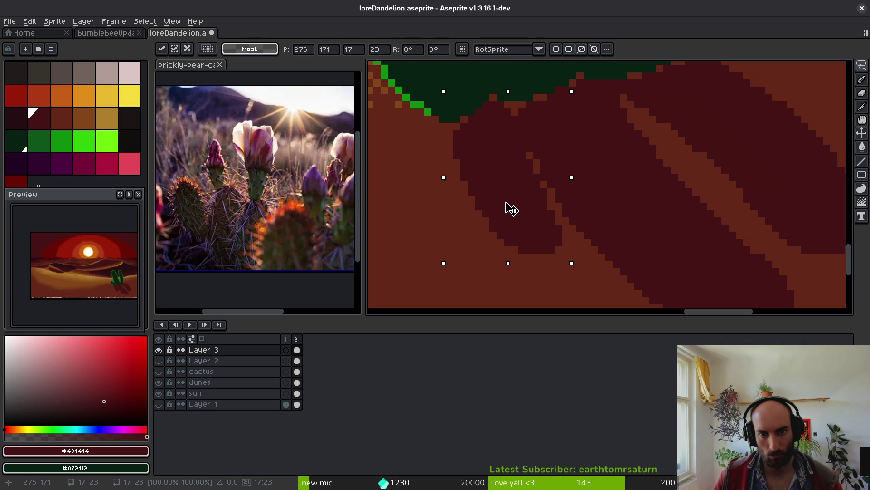
key(ctrl+d)
scroll(493, 170, down, 3)
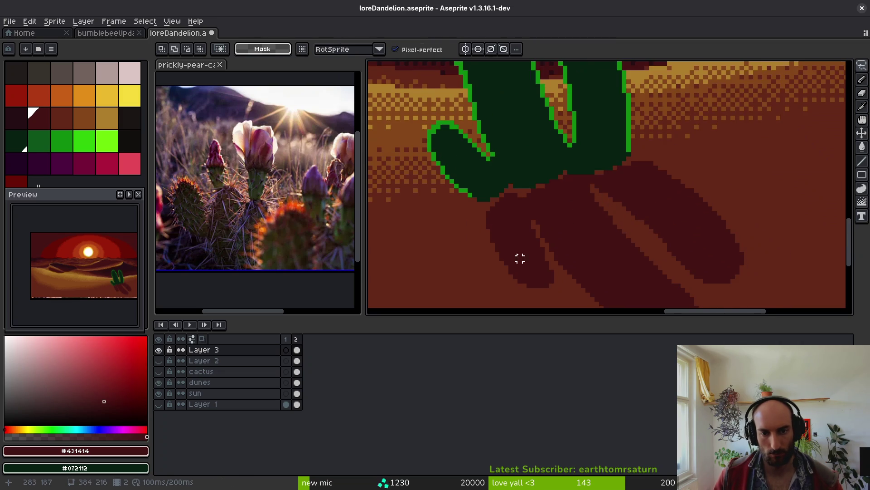
scroll(487, 220, up, 4)
- Repaint leftover brown pixels and patches at the cactus edge dark red, then save
key(b)
mouse_move(485, 164)
mouse_down()
mouse_move(499, 146)
mouse_move(480, 176)
mouse_up()
click(518, 136)
click(590, 136)
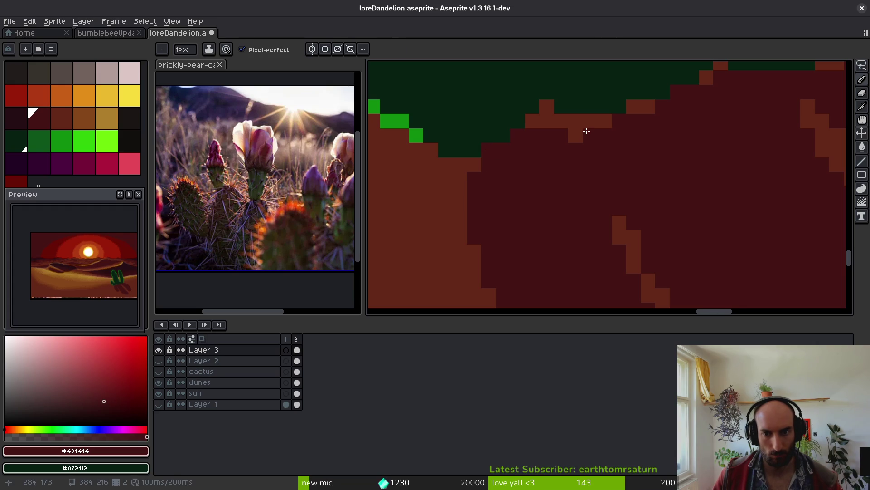
key(g)
click(603, 120)
click(639, 109)
drag(647, 146, 474, 208)
scroll(521, 192, down, 3)
scroll(507, 184, up, 2)
key(b)
key(b)
scroll(540, 232, down, 3)
key(ctrl+s)
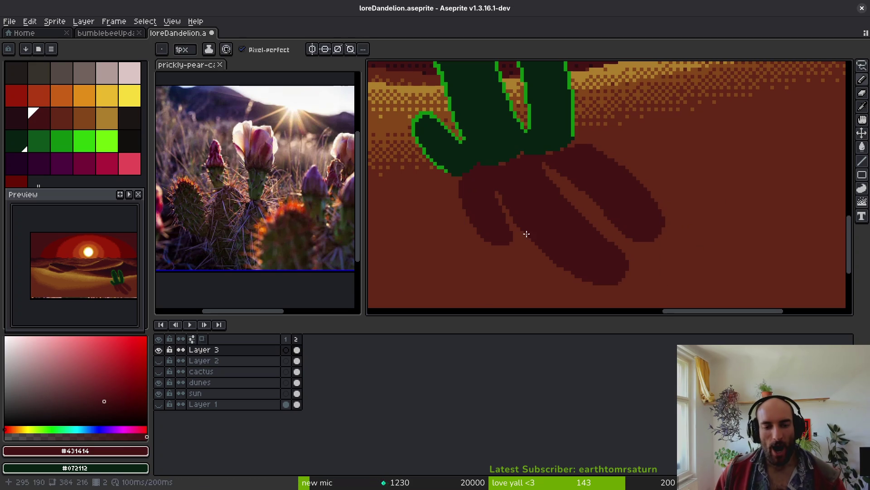
- Paint dark green #072112 over shadow pixels at the cactus base, including the lighter red block
scroll(524, 229, up, 1)
scroll(496, 223, up, 2)
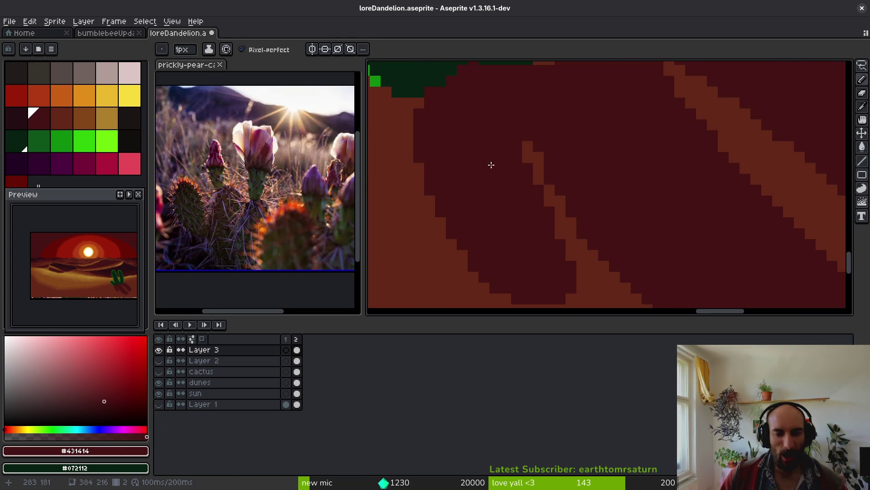
scroll(489, 167, down, 2)
scroll(515, 170, up, 3)
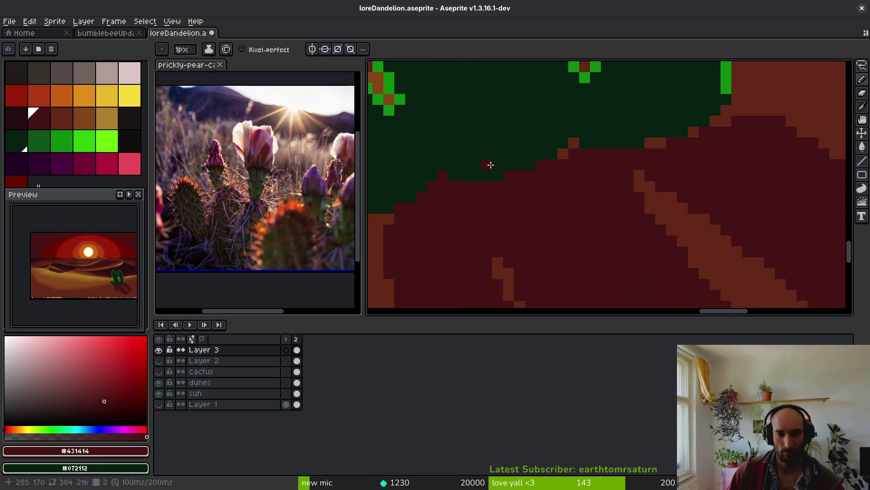
alt+click(513, 175)
scroll(599, 200, down, 3)
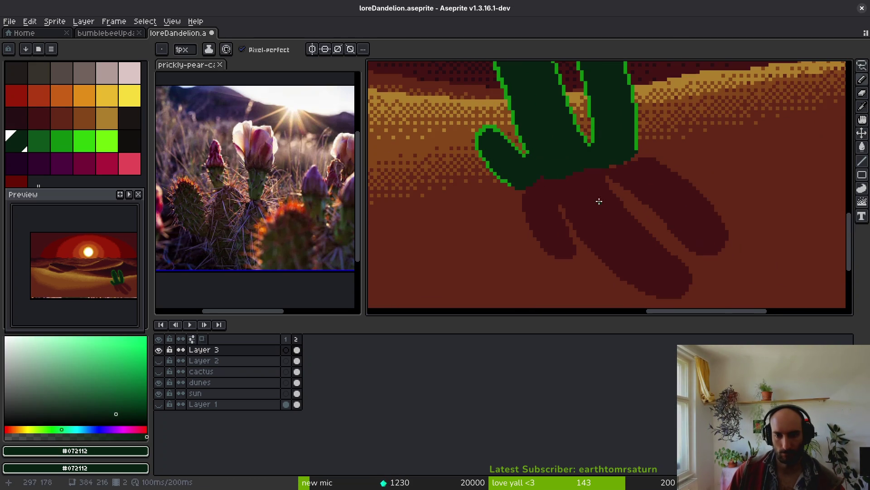
scroll(559, 204, up, 3)
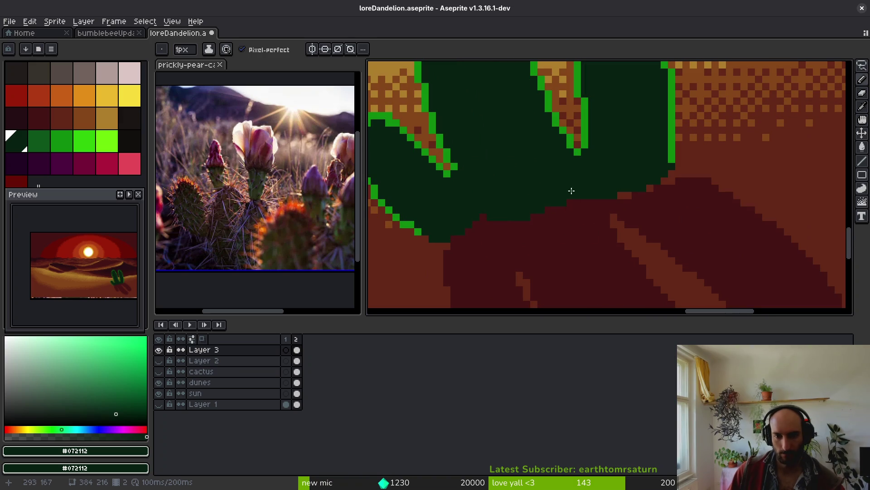
scroll(561, 200, up, 2)
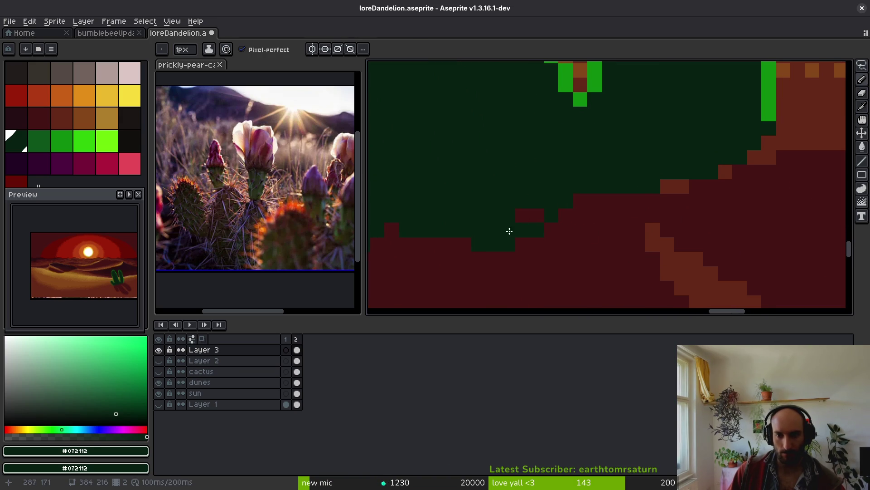
mouse_move(608, 168)
mouse_down()
mouse_move(687, 195)
mouse_move(666, 203)
mouse_move(597, 170)
mouse_up()
click(674, 187)
- Extend the dark red #431414 shadow along the cactus edge and turn a stray red pixel green
alt+click(622, 195)
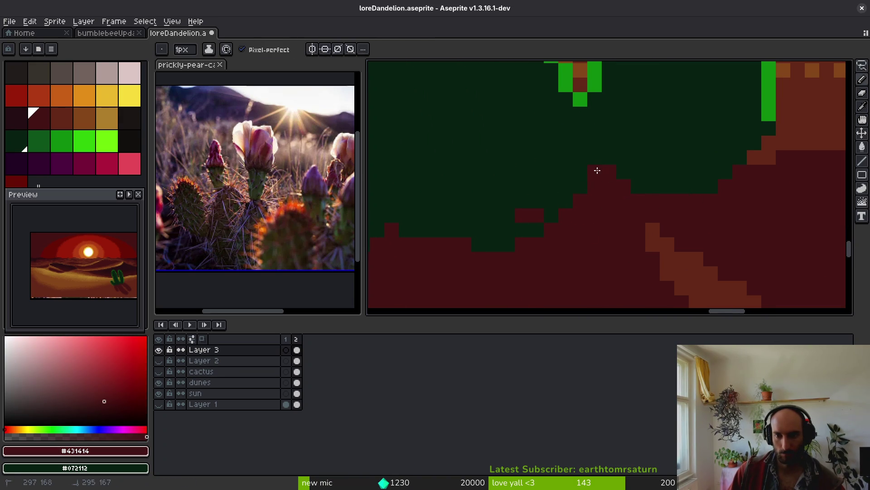
alt+click(614, 189)
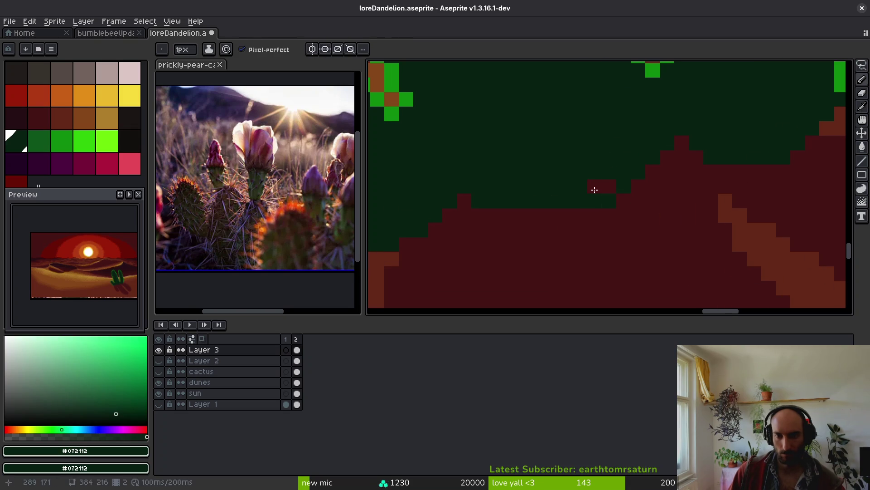
alt+click(626, 199)
alt+click(517, 180)
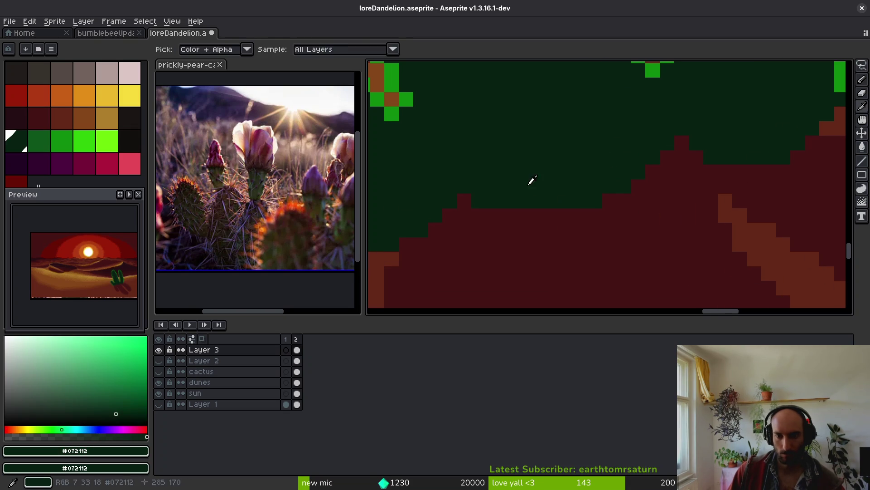
alt+click(485, 226)
drag(508, 202, 467, 187)
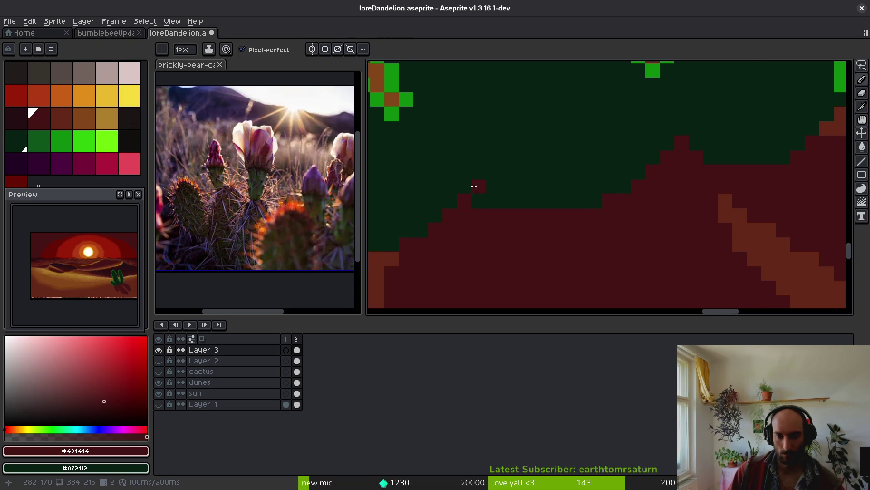
alt+click(501, 205)
click(502, 205)
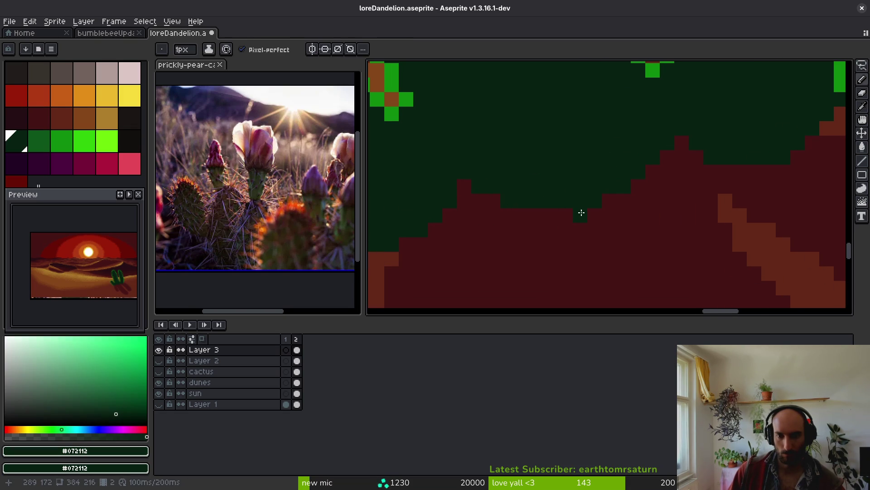
- Add bright green #0c8b0c outline pixels along the cactus and save the file
scroll(579, 212, down, 3)
scroll(567, 236, up, 3)
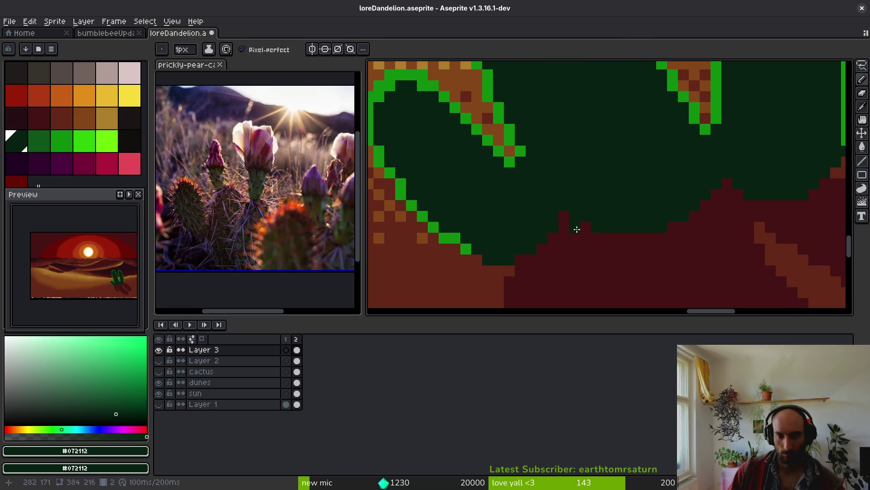
alt+click(510, 162)
drag(514, 162, 520, 162)
shift+click(542, 183)
click(572, 206)
scroll(571, 210, down, 3)
key(ctrl+s)
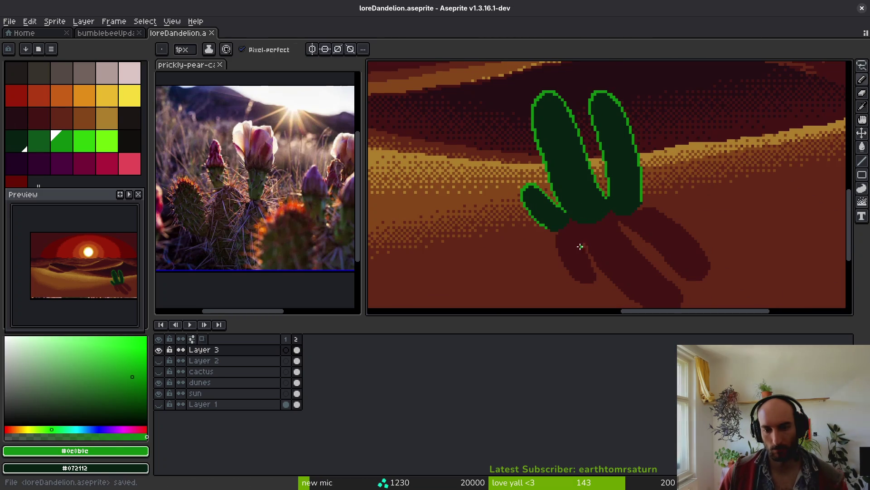
- Pick the shadow's dark red and fill two stray sand pixels, then undo it
scroll(643, 209, up, 3)
alt+click(646, 191)
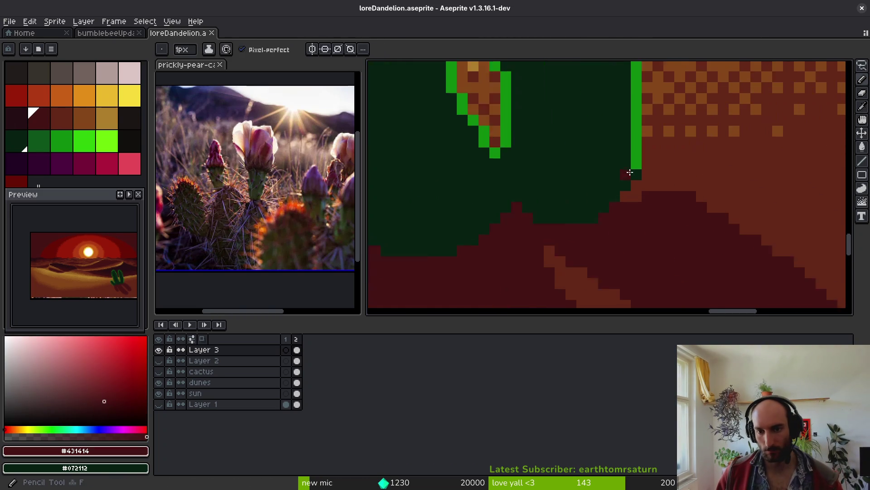
mouse_move(646, 192)
mouse_down()
mouse_move(638, 209)
mouse_move(624, 204)
mouse_move(639, 189)
mouse_up()
key(ctrl+z)
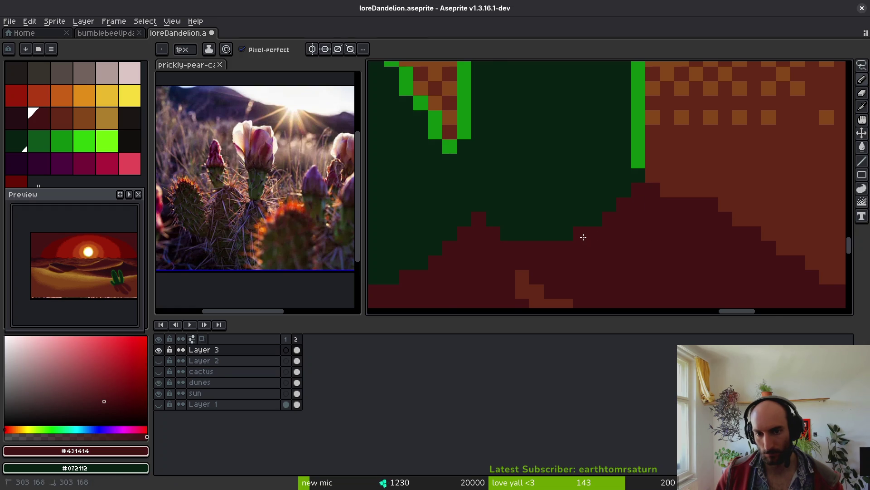
- Inspect the shadow edges up close and save the artwork
scroll(577, 232, down, 3)
scroll(458, 183, up, 2)
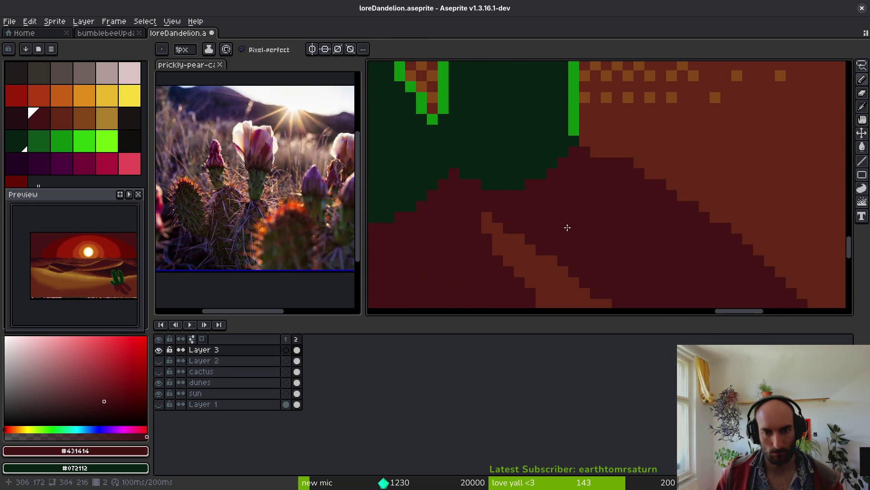
scroll(562, 226, down, 1)
scroll(593, 240, up, 2)
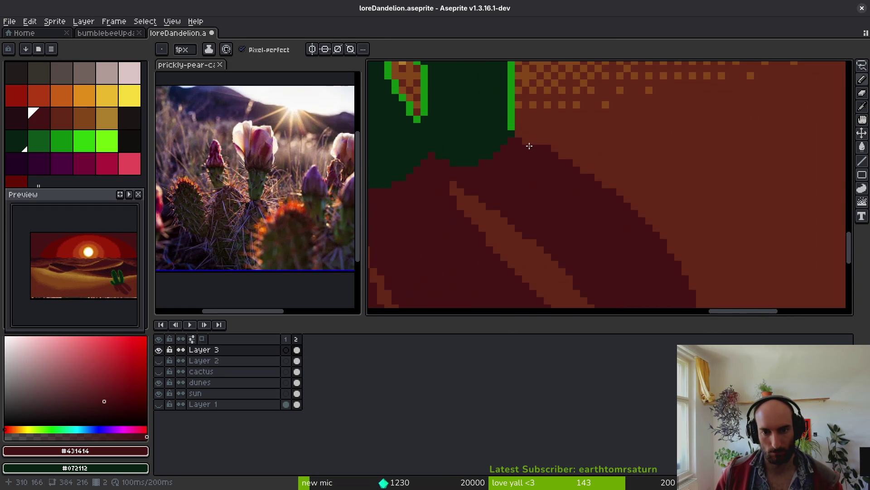
scroll(540, 222, down, 3)
scroll(572, 233, up, 2)
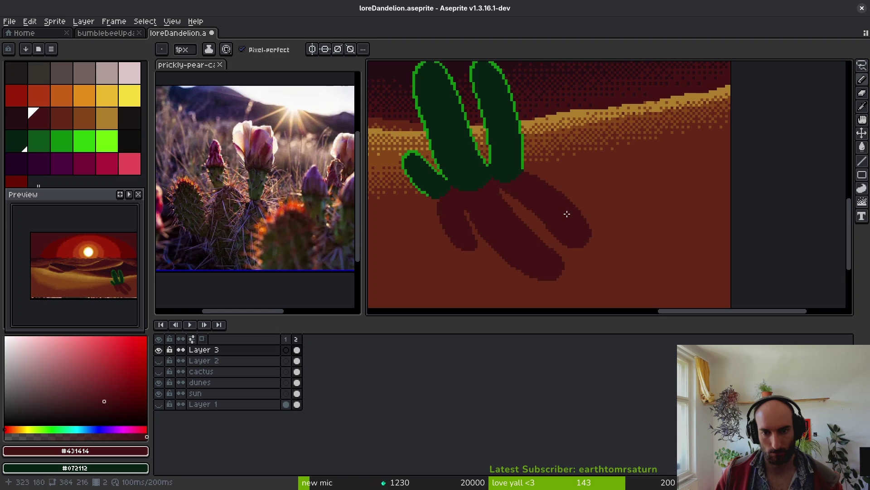
scroll(585, 241, down, 2)
scroll(573, 262, up, 3)
key(ctrl+s)
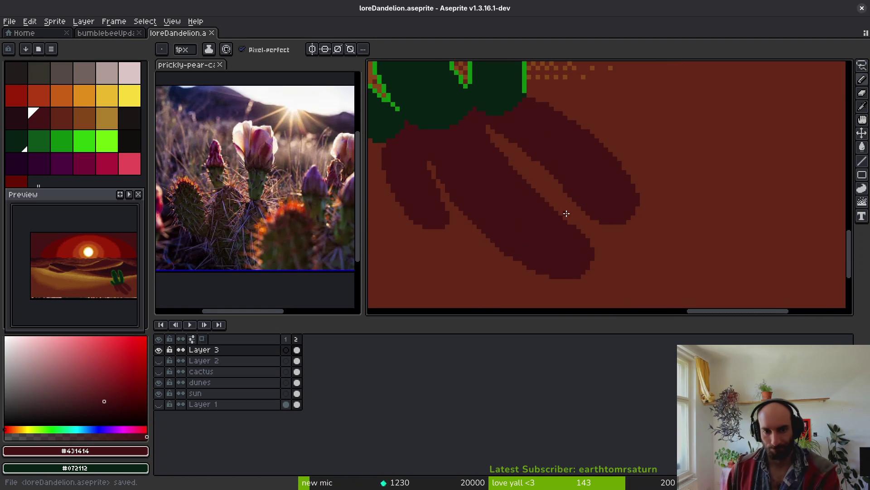
- Eyedrop the sand brown from the canvas, return to the Pencil, and save
scroll(430, 222, up, 1)
key(i)
click(395, 230)
key(b)
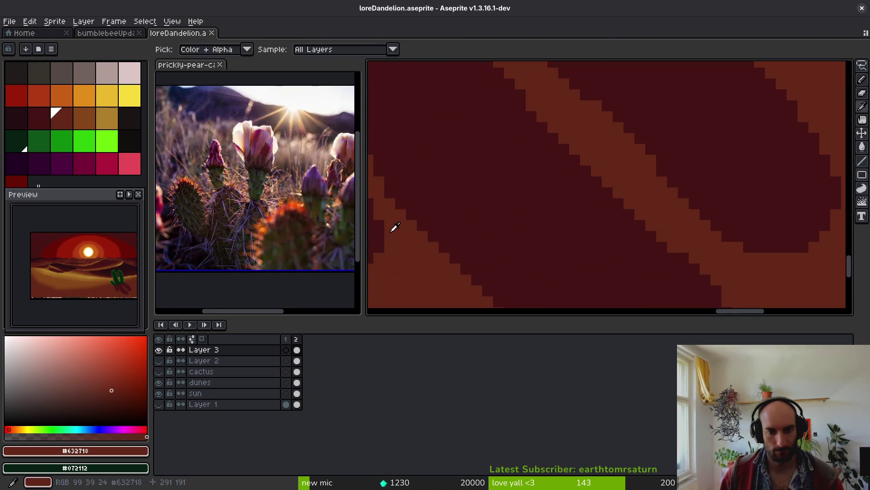
scroll(485, 202, down, 2)
scroll(478, 193, up, 2)
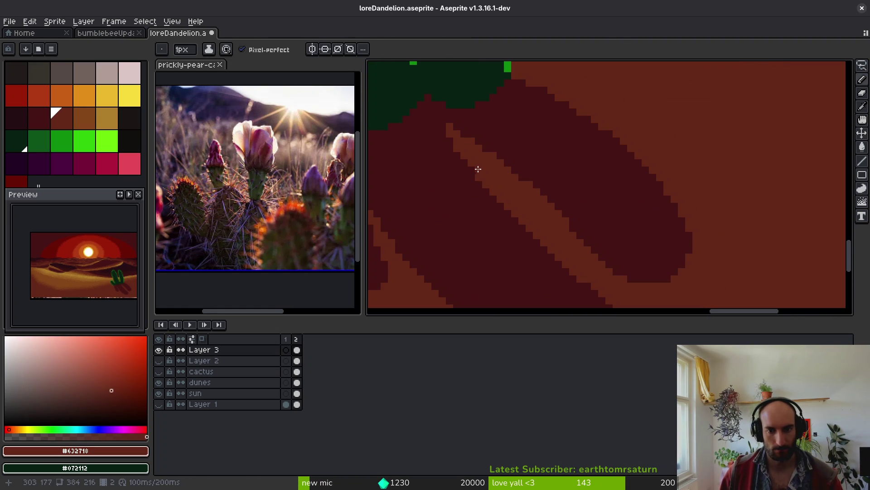
scroll(506, 247, down, 3)
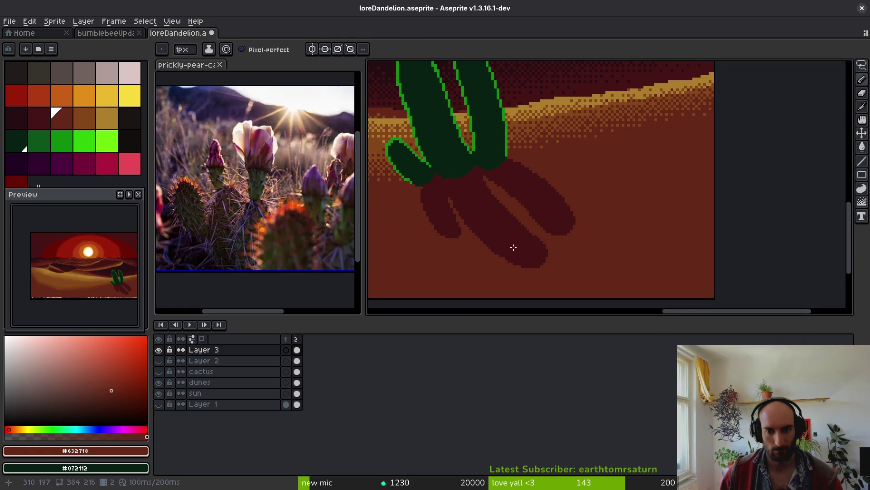
scroll(512, 245, down, 3)
key(ctrl+s)
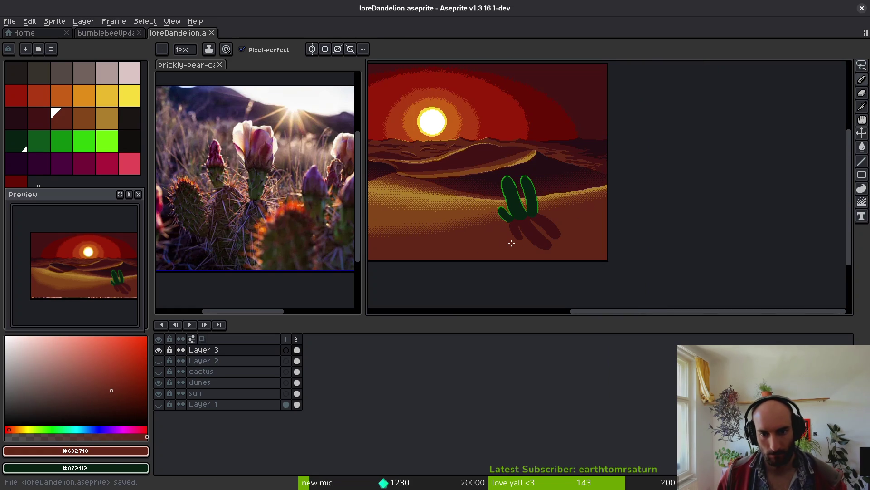
- Bring the cactus and shadow into view and sample the shadow red and sand brown
scroll(510, 244, up, 3)
scroll(575, 231, down, 1)
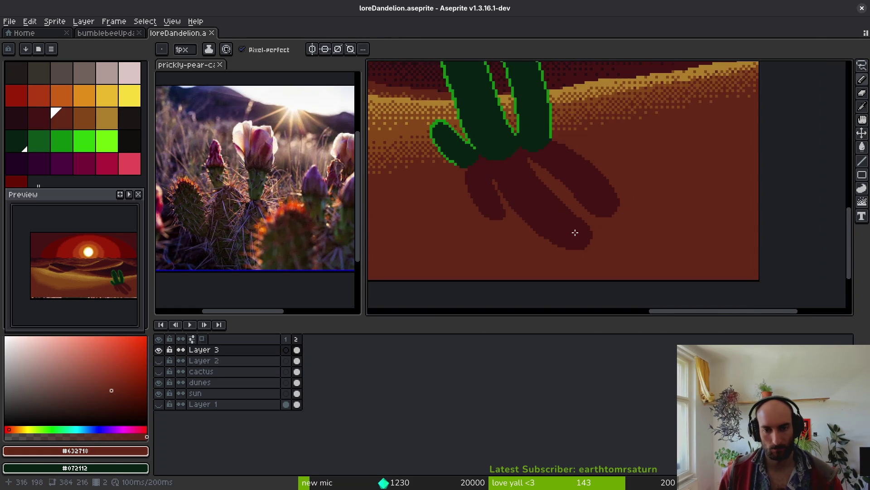
drag(575, 231, 571, 266)
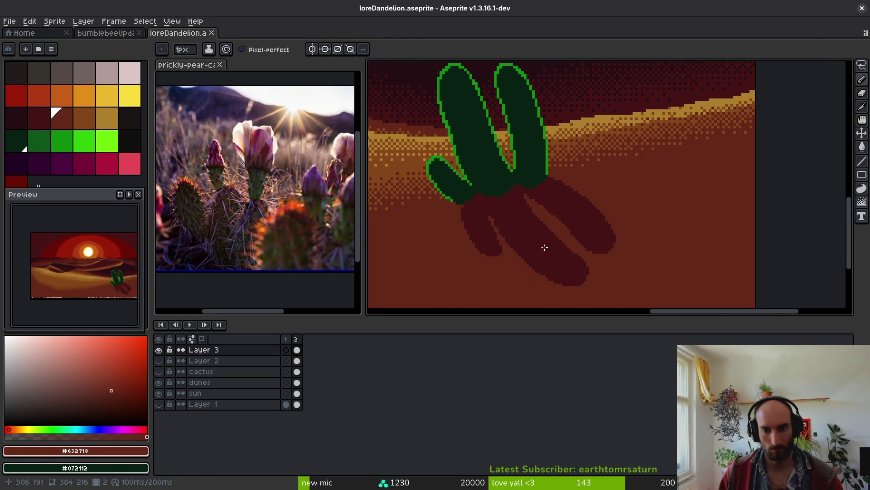
scroll(547, 250, up, 2)
scroll(542, 214, down, 3)
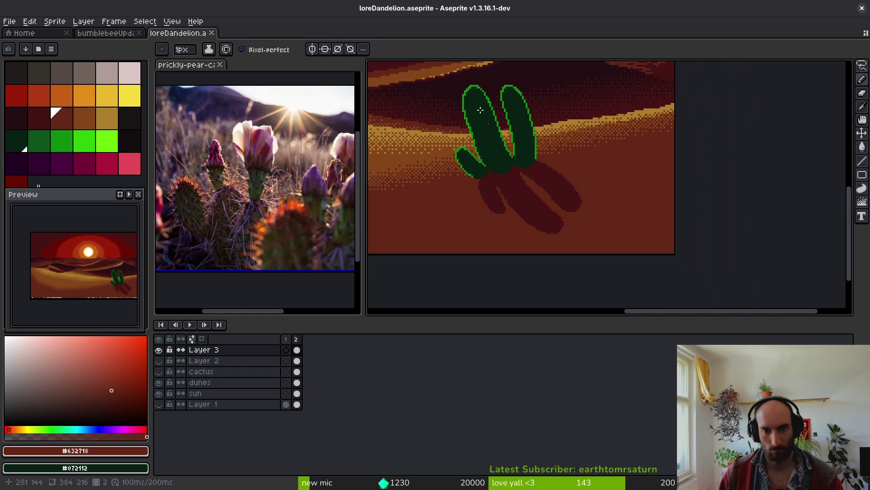
scroll(554, 232, up, 3)
alt+click(554, 189)
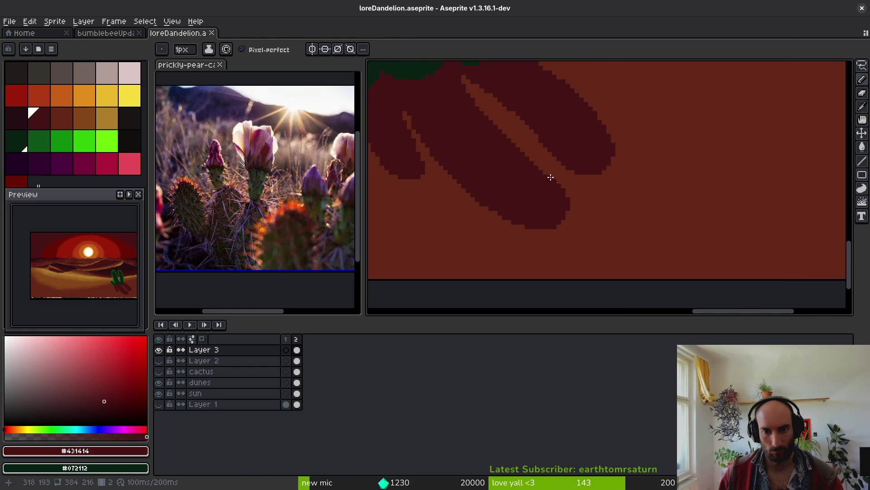
scroll(550, 178, up, 1)
alt+click(548, 160)
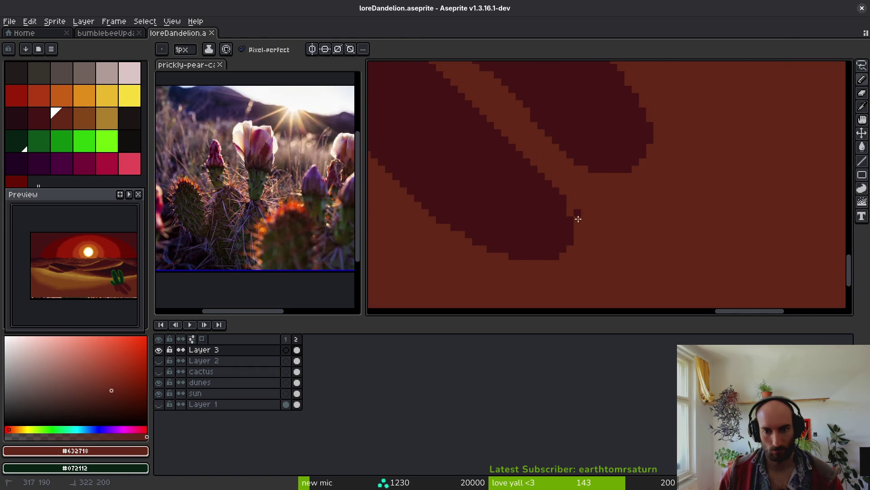
- Extend the shadow's lower edge with dark red pixels
scroll(569, 236, down, 2)
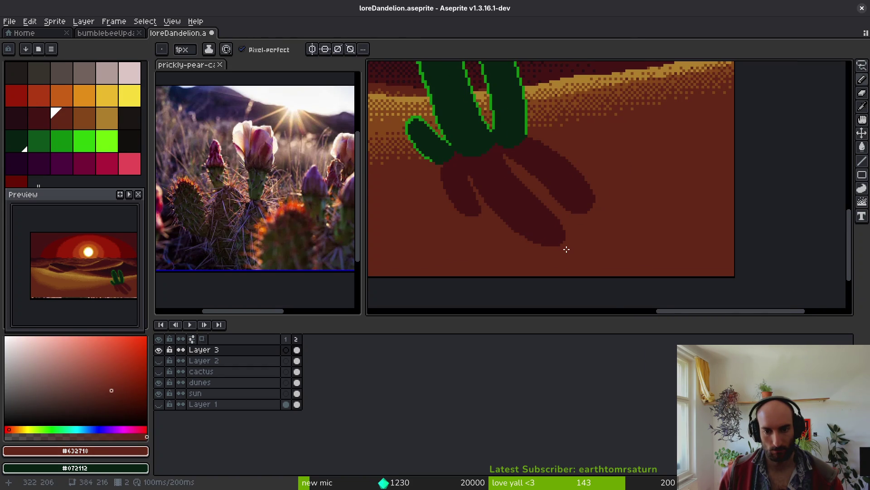
scroll(566, 250, down, 2)
scroll(576, 245, up, 4)
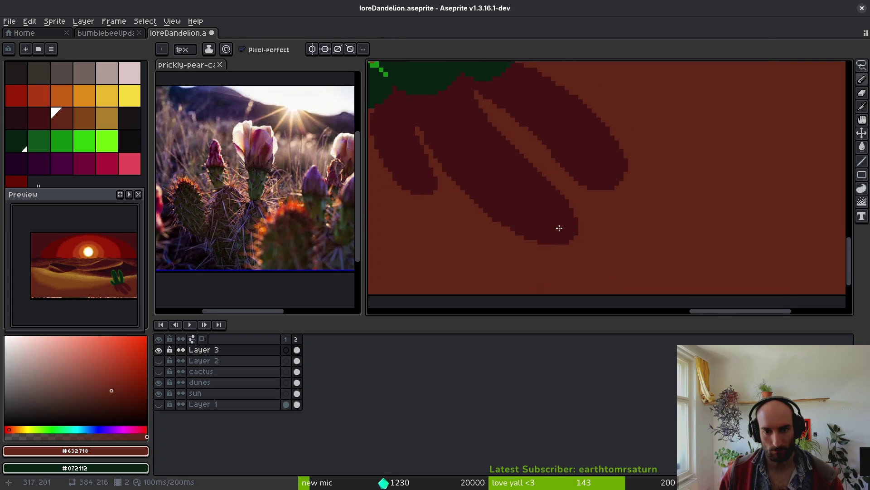
scroll(561, 234, up, 2)
alt+click(550, 230)
drag(619, 260, 538, 248)
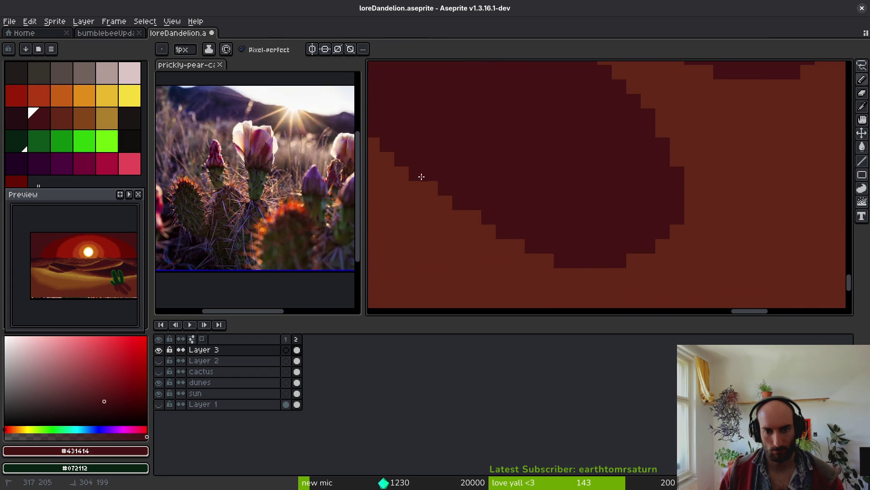
- Shift the view along the shadow shape and save the artwork
scroll(464, 184, down, 1)
drag(465, 185, 581, 250)
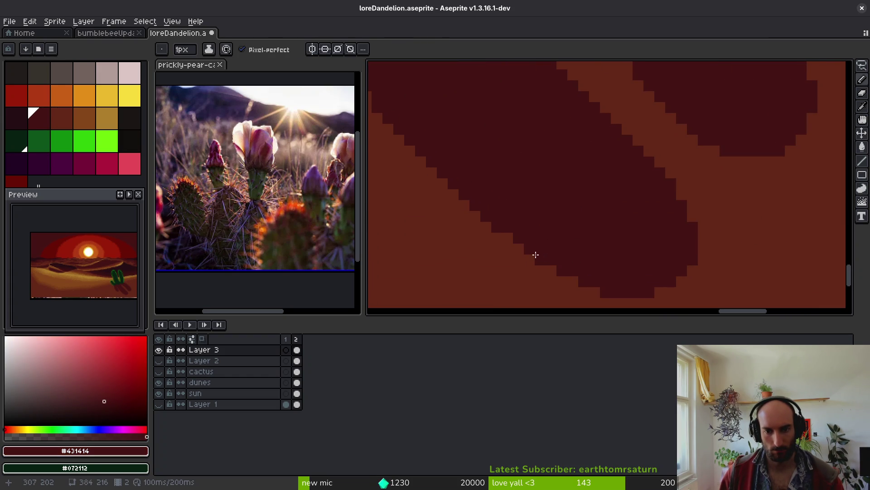
scroll(538, 217, down, 4)
key(ctrl+s)
scroll(590, 233, up, 4)
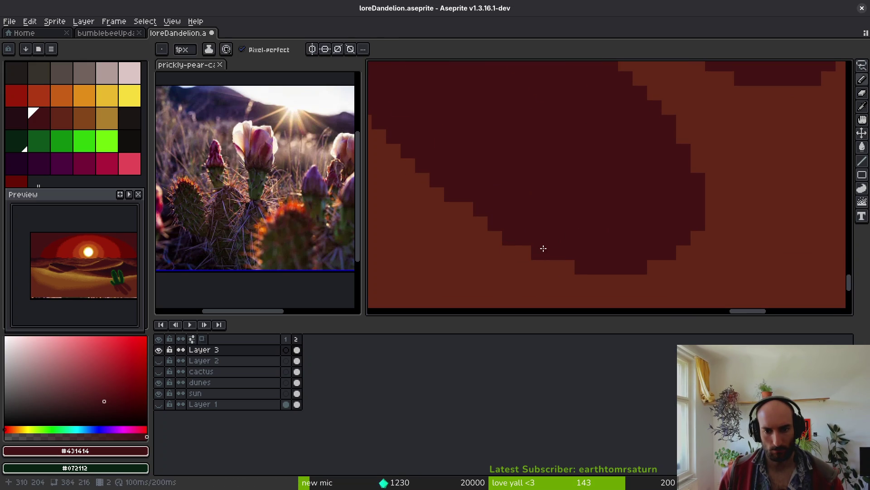
scroll(537, 205, down, 4)
key(ctrl+s)
- Review the reshaped shadow lobes with sand gaps and save the file again
scroll(561, 223, up, 3)
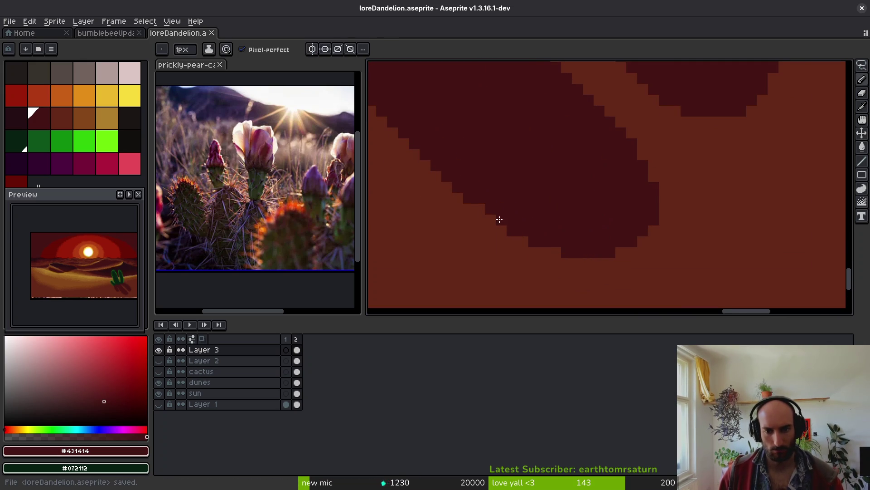
scroll(489, 193, down, 3)
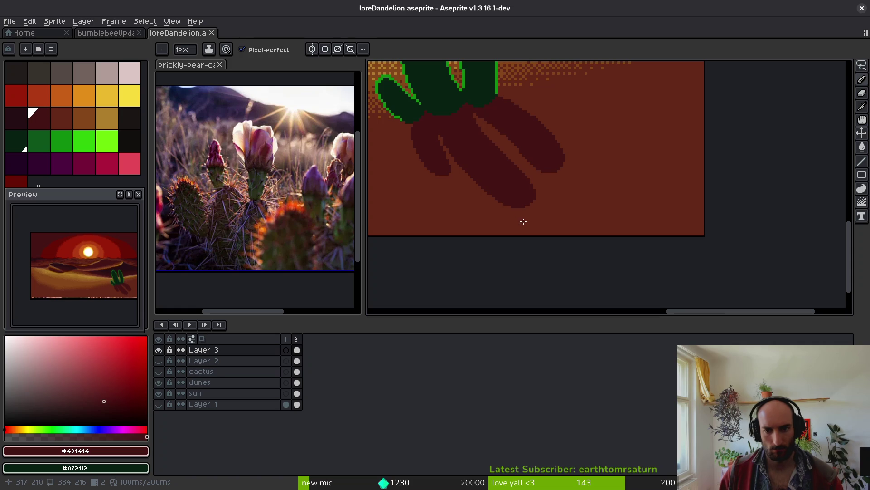
scroll(503, 182, up, 2)
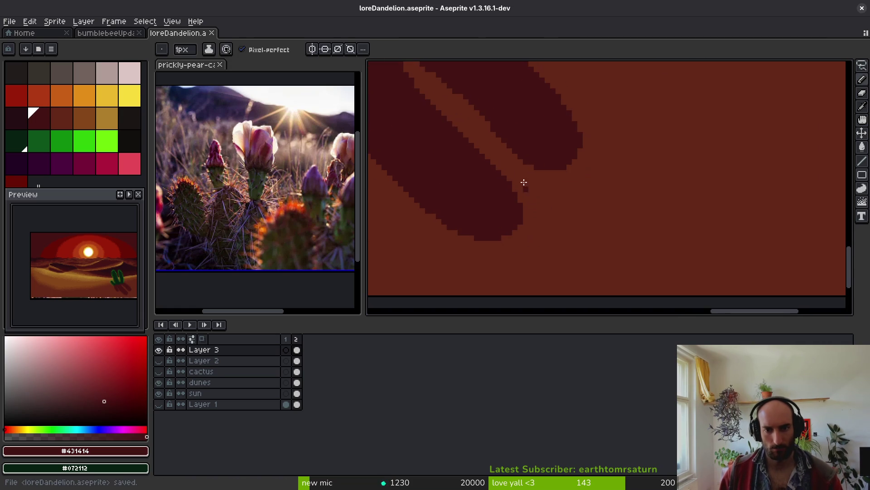
scroll(522, 179, up, 1)
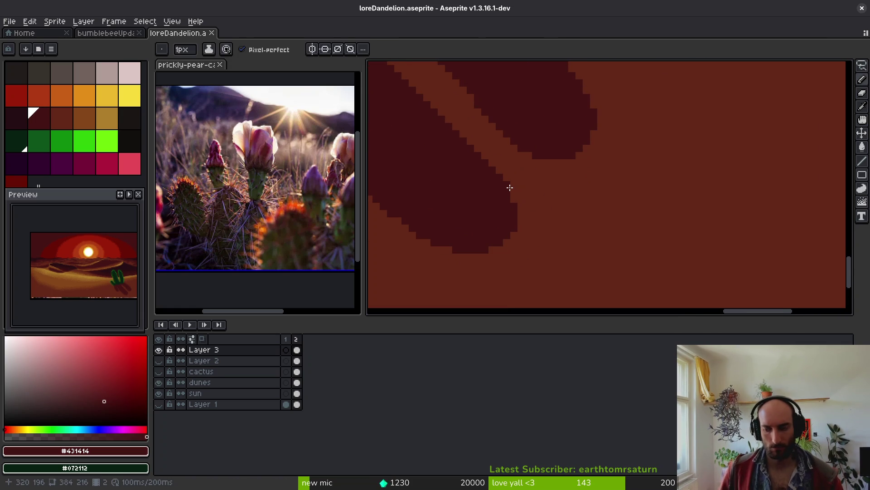
scroll(569, 178, down, 1)
scroll(544, 186, down, 1)
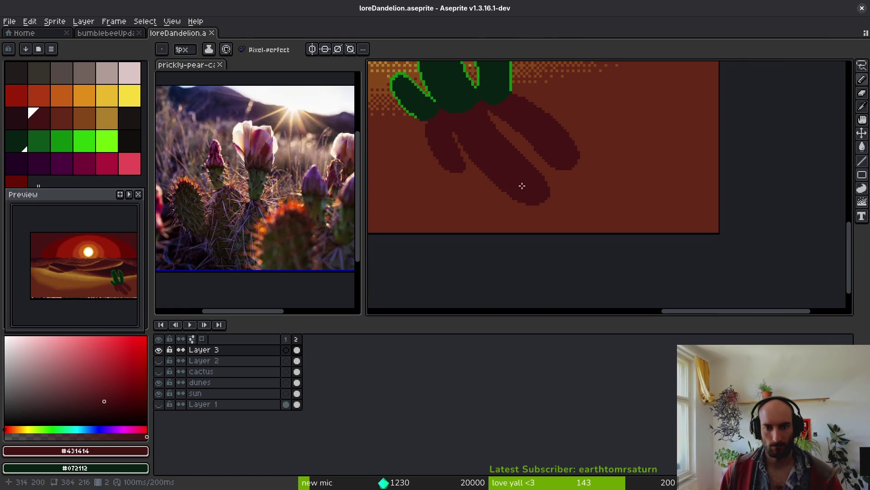
scroll(530, 195, up, 4)
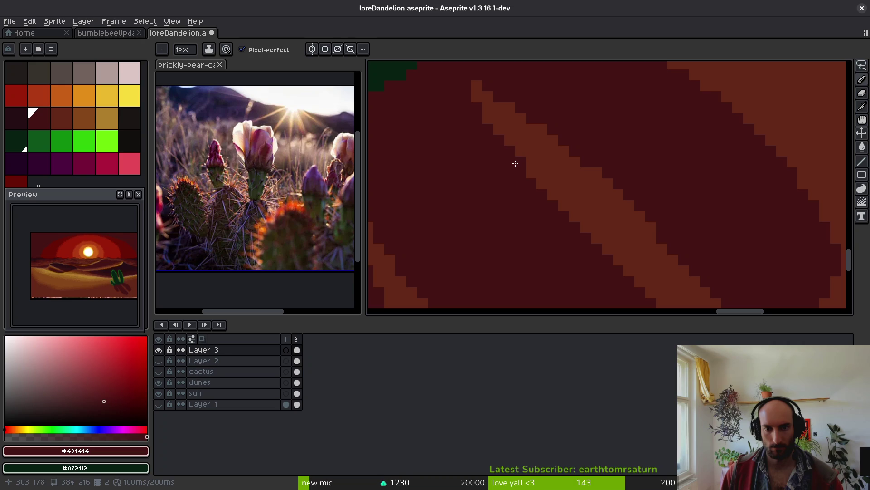
scroll(539, 199, down, 3)
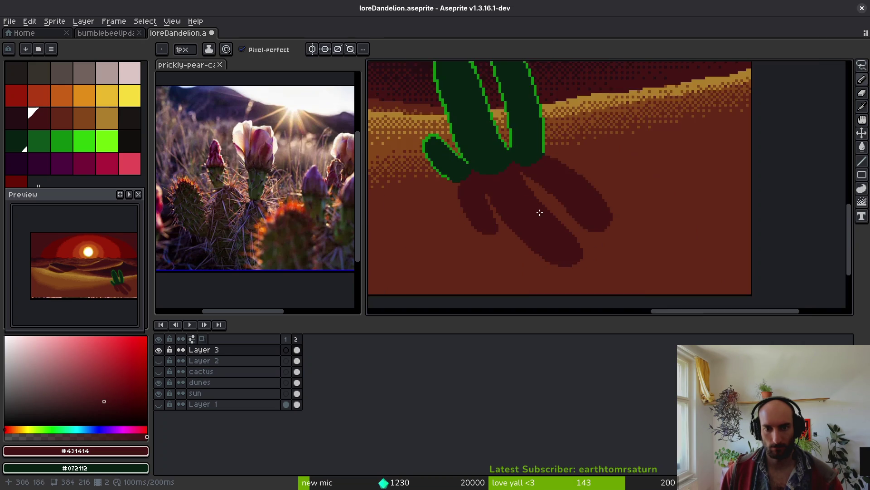
scroll(537, 195, up, 2)
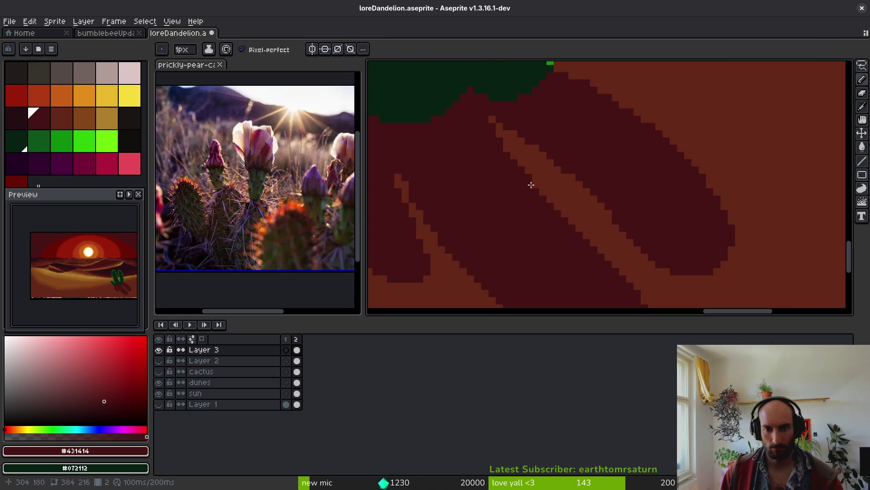
scroll(507, 203, down, 2)
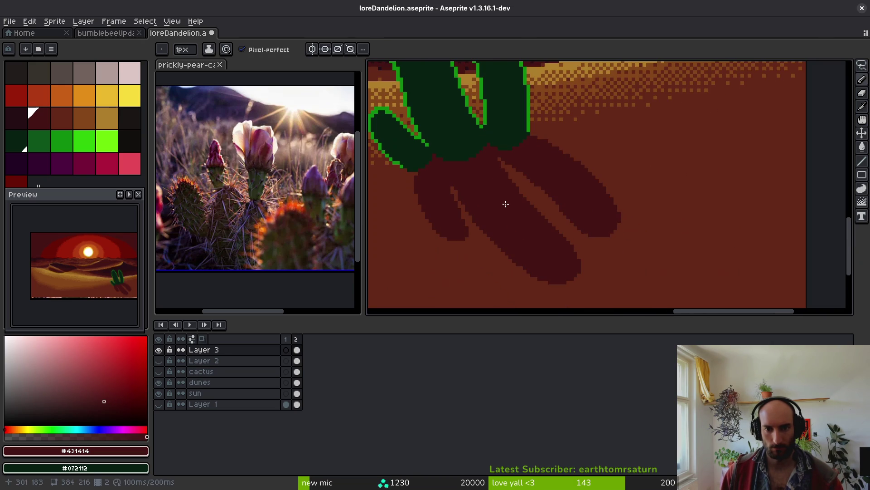
scroll(525, 196, up, 2)
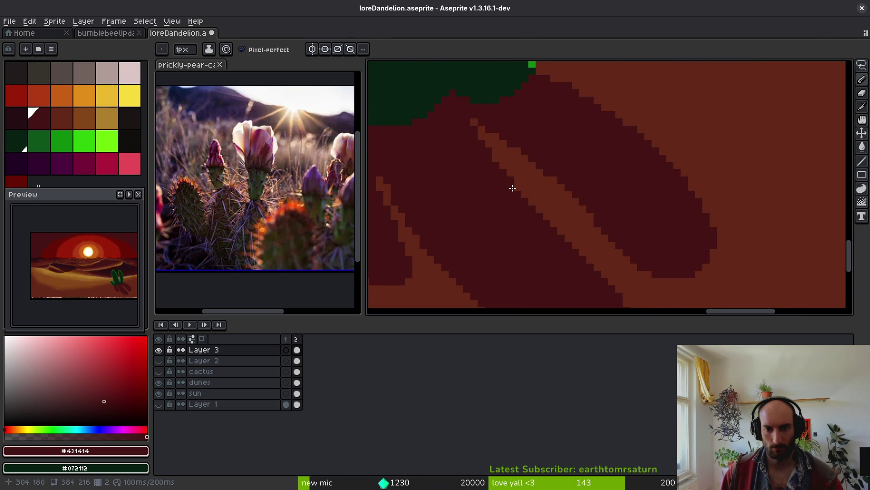
scroll(525, 201, down, 2)
key(ctrl+s)
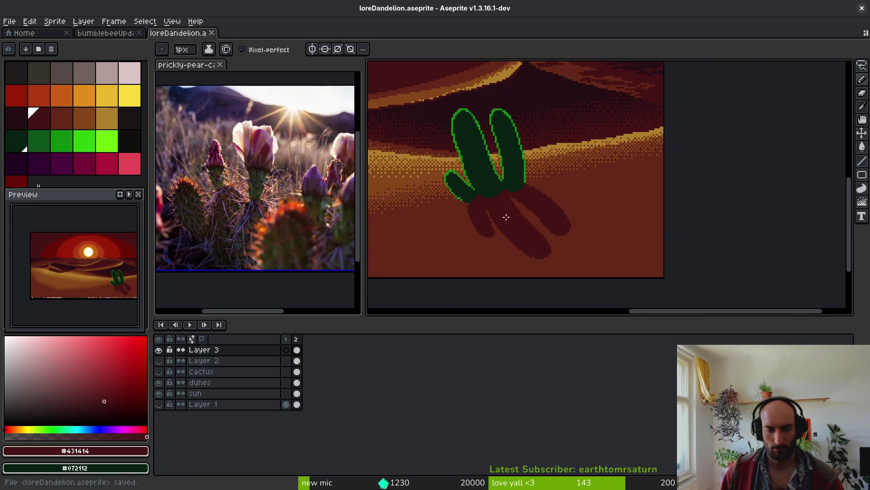
scroll(517, 200, up, 2)
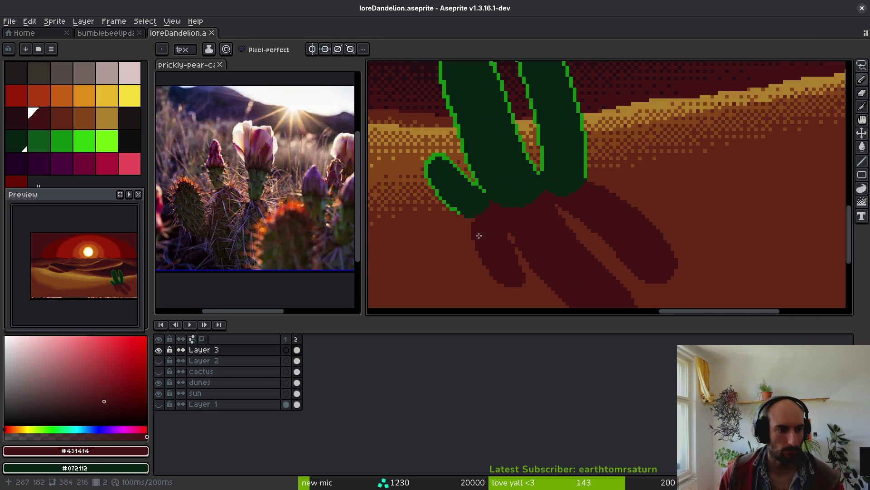
click(61, 138)
- Pick the dark green swatch and paint the first rib stripes from the right pad's top
scroll(509, 144, up, 2)
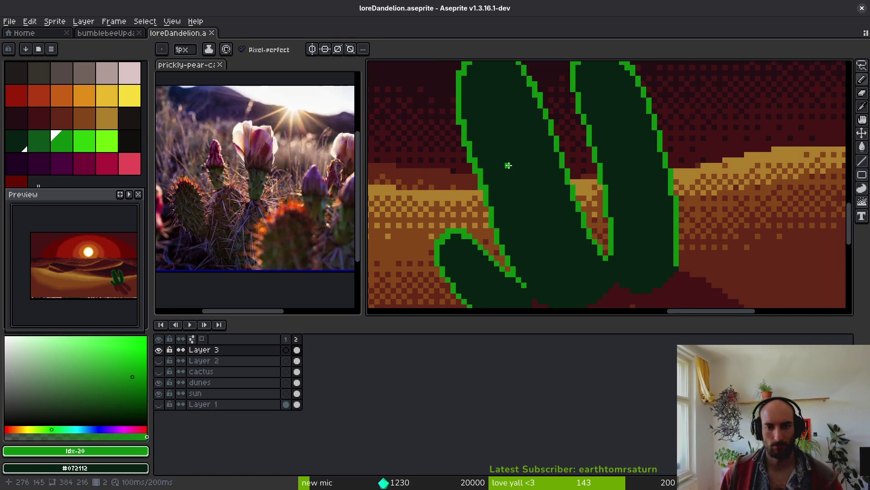
click(39, 139)
mouse_move(586, 70)
mouse_down()
mouse_move(534, 110)
mouse_move(525, 92)
mouse_move(541, 157)
mouse_up()
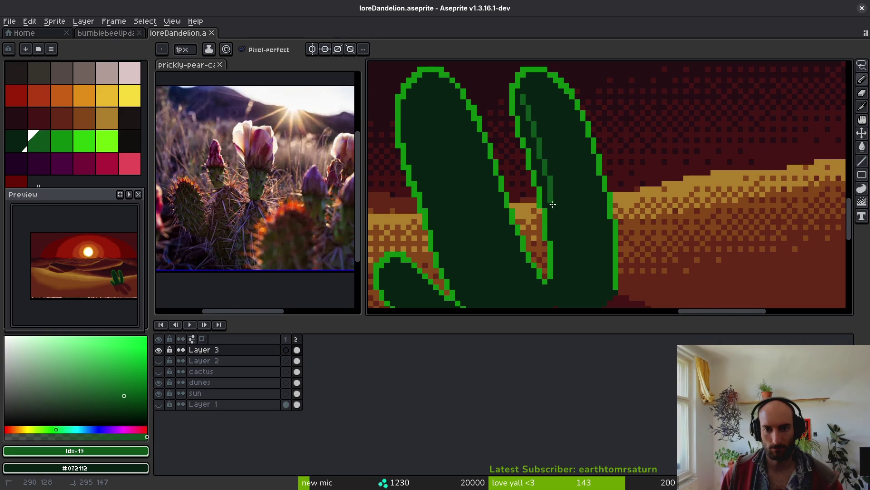
drag(558, 294, 559, 291)
drag(532, 81, 542, 99)
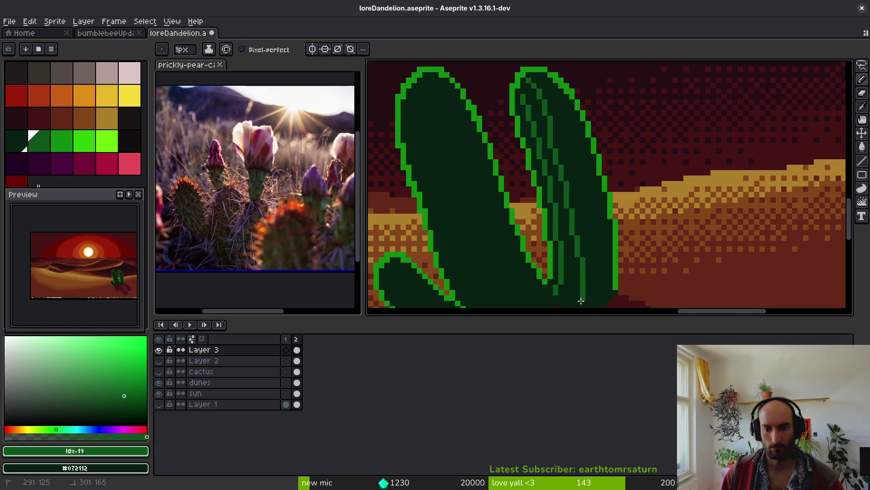
scroll(569, 92, down, 1)
drag(533, 92, 550, 126)
mouse_move(574, 265)
mouse_down()
mouse_move(577, 250)
mouse_move(574, 276)
mouse_up()
- Add more dark-green vertical rib lines down the lower part of the right pad
scroll(606, 245, up, 2)
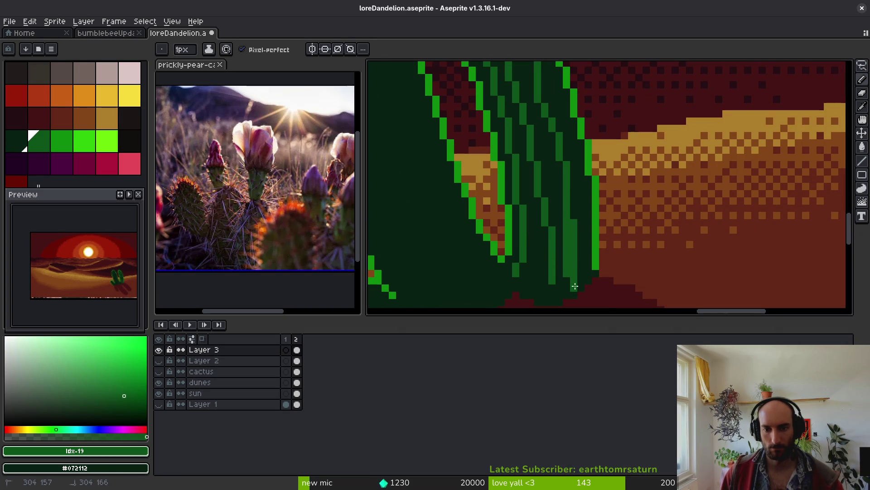
mouse_move(538, 216)
mouse_down()
mouse_move(547, 258)
mouse_move(544, 249)
mouse_move(540, 290)
mouse_up()
drag(558, 226, 549, 280)
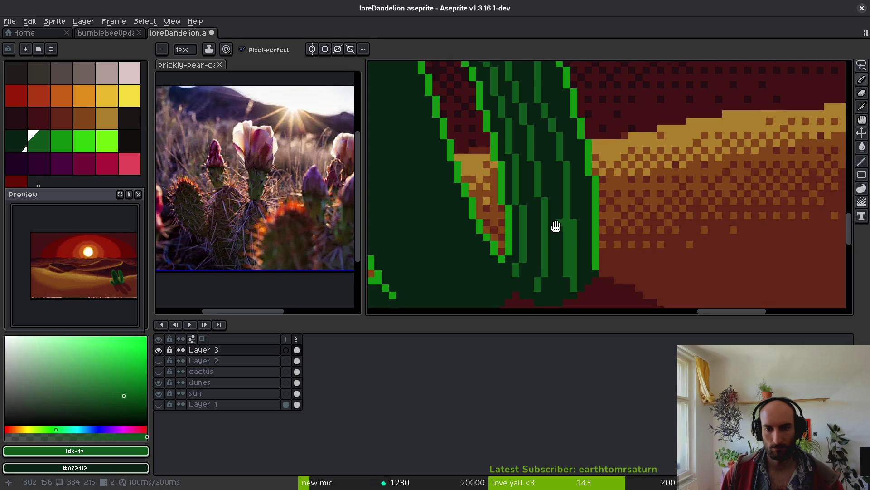
scroll(557, 227, up, 1)
scroll(549, 195, up, 3)
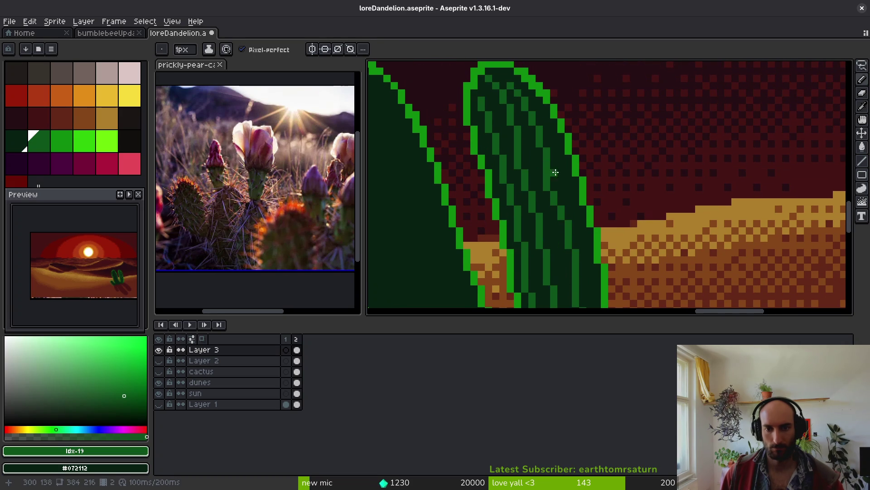
drag(549, 162, 553, 172)
drag(563, 222, 558, 211)
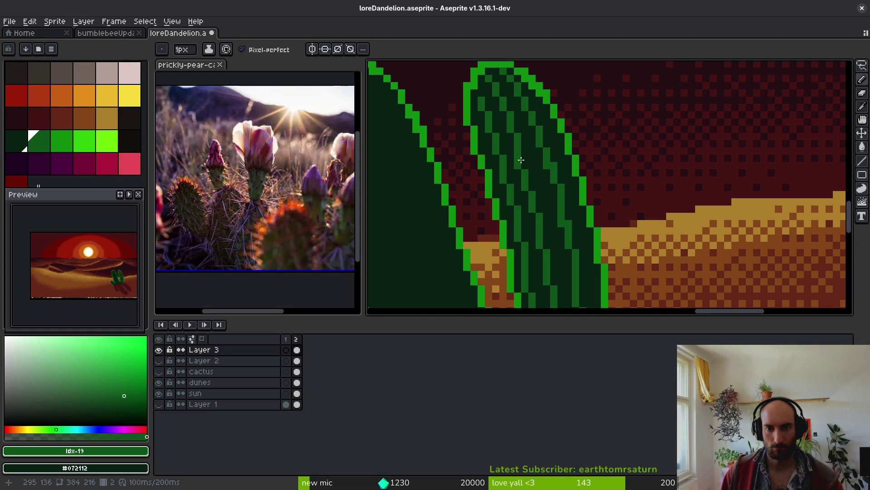
scroll(555, 166, down, 2)
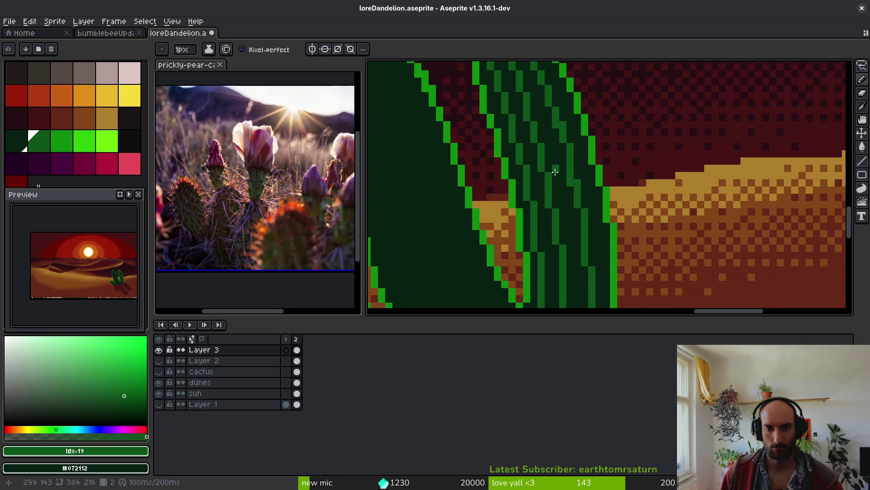
scroll(553, 175, down, 5)
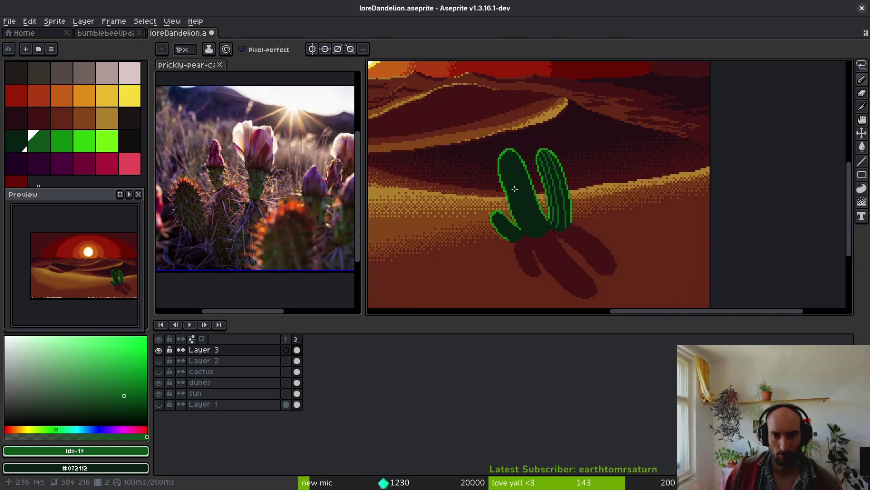
- Paint a shading stripe down the small pad and undo a stray pixel at the cactus base
scroll(495, 208, up, 1)
scroll(495, 207, up, 3)
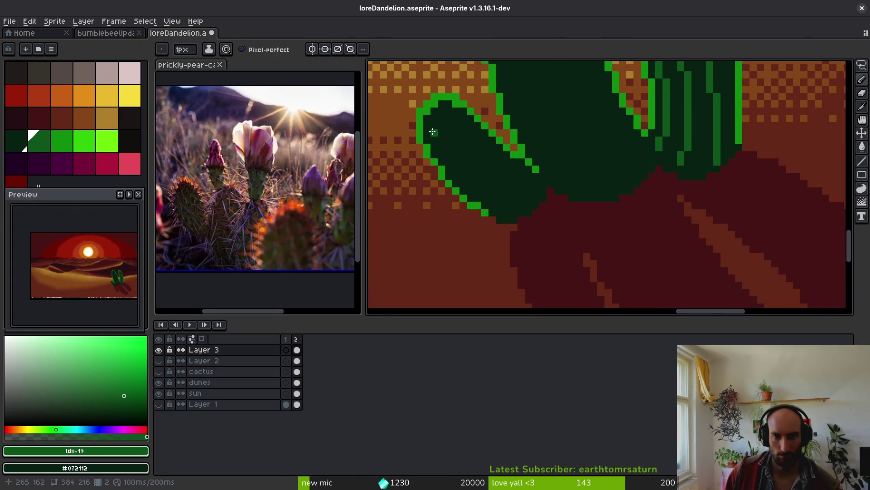
click(405, 123)
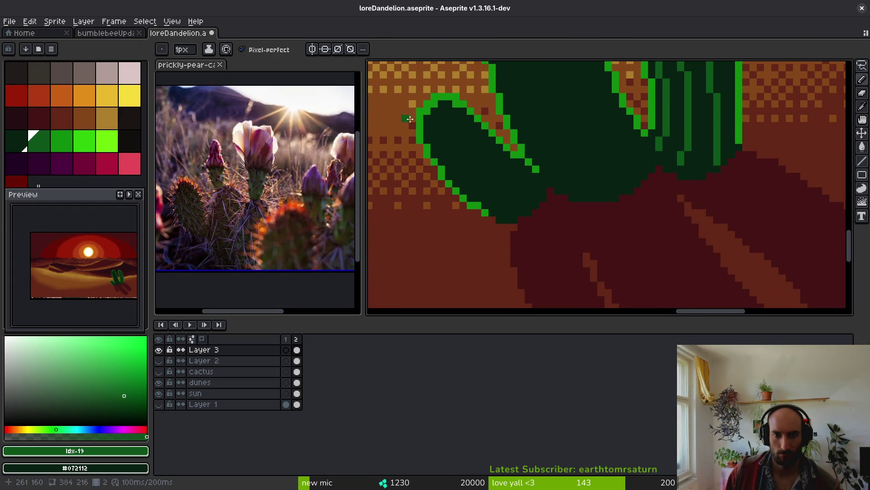
mouse_move(427, 119)
mouse_down()
mouse_move(454, 170)
mouse_move(521, 212)
mouse_up()
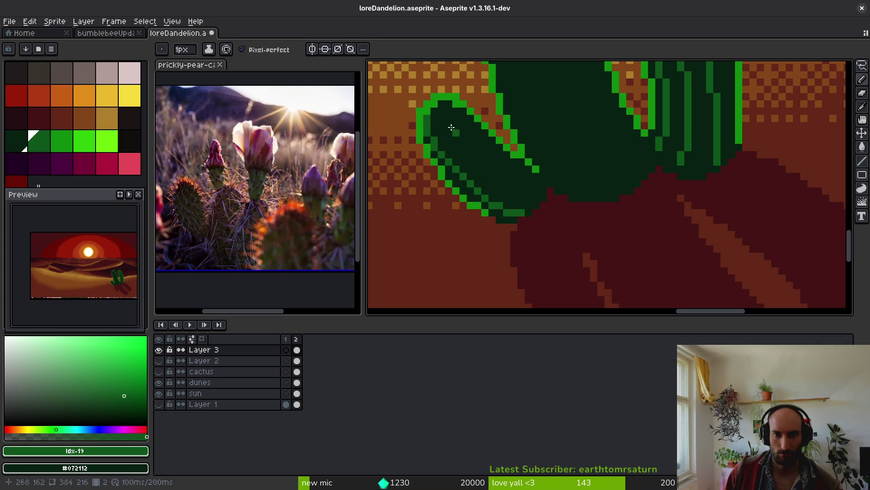
scroll(542, 219, up, 2)
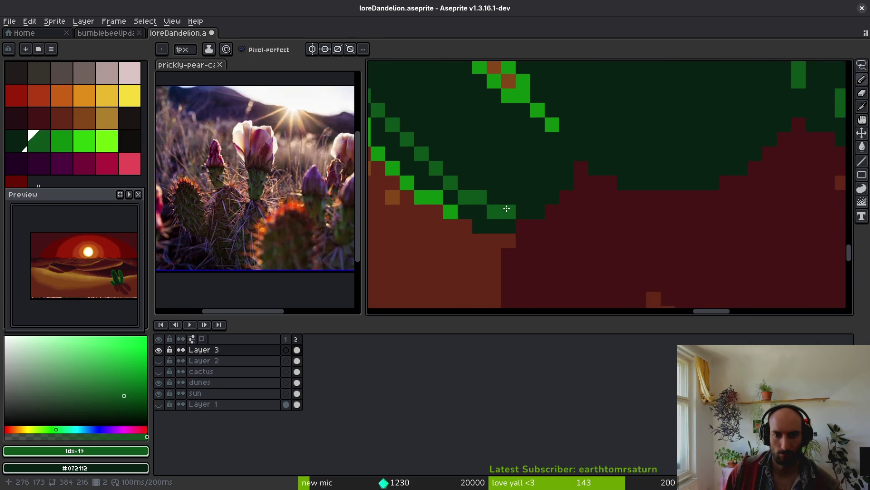
scroll(522, 213, down, 4)
scroll(601, 200, up, 3)
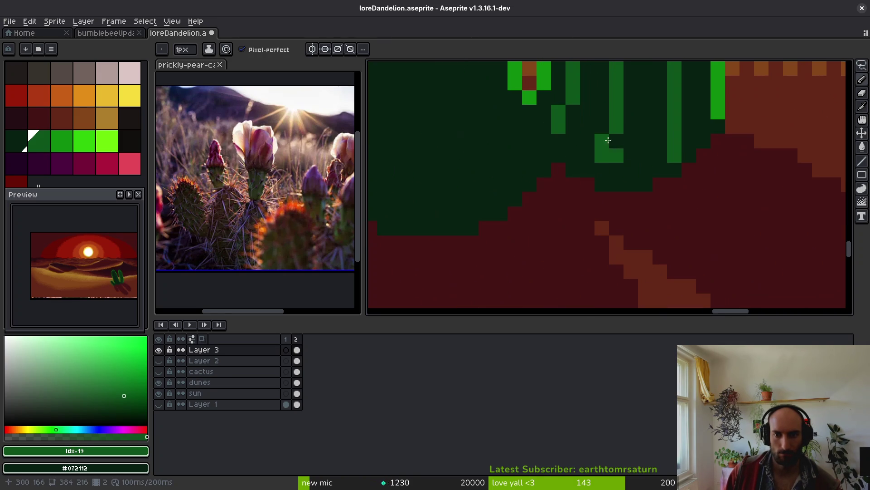
drag(678, 145, 658, 175)
key(ctrl+z)
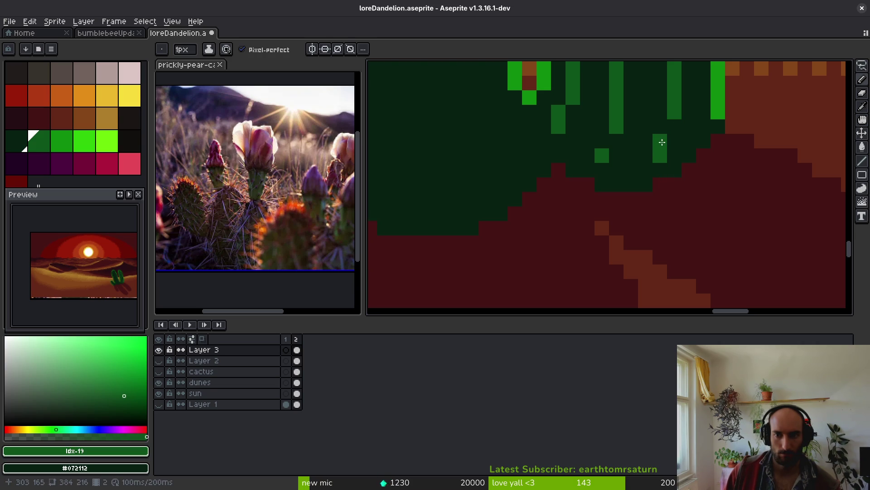
- Try a diagonal rib stripe across the small pad, then undo it
scroll(663, 141, down, 5)
scroll(658, 199, up, 2)
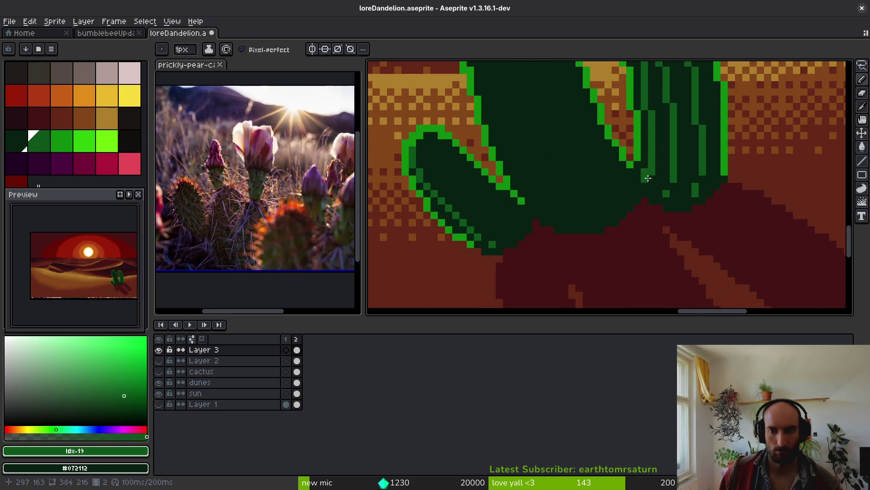
scroll(554, 228, up, 1)
scroll(405, 155, up, 3)
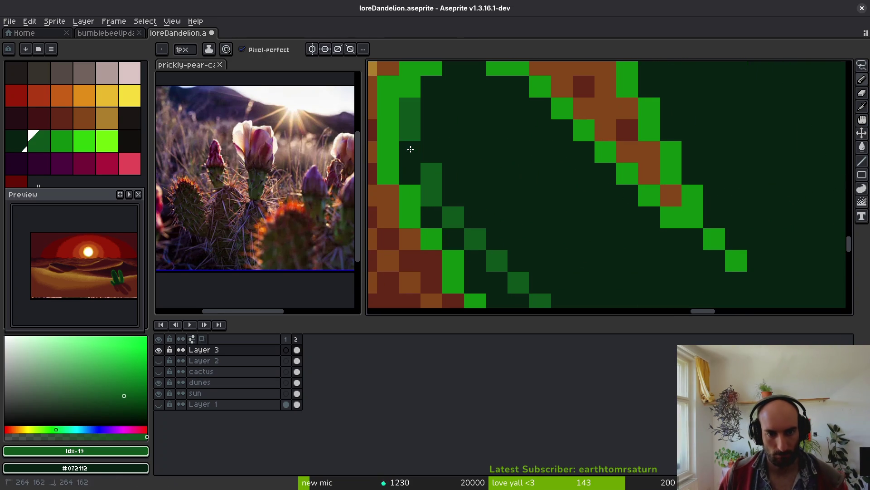
scroll(452, 128, down, 2)
scroll(452, 129, right, 1)
scroll(403, 105, down, 3)
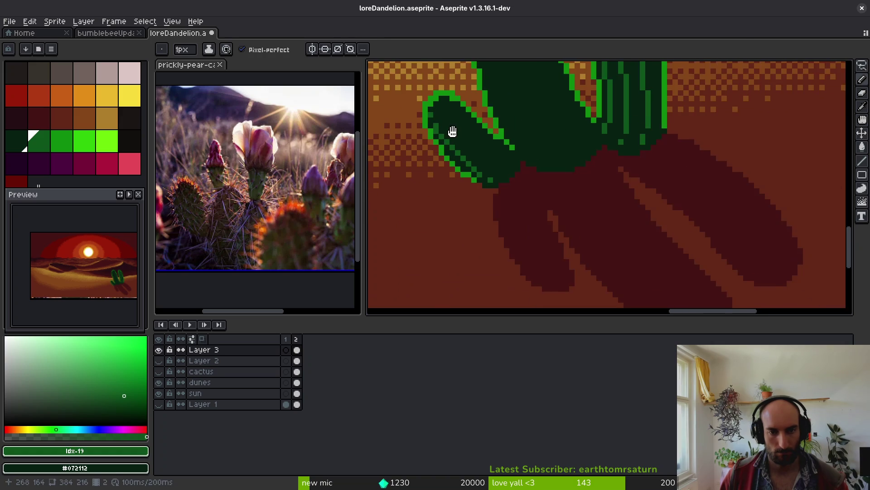
scroll(429, 119, up, 2)
mouse_move(427, 88)
mouse_down()
mouse_move(474, 161)
mouse_move(525, 207)
mouse_move(568, 221)
mouse_move(577, 200)
mouse_move(524, 171)
mouse_move(455, 87)
mouse_up()
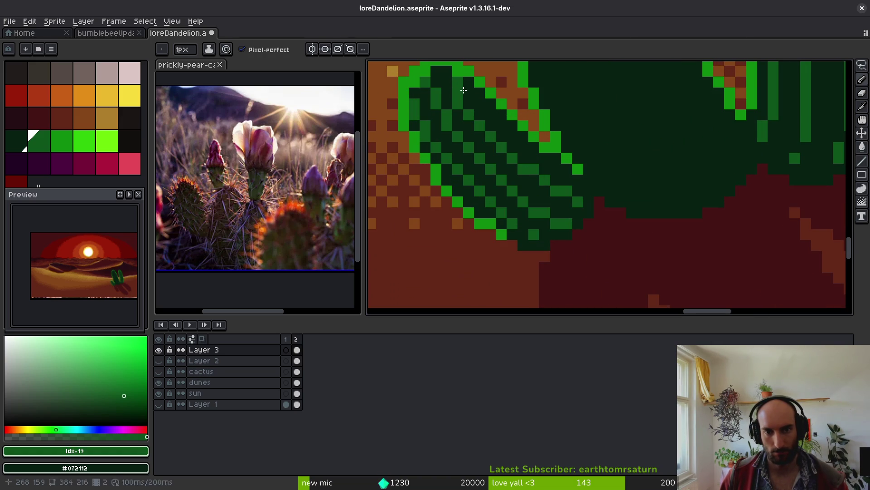
scroll(535, 221, down, 3)
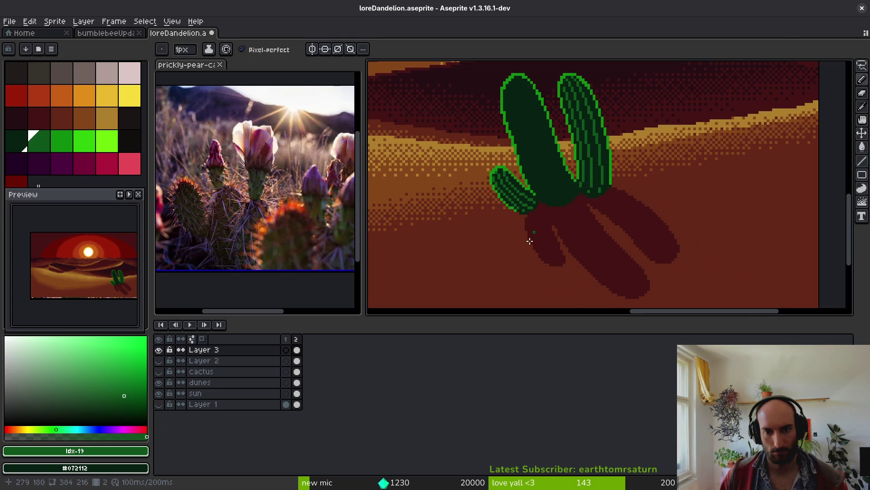
key(ctrl+z)
key(ctrl+z)
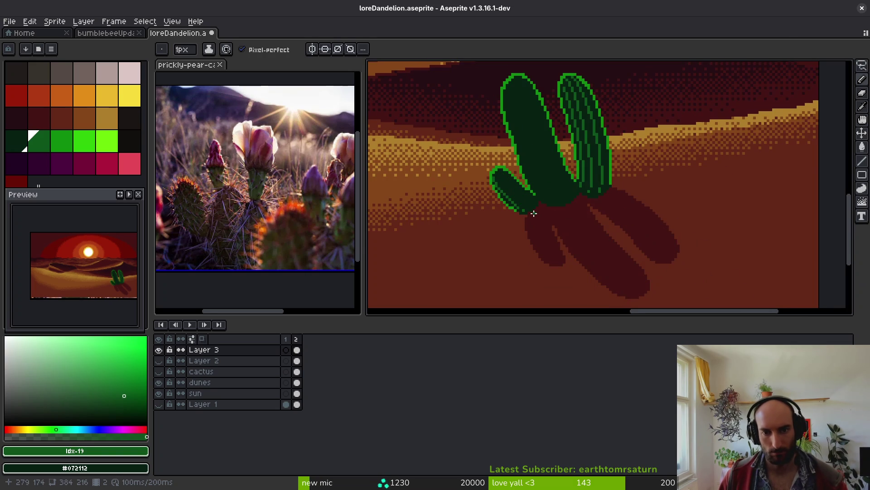
- Draw diagonal rib stripes inside the small pad, undoing the misplaced ones
scroll(495, 155, up, 3)
scroll(495, 155, up, 1)
drag(449, 104, 579, 243)
drag(497, 122, 563, 178)
key(ctrl+z)
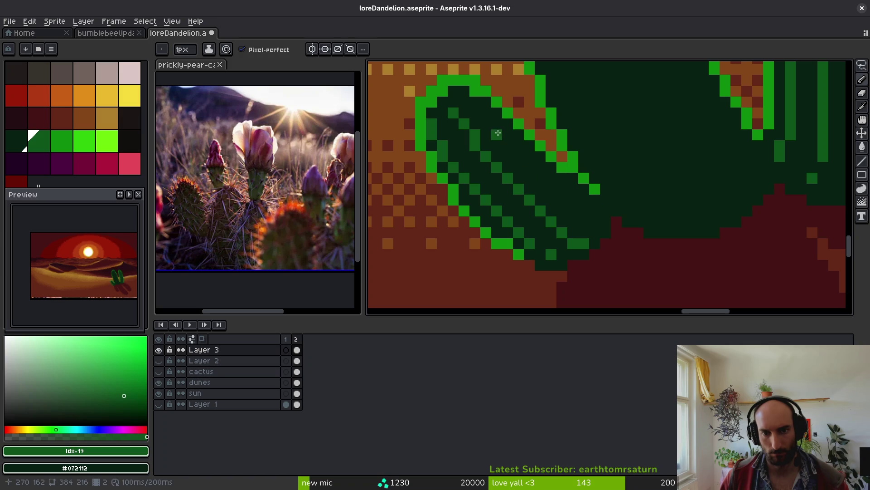
drag(518, 157, 601, 211)
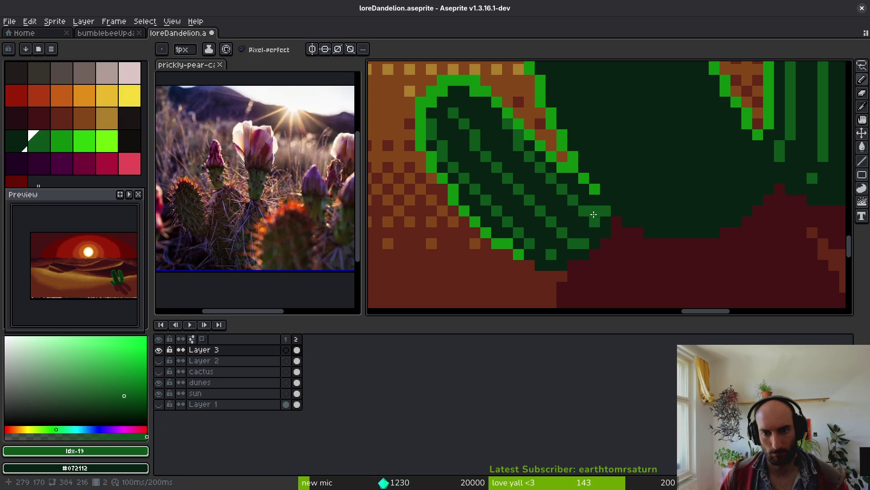
key(ctrl+z)
- Add short diagonal rib pixels near the small pad's top
click(539, 173)
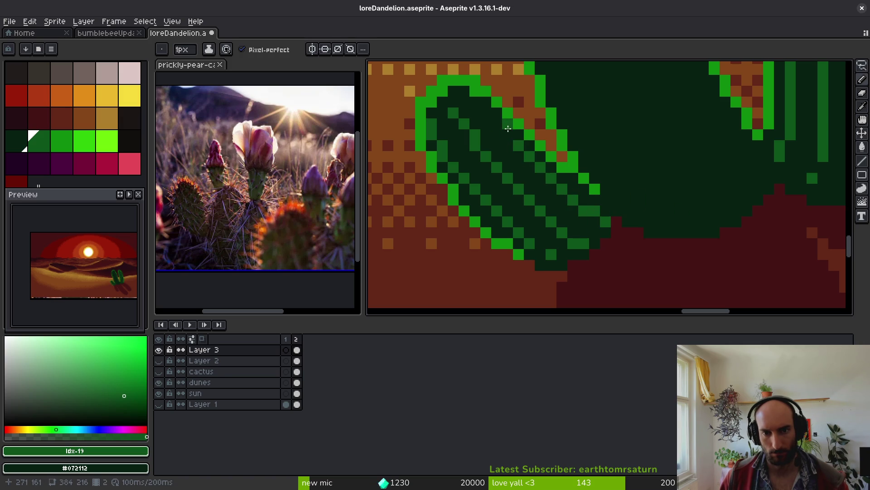
drag(486, 113, 501, 123)
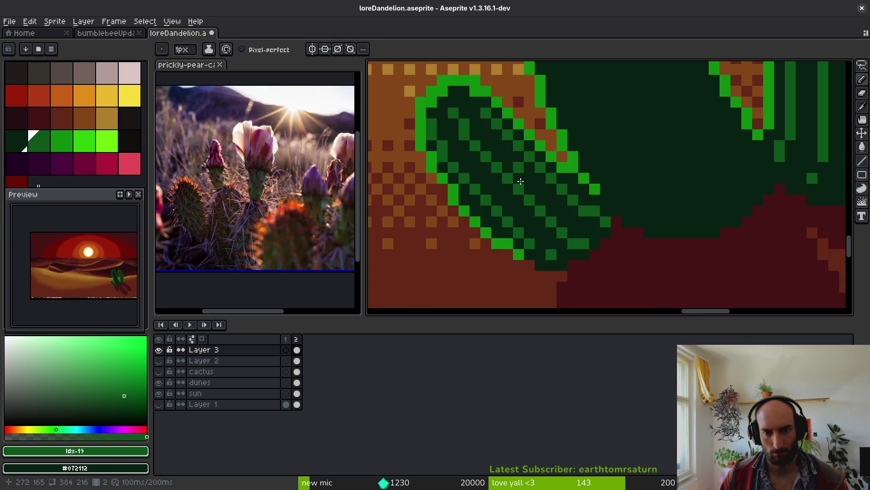
scroll(508, 145, down, 4)
scroll(494, 154, up, 3)
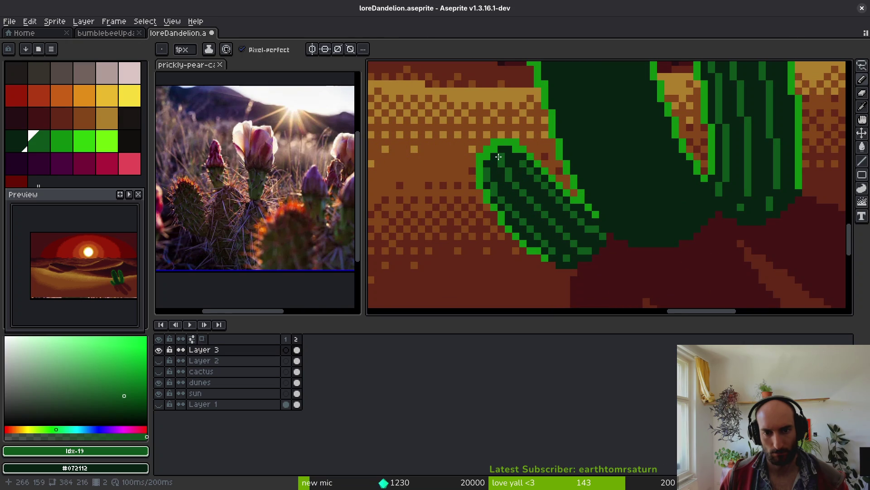
scroll(606, 171, down, 3)
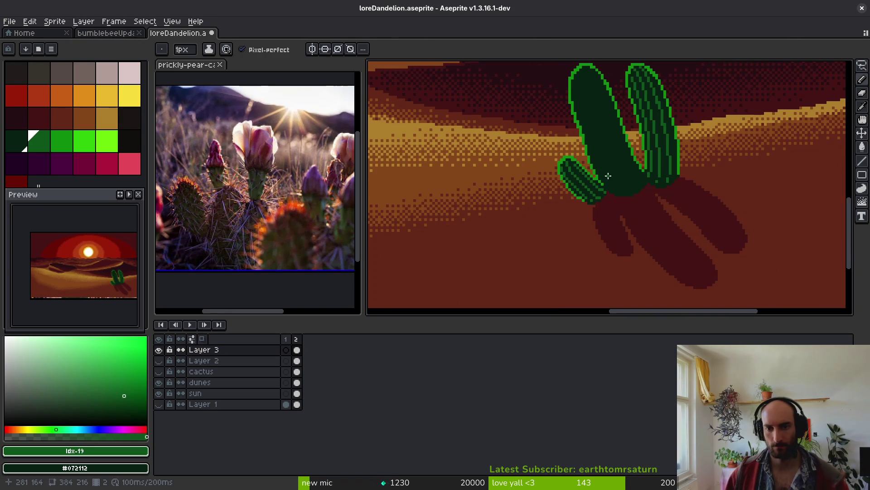
- Paint a lighter-green line along the tall pad's left edge
scroll(575, 185, up, 1)
scroll(574, 186, up, 1)
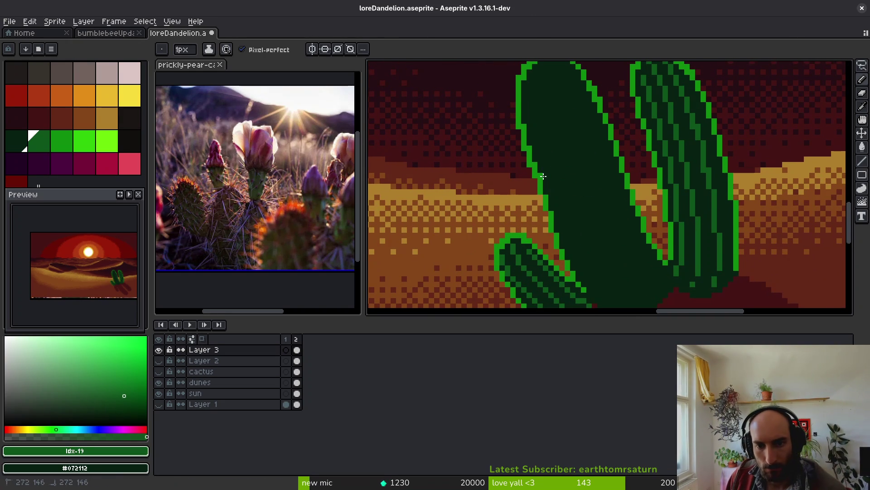
scroll(563, 172, down, 3)
scroll(549, 134, up, 3)
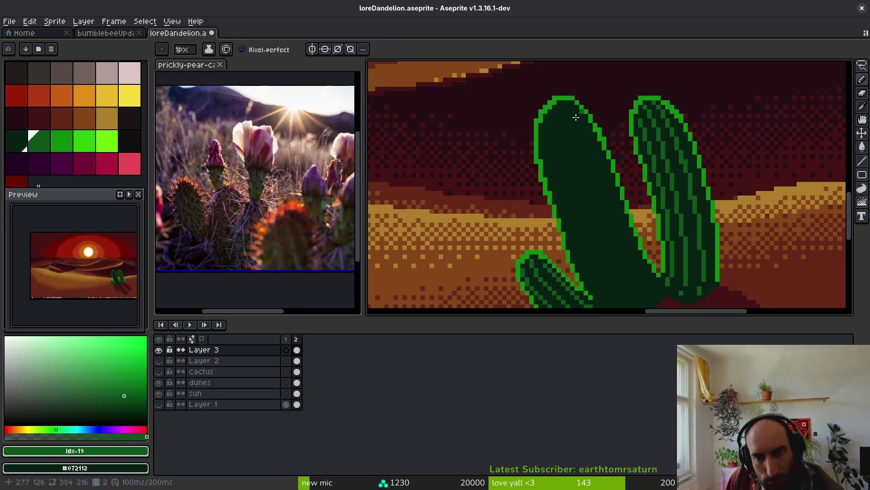
mouse_move(534, 128)
mouse_down()
mouse_move(500, 87)
mouse_move(548, 217)
mouse_up()
drag(531, 186, 544, 214)
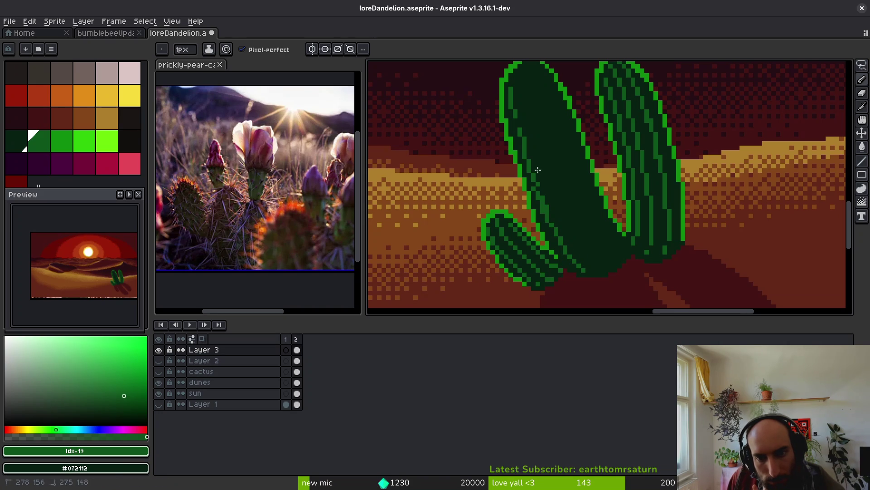
- Draw lighter-green vertical ridge strokes down the length of the big pad
scroll(536, 189, up, 3)
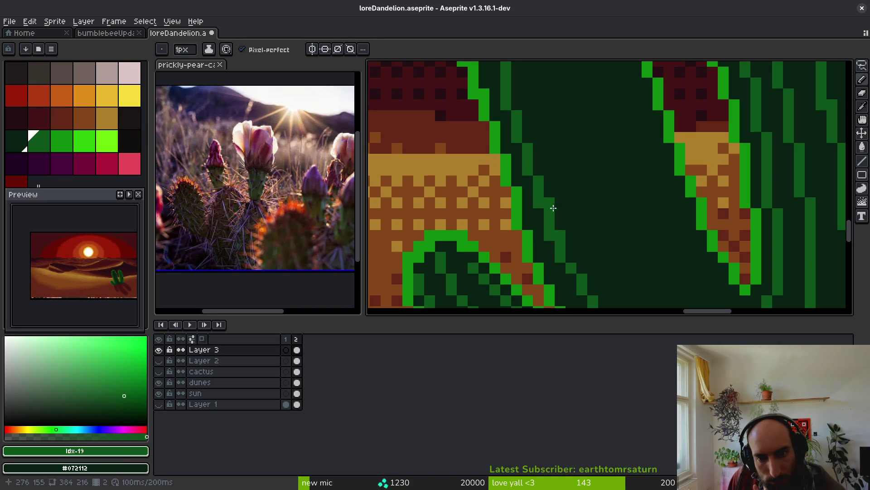
scroll(563, 236, down, 3)
scroll(562, 237, up, 2)
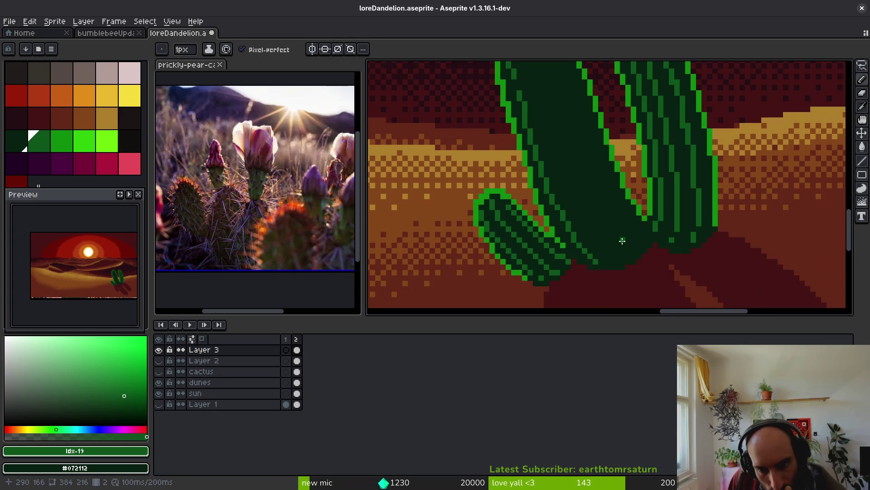
scroll(590, 248, down, 2)
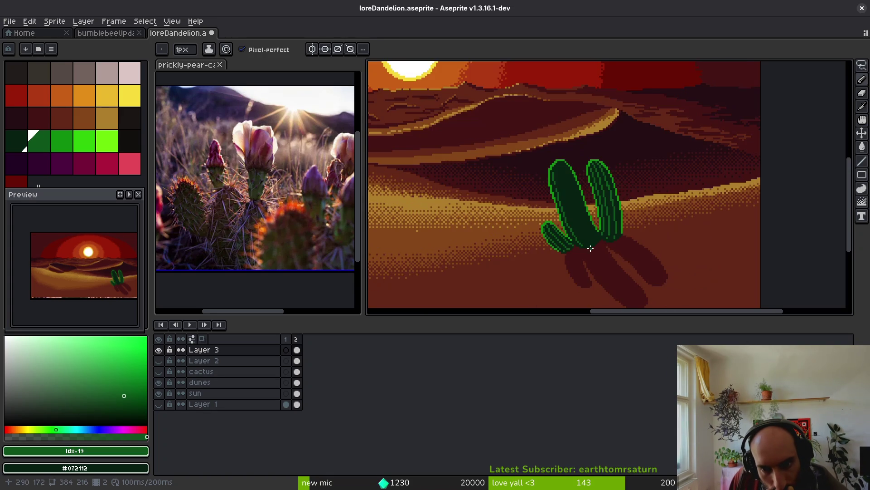
scroll(589, 244, up, 3)
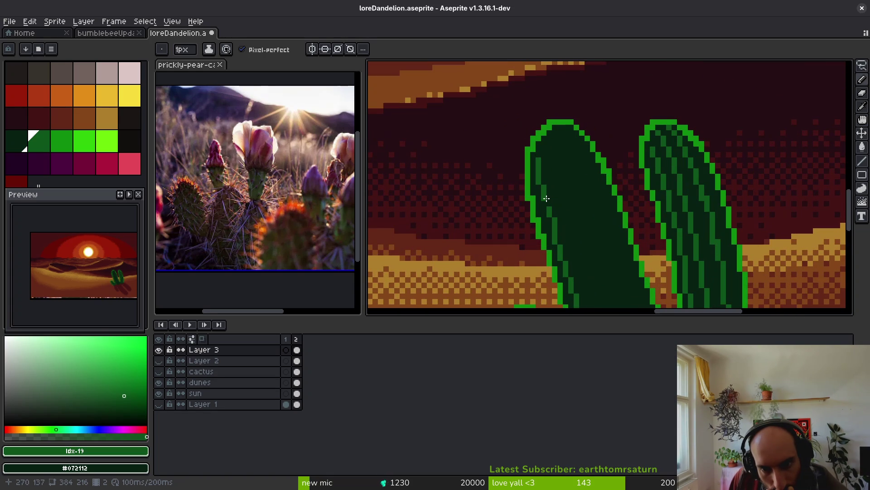
scroll(553, 195, down, 2)
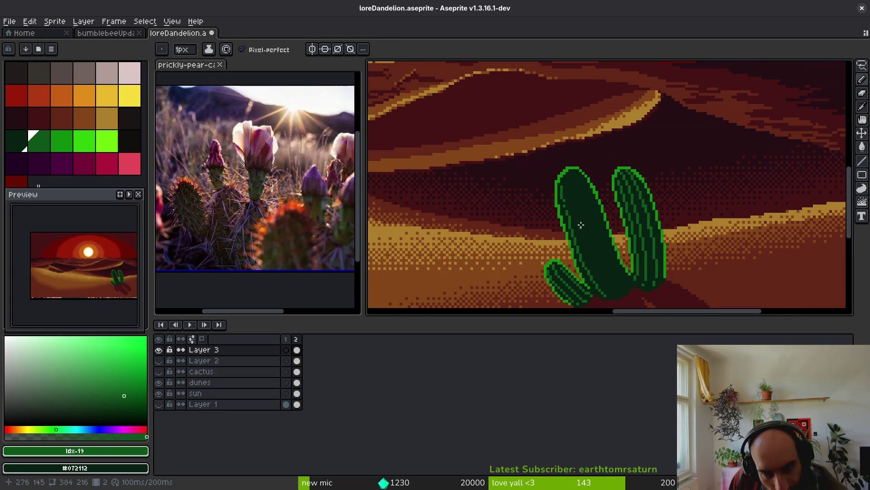
scroll(563, 190, up, 2)
scroll(554, 168, up, 2)
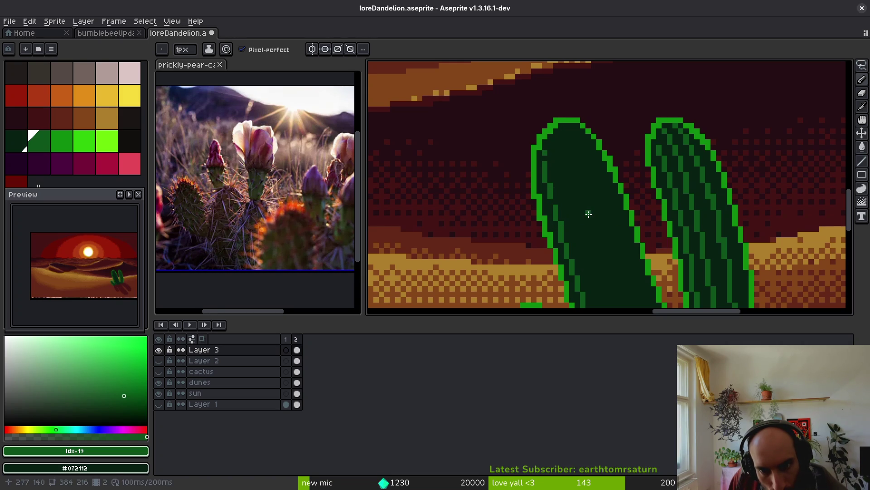
scroll(516, 118, down, 2)
scroll(498, 119, up, 2)
scroll(470, 122, down, 1)
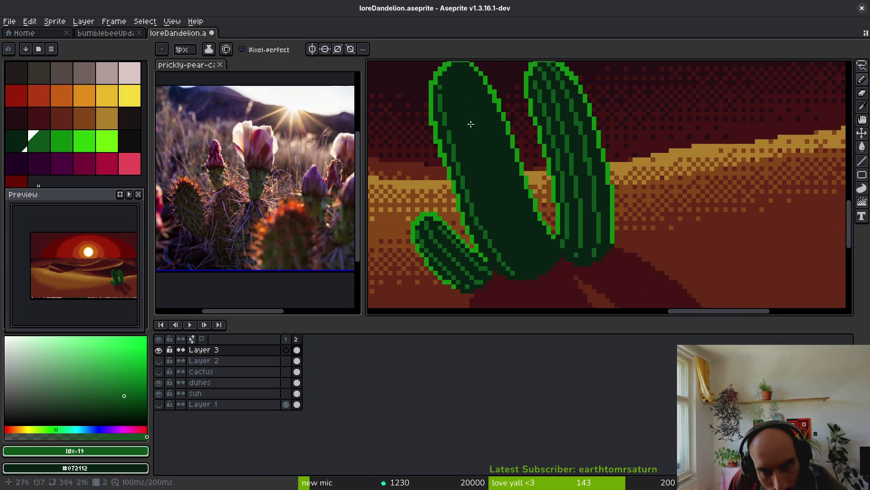
drag(453, 82, 465, 163)
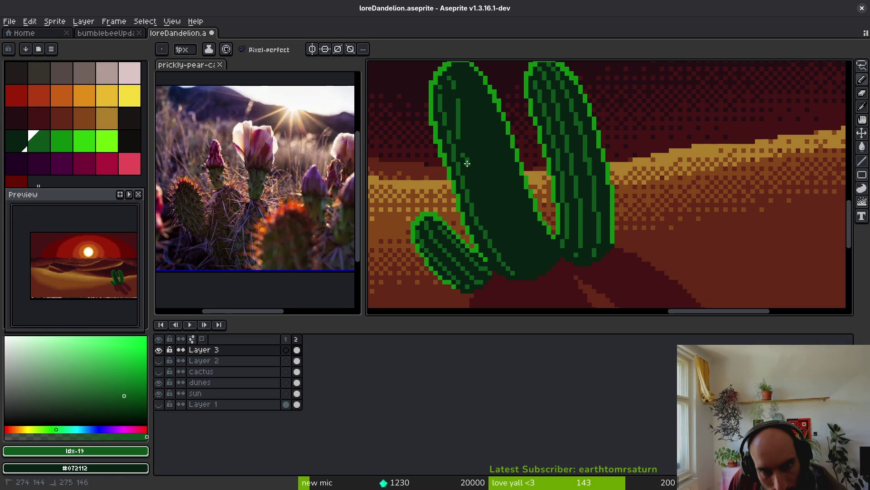
drag(463, 129, 468, 162)
drag(506, 246, 522, 267)
- Add short ridges near the pad's top and further ridges down the cactus body
drag(466, 75, 477, 109)
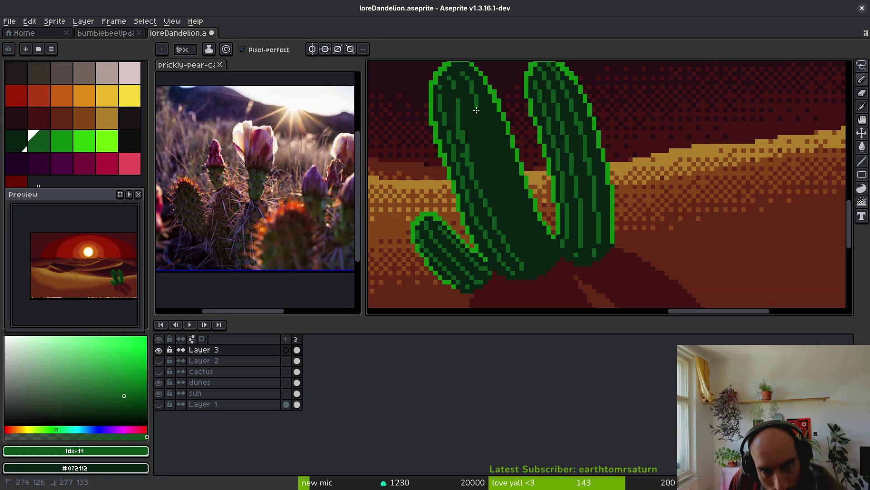
drag(458, 71, 479, 119)
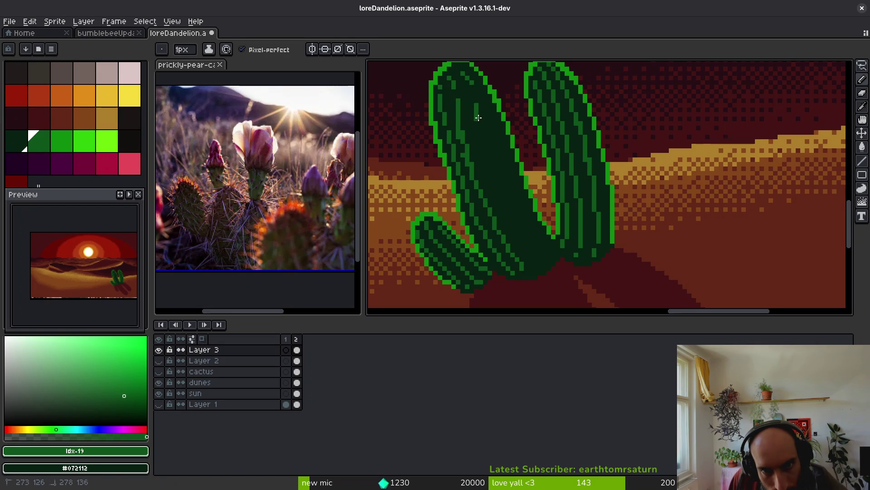
drag(462, 72, 452, 61)
click(458, 65)
drag(476, 132, 485, 177)
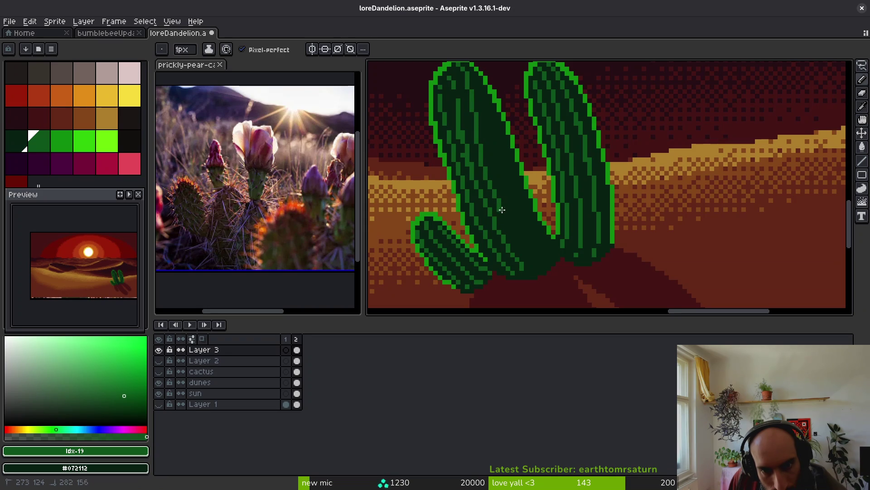
drag(526, 246, 532, 239)
drag(483, 89, 514, 200)
drag(541, 241, 544, 245)
scroll(543, 118, down, 5)
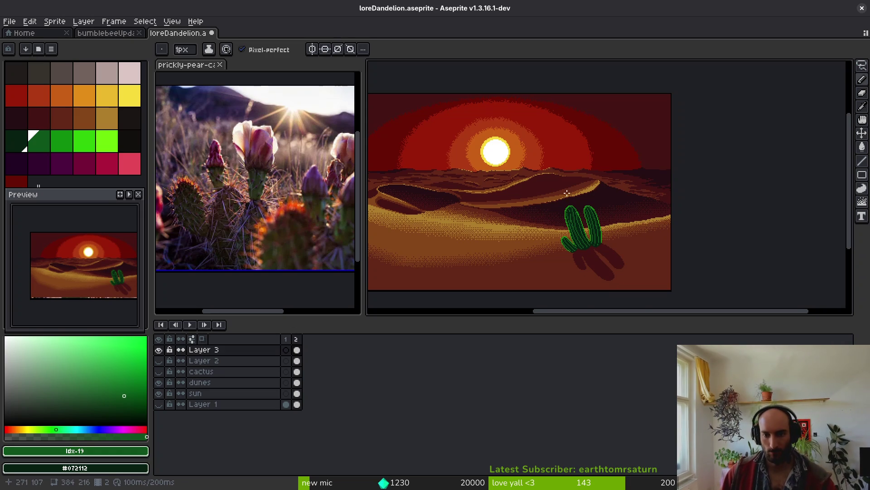
- Redraw a green stripe down the cactus and darken a stray green pixel
scroll(582, 235, up, 4)
scroll(531, 185, up, 4)
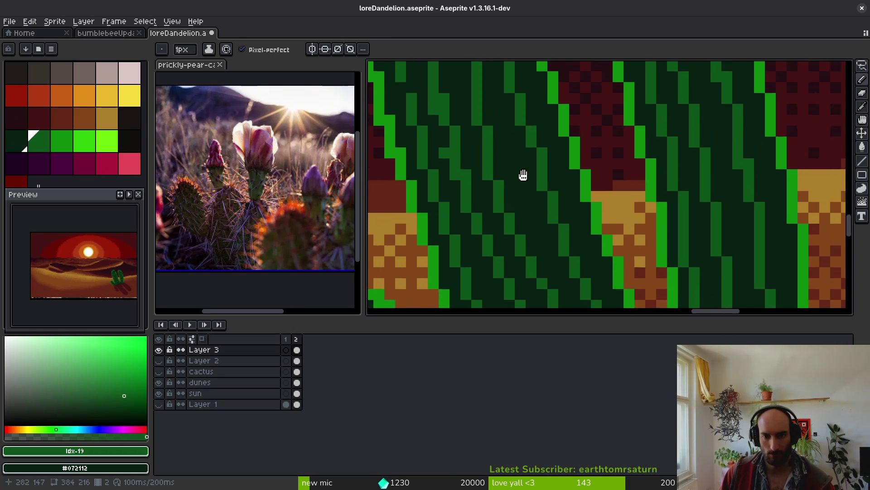
mouse_move(473, 80)
mouse_down()
mouse_move(492, 191)
mouse_move(485, 198)
mouse_up()
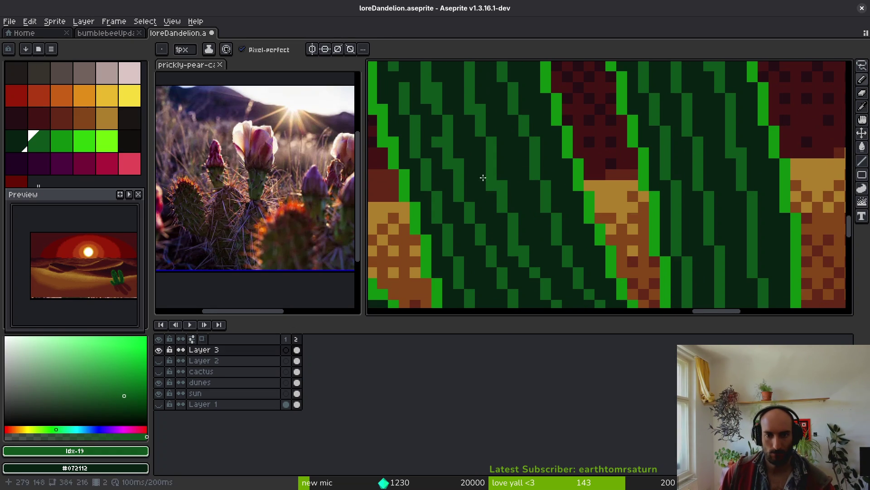
scroll(477, 145, down, 5)
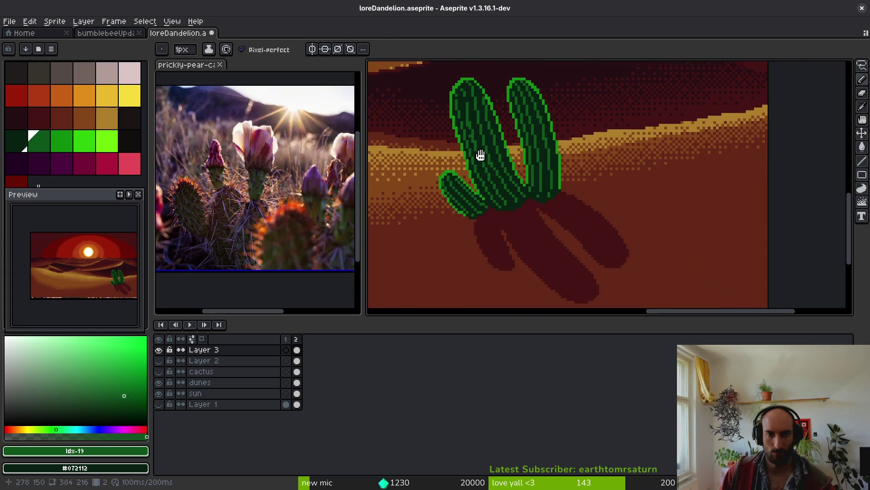
scroll(483, 140, up, 5)
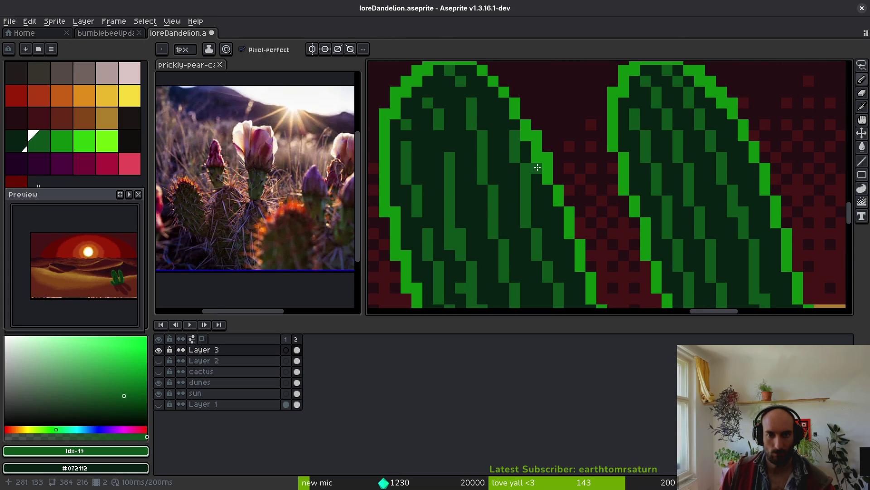
drag(537, 231, 503, 170)
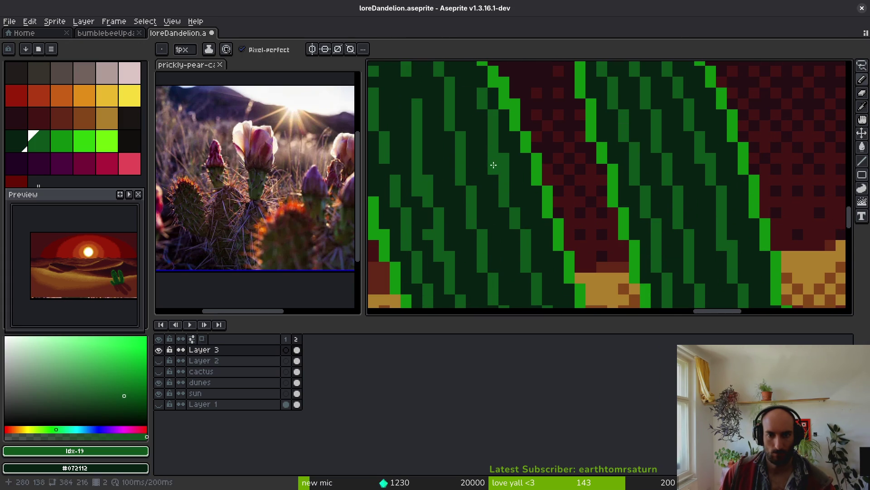
mouse_move(475, 195)
mouse_down()
mouse_move(466, 175)
mouse_move(474, 123)
mouse_up()
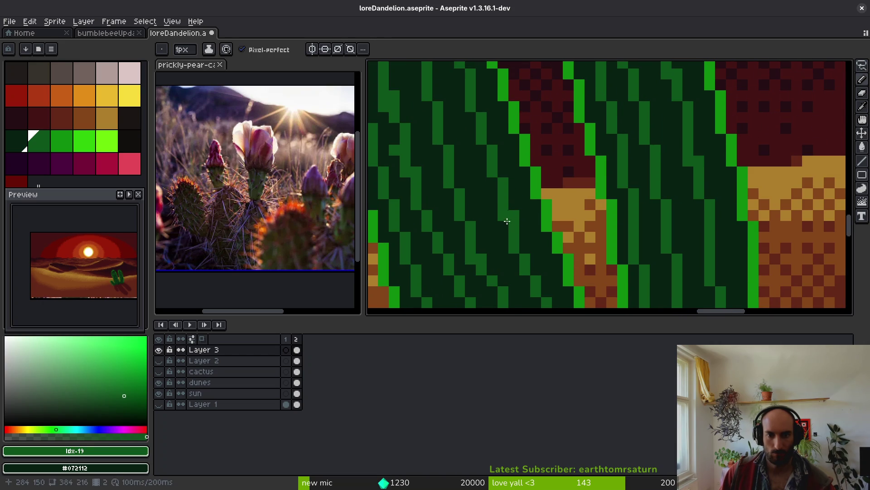
scroll(536, 249, down, 3)
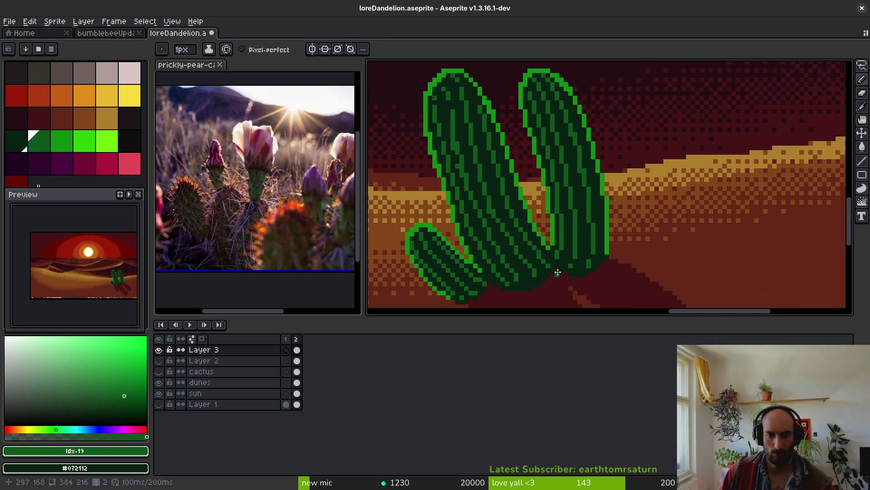
scroll(476, 210, up, 2)
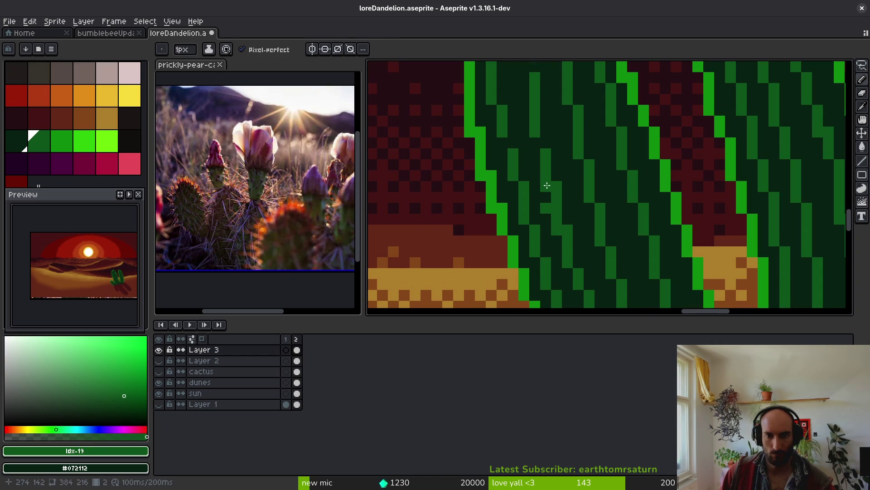
click(560, 219)
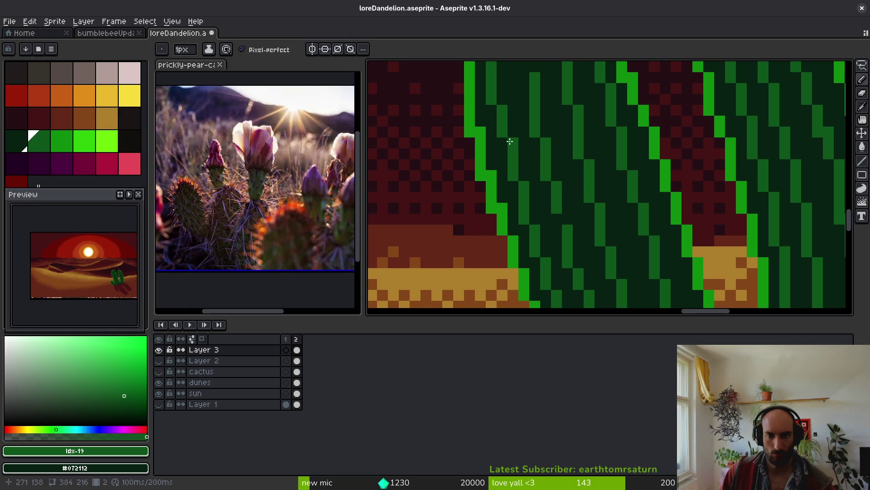
scroll(510, 141, down, 3)
scroll(526, 159, up, 2)
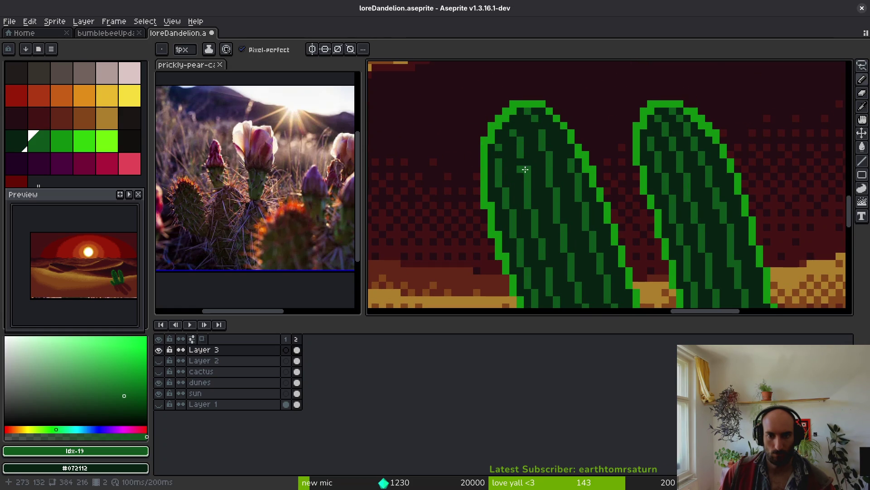
- Extend the mid-green diagonal ridge on the cactus pads and darken stray green pixels
scroll(519, 156, up, 1)
scroll(525, 134, up, 3)
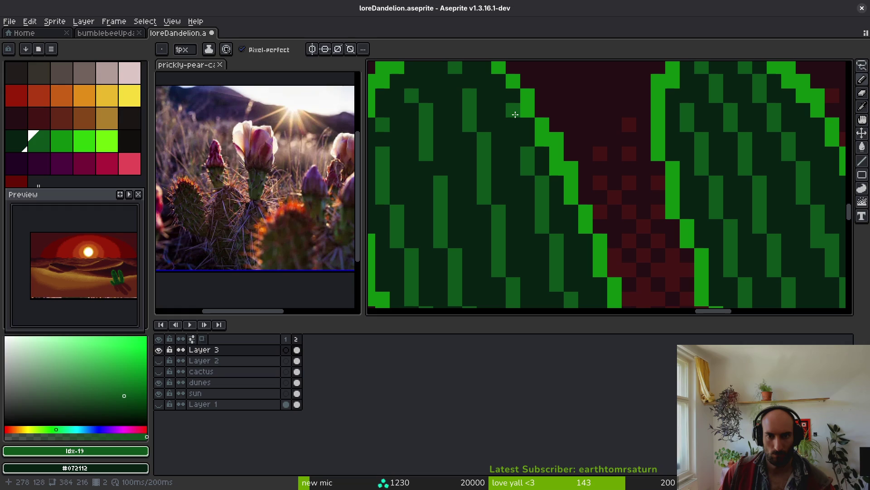
scroll(519, 213, down, 3)
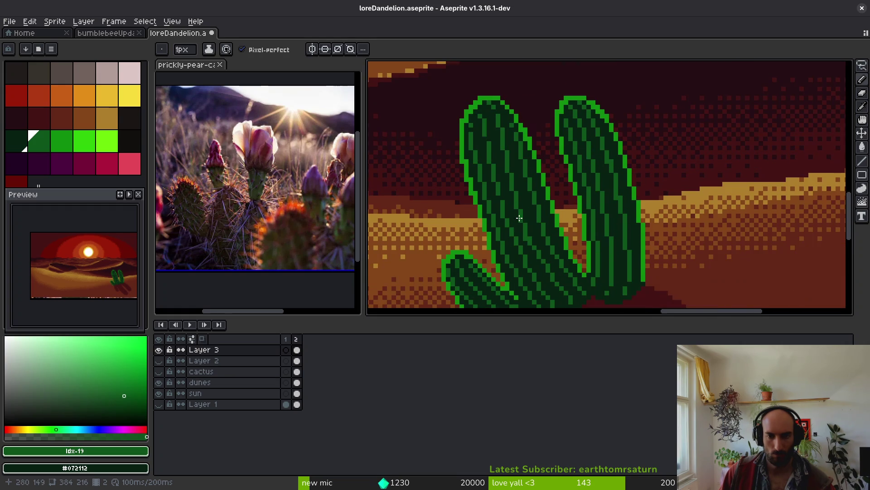
scroll(520, 218, up, 3)
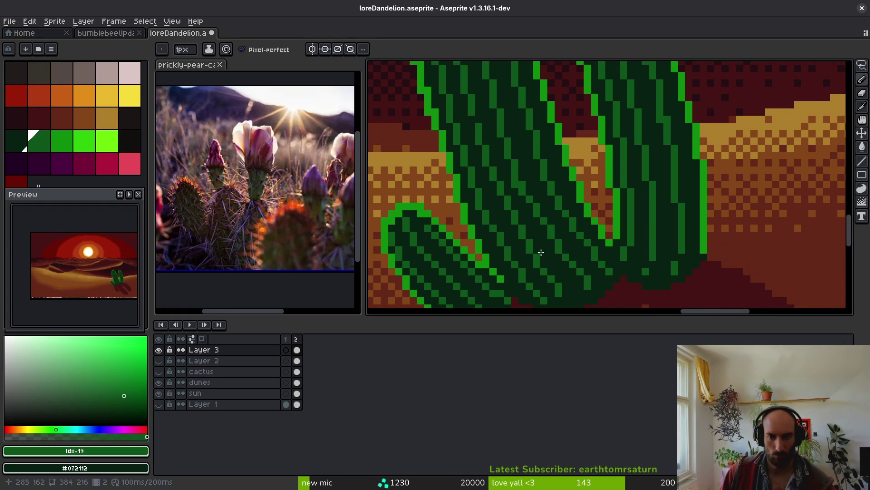
scroll(516, 213, up, 2)
click(551, 274)
click(536, 233)
click(551, 247)
click(565, 261)
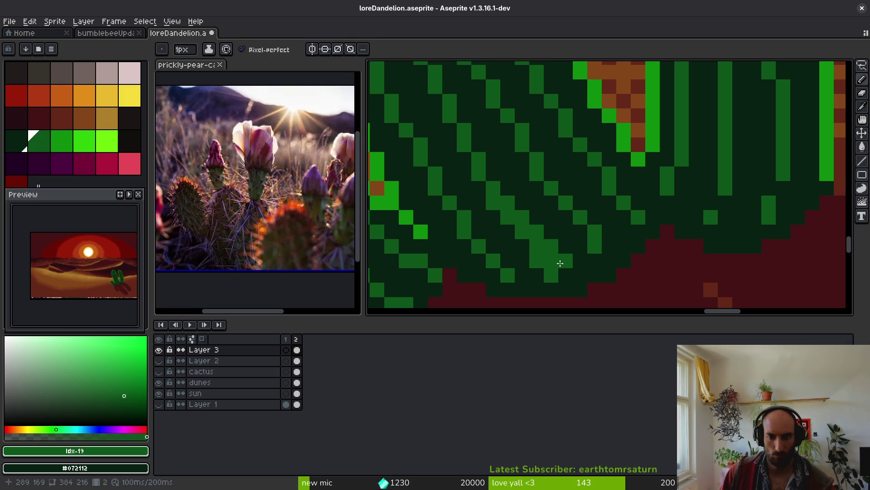
click(562, 262)
click(549, 271)
click(538, 246)
click(548, 237)
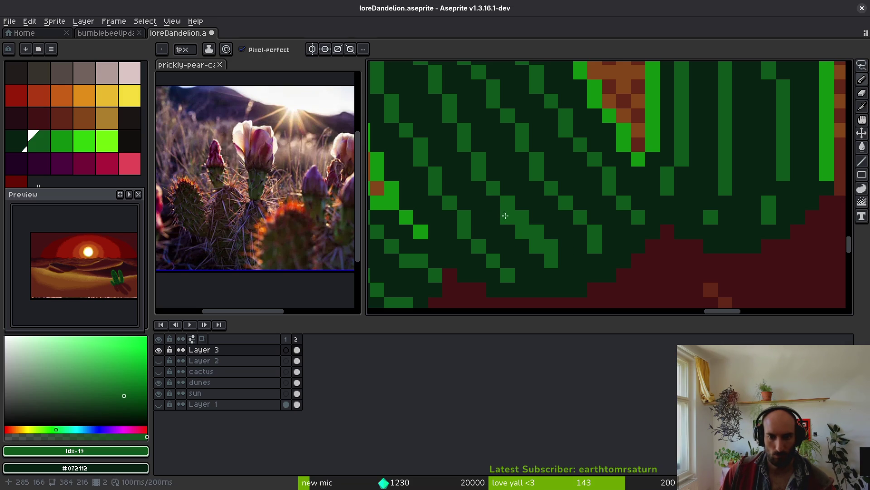
click(523, 237)
right_click(564, 268)
click(551, 246)
click(537, 232)
right_click(536, 260)
- Save the artwork as loreDandelion.aseprite
scroll(610, 282, down, 5)
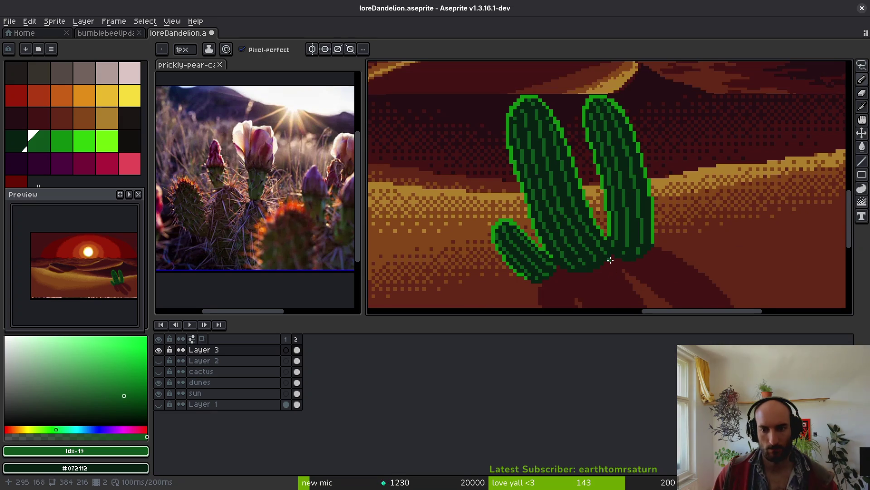
scroll(612, 276, down, 3)
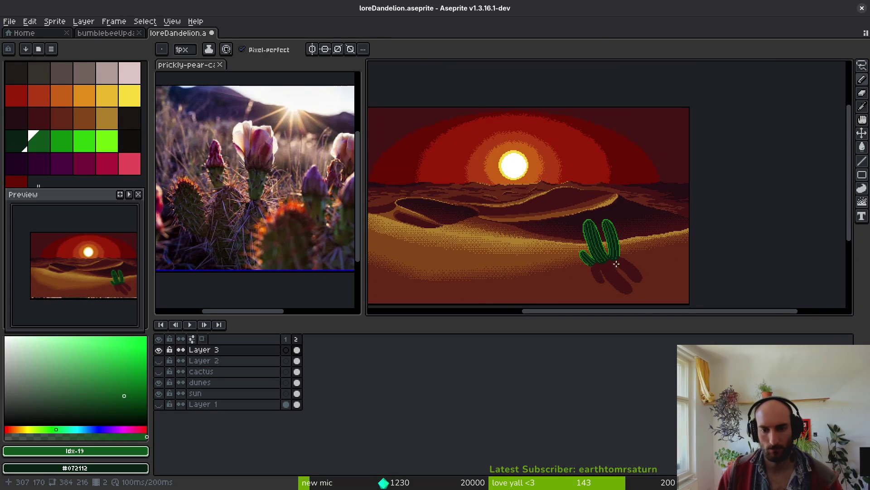
scroll(620, 267, down, 1)
key(ctrl+s)
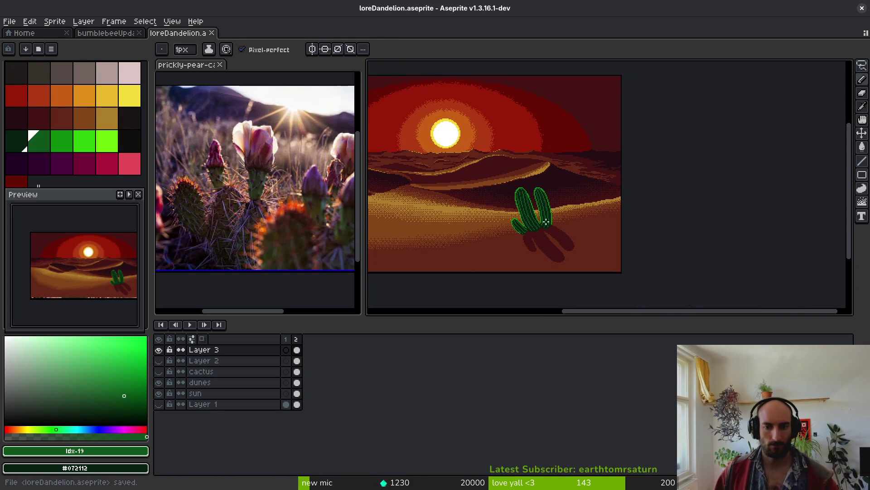
scroll(544, 234, up, 3)
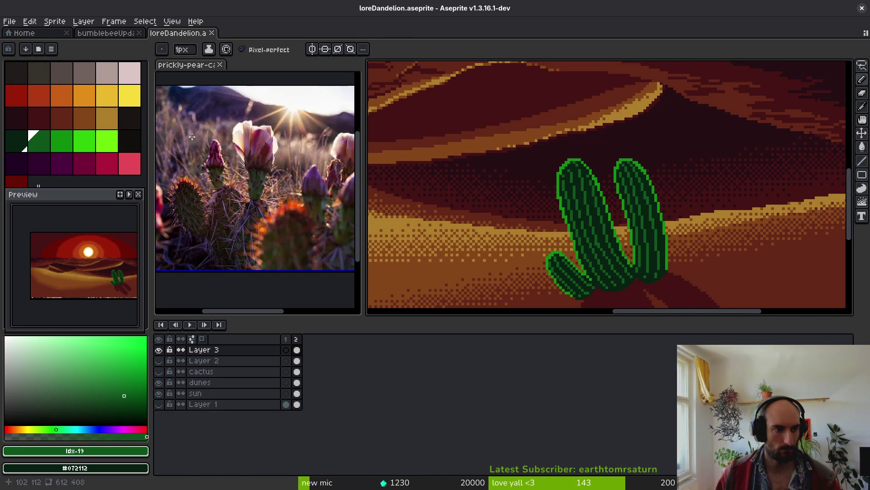
- Paint the red-orange fruit atop the left cactus pad, with dark red as secondary colour
click(39, 96)
right_click(14, 98)
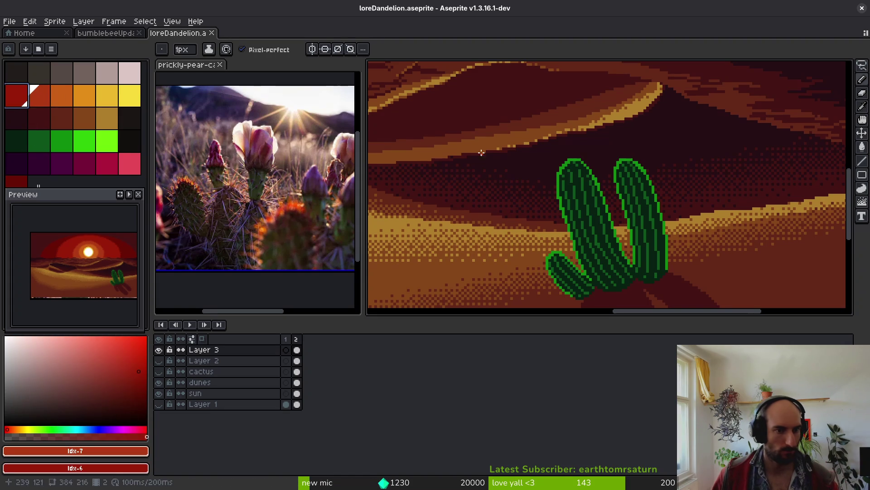
scroll(562, 154, up, 4)
mouse_move(556, 197)
mouse_down()
mouse_move(560, 185)
mouse_move(534, 222)
mouse_move(508, 227)
mouse_move(479, 198)
mouse_move(474, 166)
mouse_move(499, 138)
mouse_move(551, 166)
mouse_move(521, 151)
mouse_move(537, 174)
mouse_move(529, 225)
mouse_move(524, 192)
mouse_move(524, 239)
mouse_move(495, 221)
mouse_up()
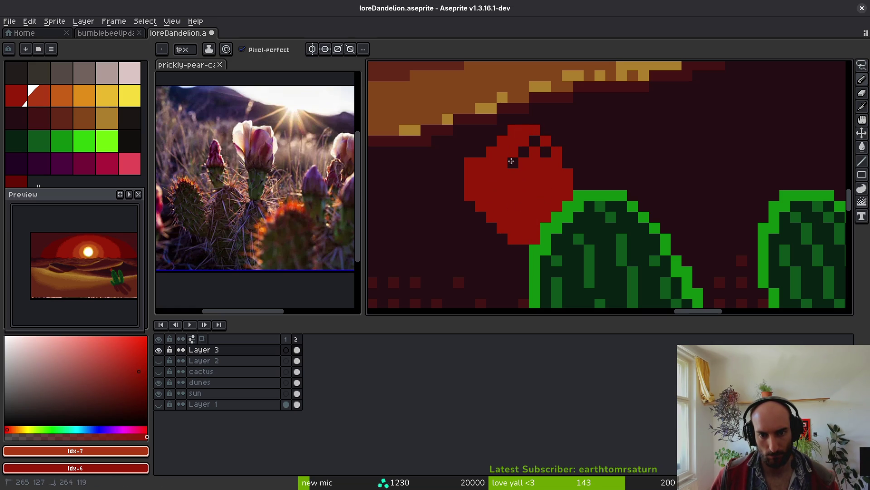
- Shade the fruit's right edge darker red and eyedropper the dark red #680d05
click(17, 182)
mouse_move(567, 185)
mouse_down()
mouse_move(537, 222)
mouse_move(493, 206)
mouse_move(543, 165)
mouse_move(539, 207)
mouse_move(523, 209)
mouse_up()
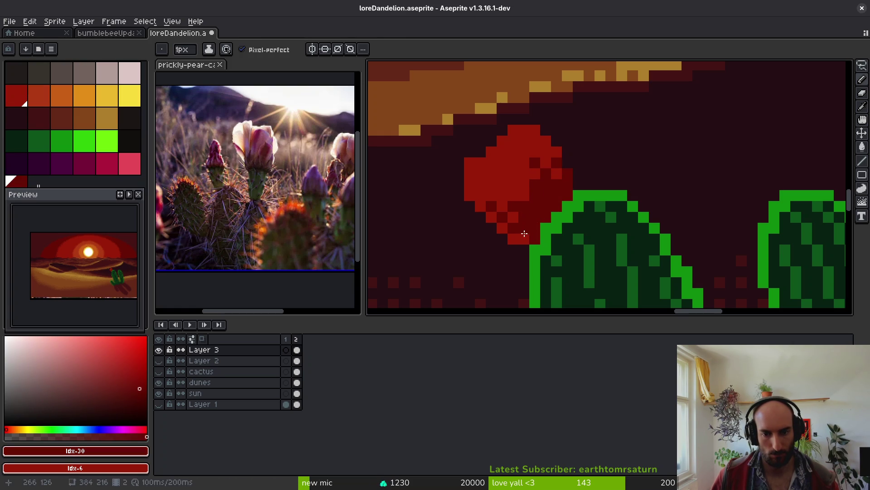
alt+click(521, 193)
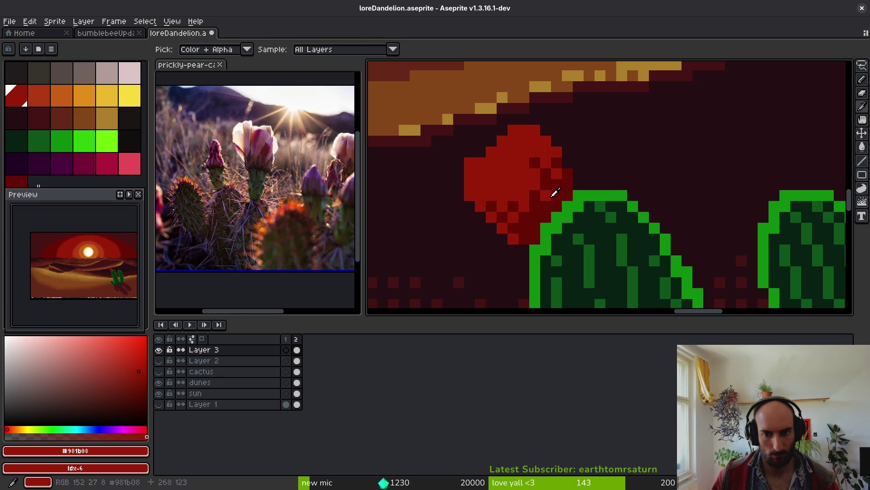
alt+click(551, 189)
scroll(545, 203, down, 5)
scroll(546, 203, up, 3)
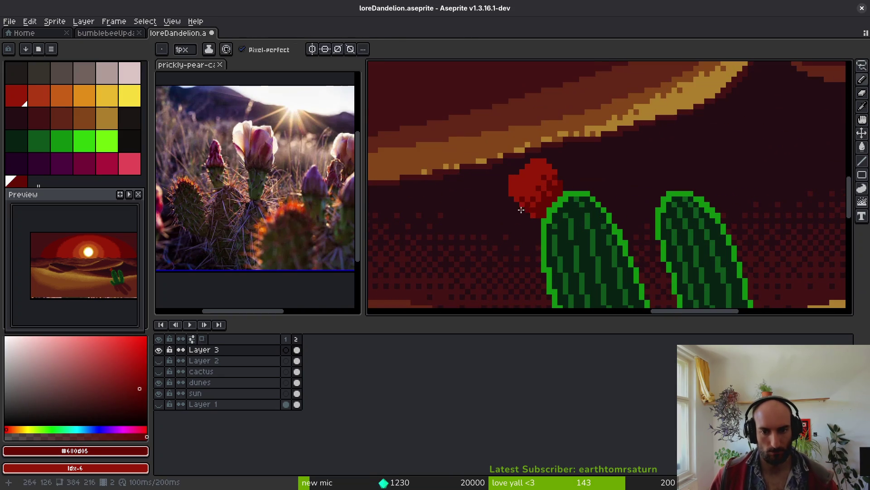
key(plus)
- Paint a yellow rim down the fruit's right edge, with orange as secondary colour
click(107, 95)
right_click(130, 99)
scroll(572, 172, up, 2)
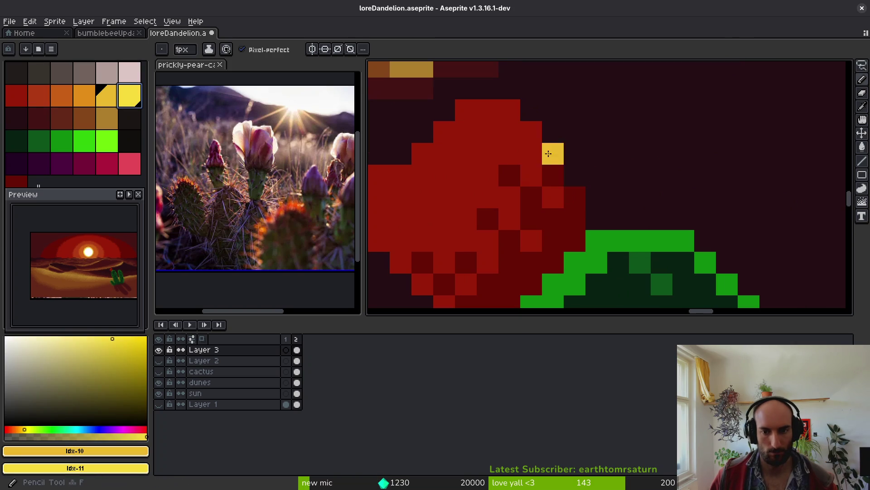
right_click(84, 96)
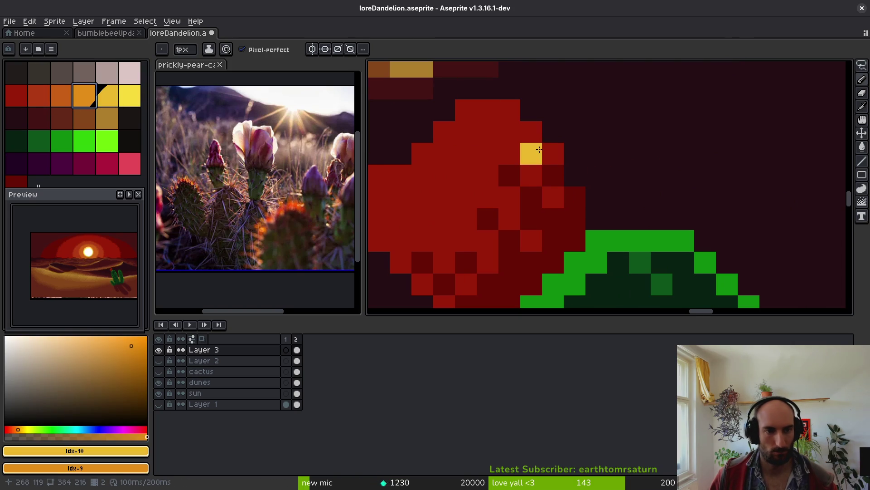
mouse_move(486, 100)
mouse_down()
mouse_move(530, 132)
mouse_move(568, 179)
mouse_up()
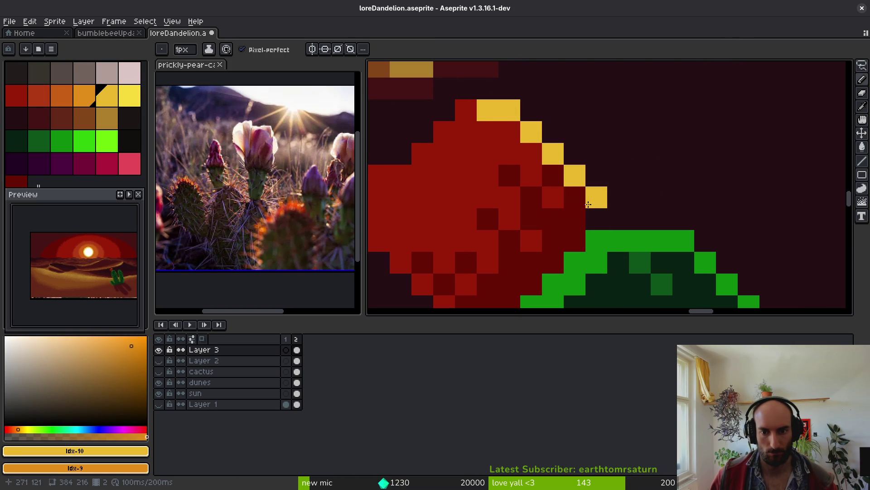
click(612, 232)
scroll(612, 231, down, 6)
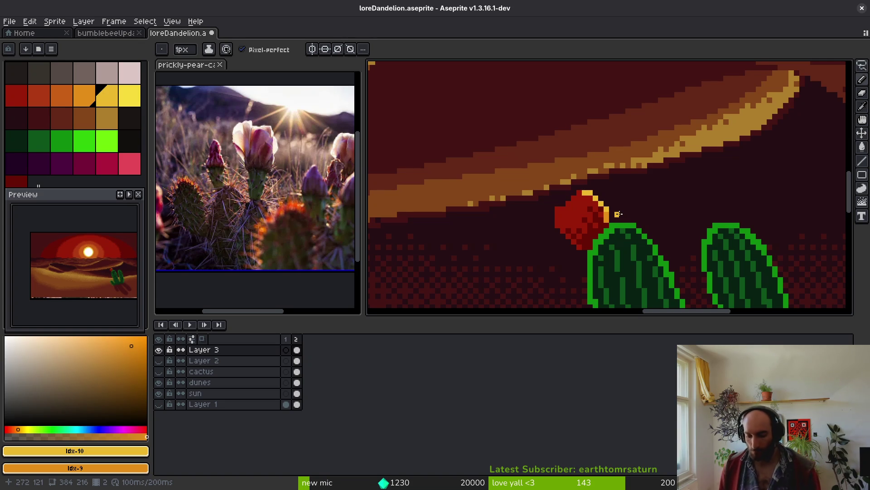
- Extend the yellow rim over the fruit's top, left side and lower-left edge
click(607, 187)
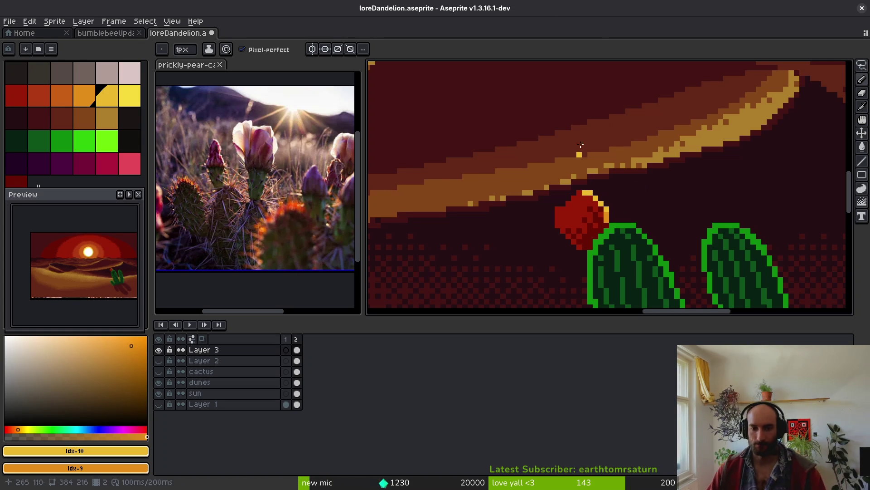
scroll(580, 213, up, 5)
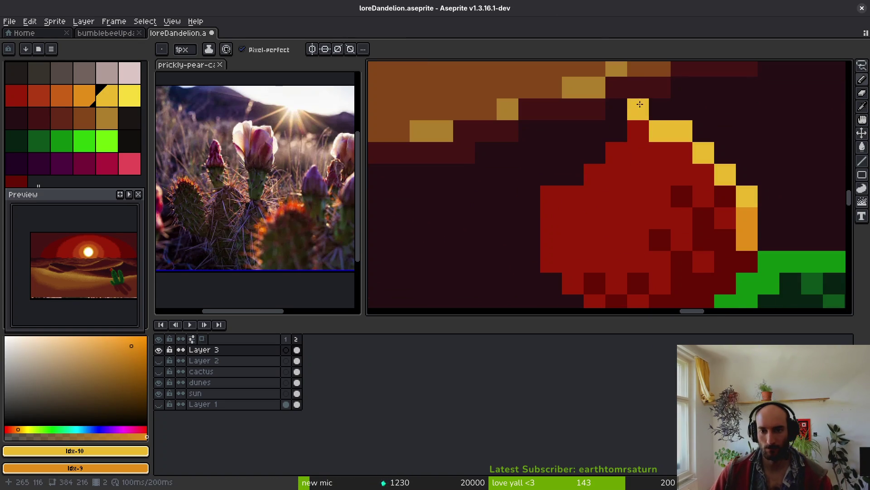
mouse_move(633, 107)
mouse_down()
mouse_move(594, 109)
mouse_move(594, 130)
mouse_move(591, 121)
mouse_move(528, 177)
mouse_up()
mouse_move(529, 131)
mouse_down()
mouse_move(551, 131)
mouse_move(530, 153)
mouse_up()
mouse_move(539, 192)
mouse_down()
mouse_move(534, 120)
mouse_move(524, 149)
mouse_move(546, 211)
mouse_move(608, 271)
mouse_move(653, 297)
mouse_up()
click(554, 228)
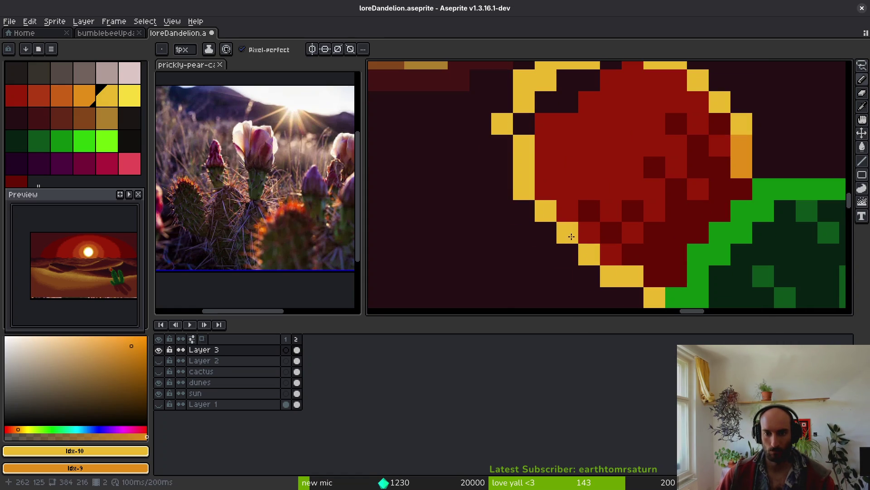
drag(502, 167, 505, 144)
drag(566, 259, 534, 221)
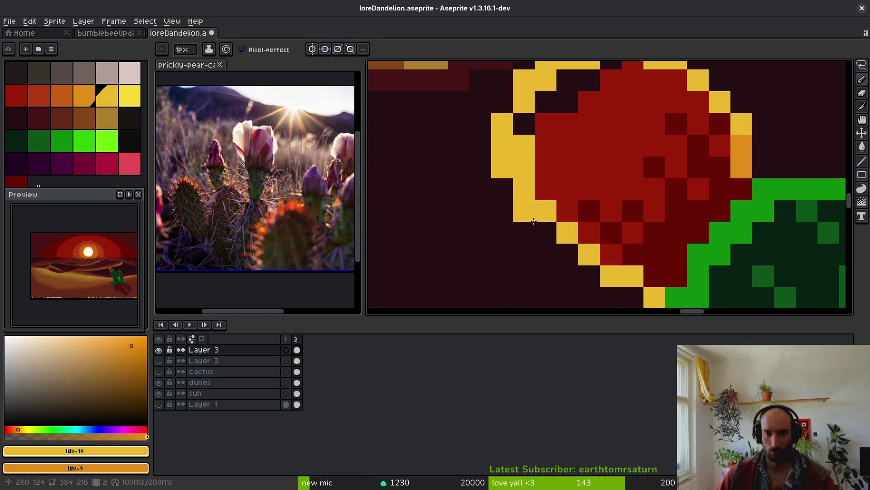
scroll(577, 252, down, 3)
scroll(601, 188, up, 2)
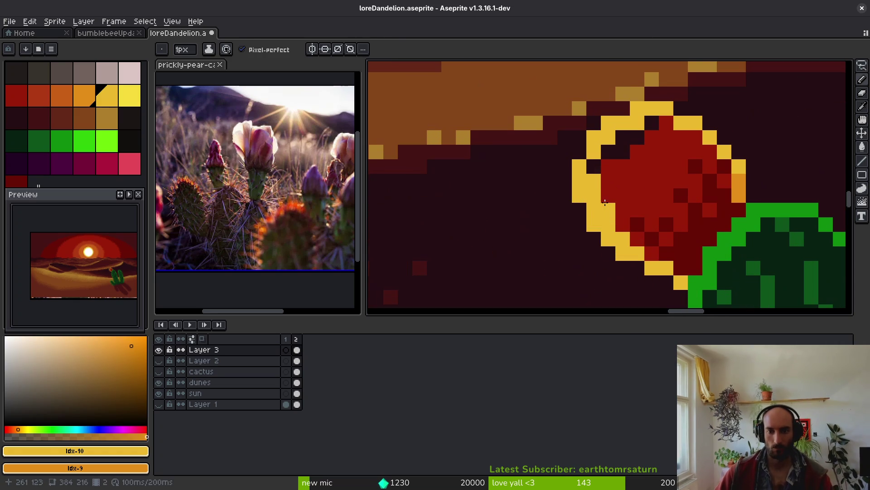
- Fill stray rim pixels and dark gaps in the fruit with red
alt+click(601, 188)
click(599, 183)
drag(647, 137, 619, 140)
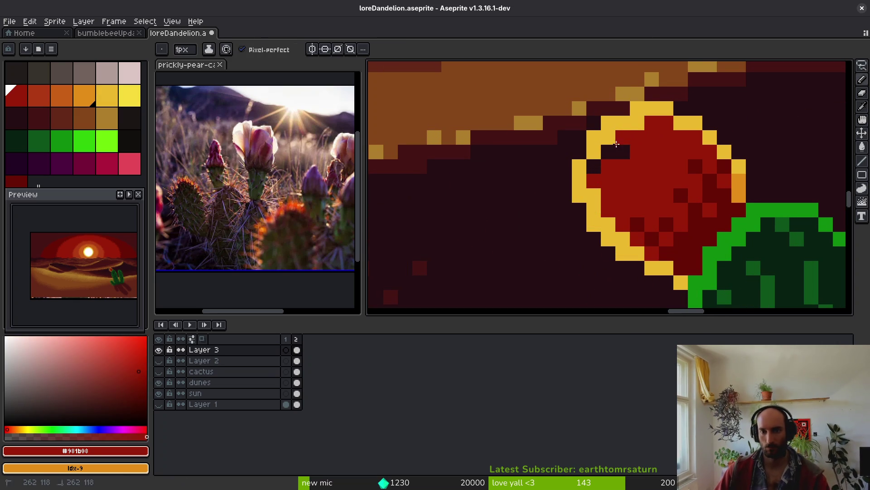
click(594, 166)
scroll(635, 200, down, 8)
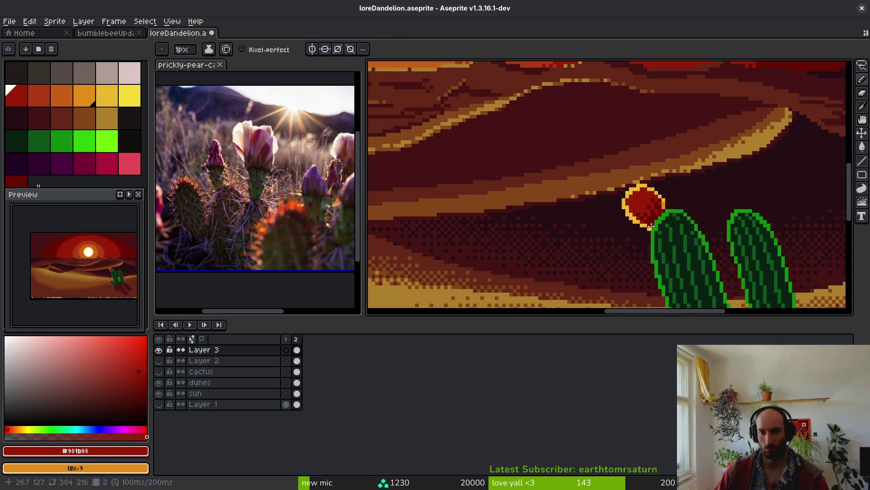
scroll(649, 254, up, 8)
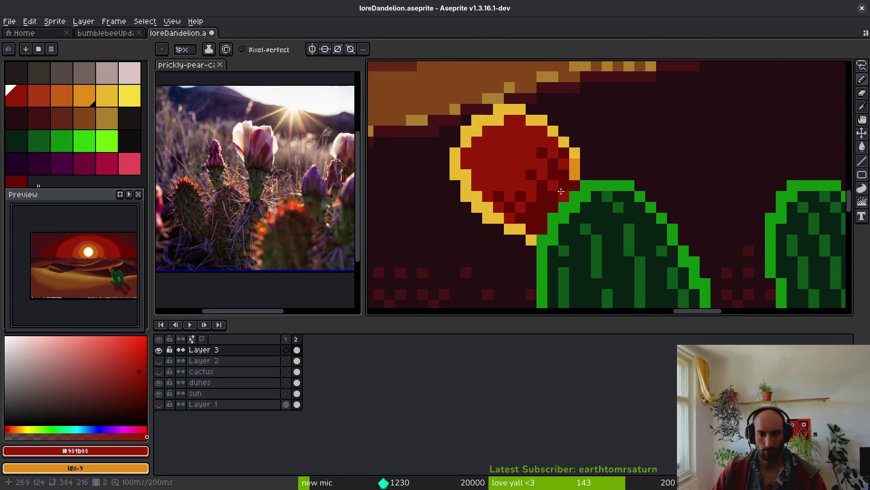
- Replace the fruit's red #981b08 and its dark shading with palette orange-red, then save
right_click(38, 96)
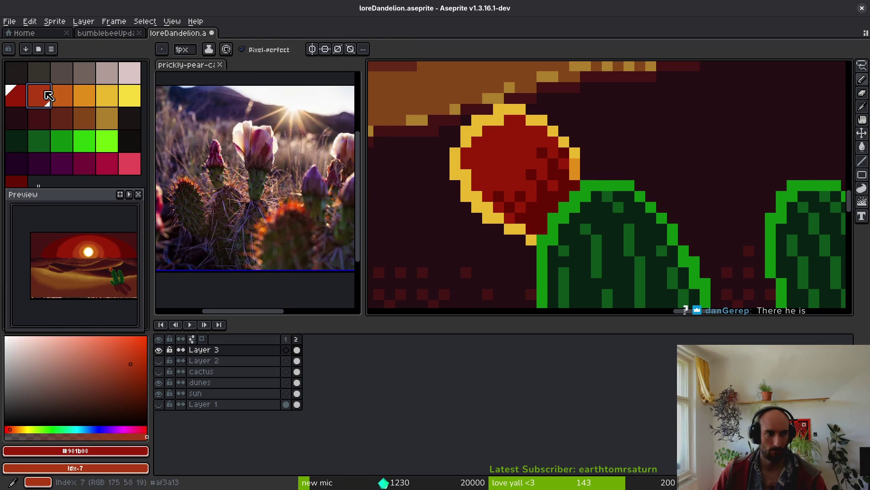
key(shift+r)
key(Return)
alt+click(538, 194)
right_click(22, 94)
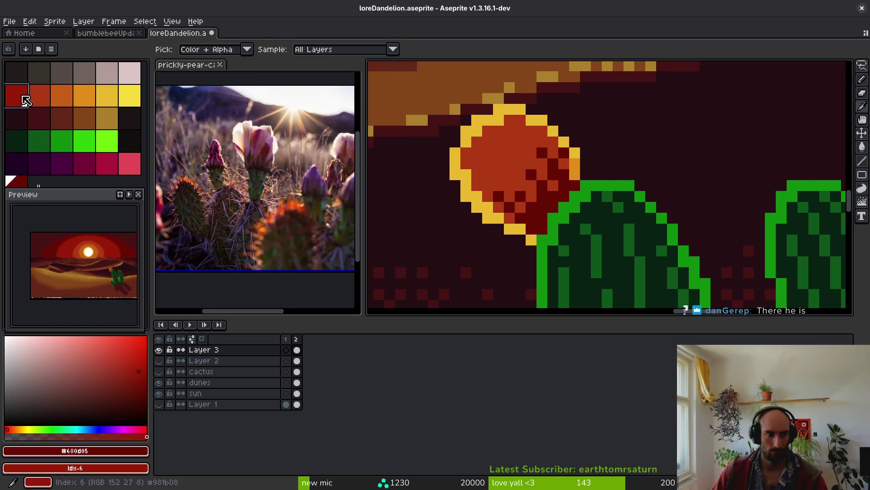
key(shift+r)
key(Return)
key(ctrl+s)
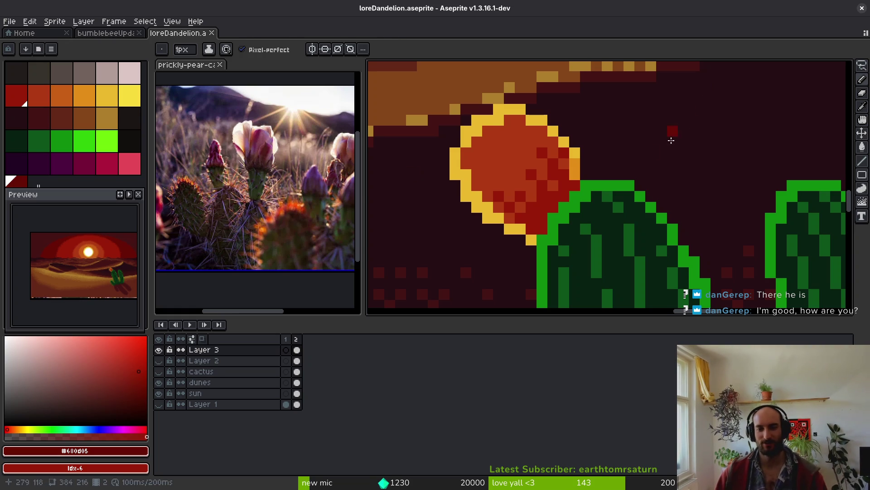
- Paint orange pixels along the fruit's lower rim
alt+click(573, 169)
scroll(564, 207, up, 2)
mouse_move(503, 272)
mouse_down()
mouse_move(508, 263)
mouse_move(462, 252)
mouse_move(394, 205)
mouse_move(416, 205)
mouse_up()
scroll(418, 181, down, 3)
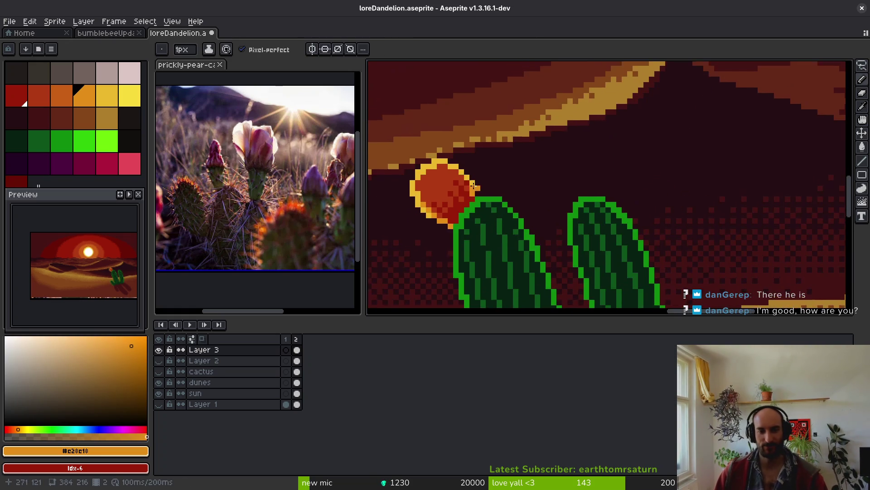
scroll(461, 175, up, 3)
drag(461, 175, 716, 96)
click(46, 93)
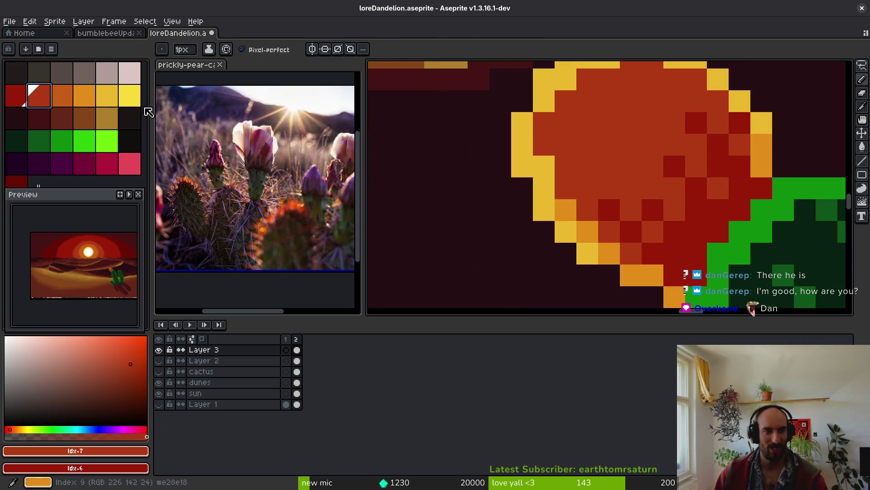
- Paint mid-orange highlight strokes across the fruit's upper right and upper-left
click(66, 98)
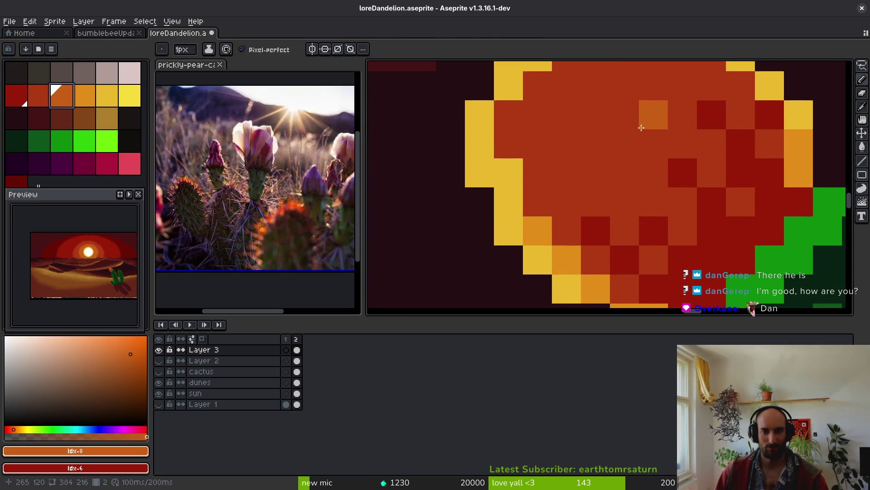
scroll(650, 150, up, 1)
drag(583, 111, 569, 213)
mouse_move(578, 144)
mouse_down()
mouse_move(635, 115)
mouse_move(694, 144)
mouse_up()
mouse_move(606, 87)
mouse_down()
mouse_move(665, 116)
mouse_move(687, 147)
mouse_up()
mouse_move(548, 116)
mouse_down()
mouse_move(520, 117)
mouse_move(461, 226)
mouse_move(468, 215)
mouse_move(491, 260)
mouse_up()
click(462, 144)
key(ctrl+z)
drag(549, 86, 465, 147)
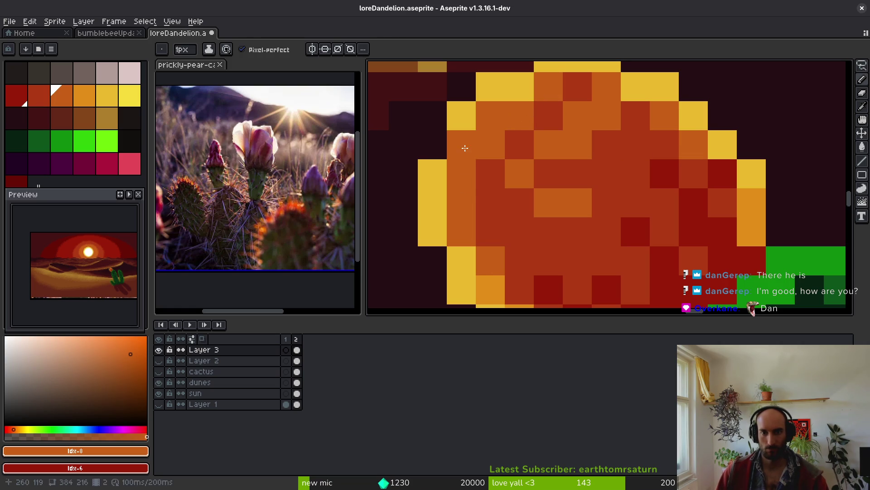
- Add golden orange pixels on the fruit's left and spread orange over more pixels
alt+click(742, 191)
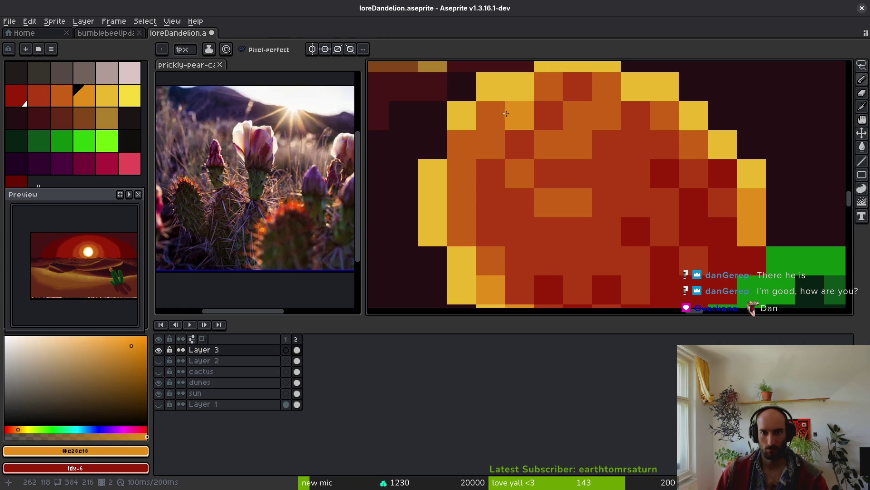
drag(490, 115, 461, 144)
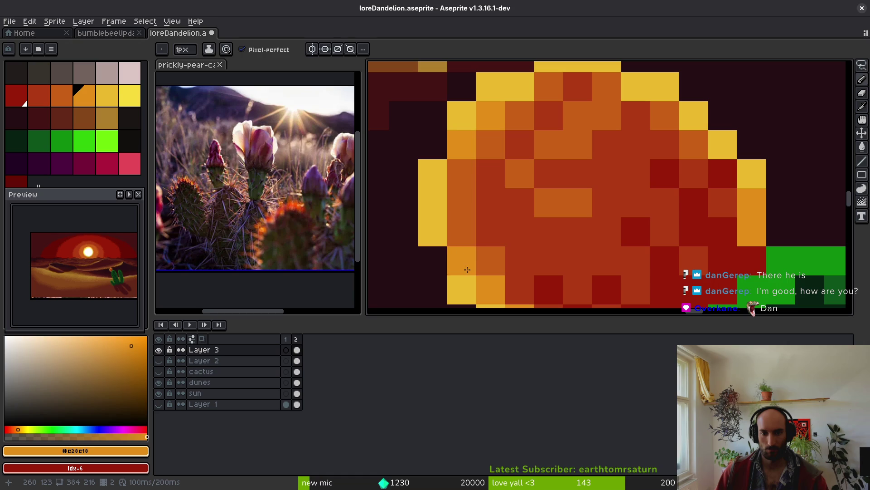
scroll(581, 272, down, 5)
scroll(566, 275, down, 3)
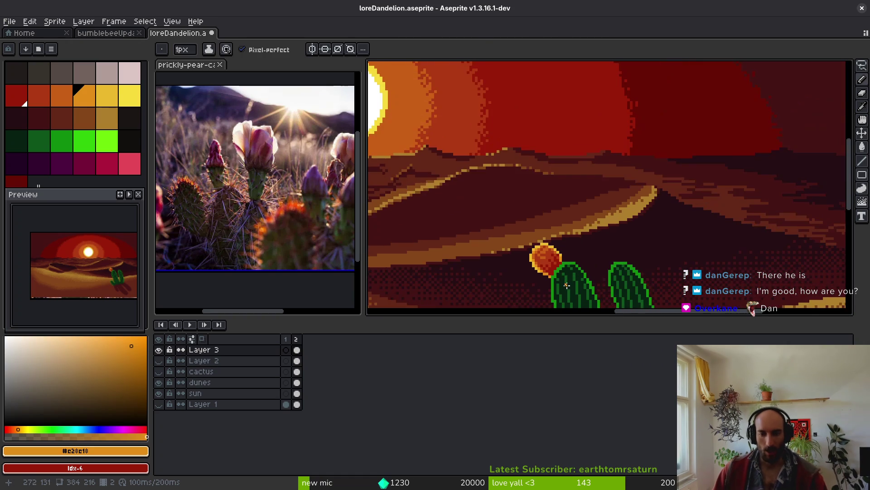
scroll(512, 187, up, 3)
scroll(513, 187, up, 3)
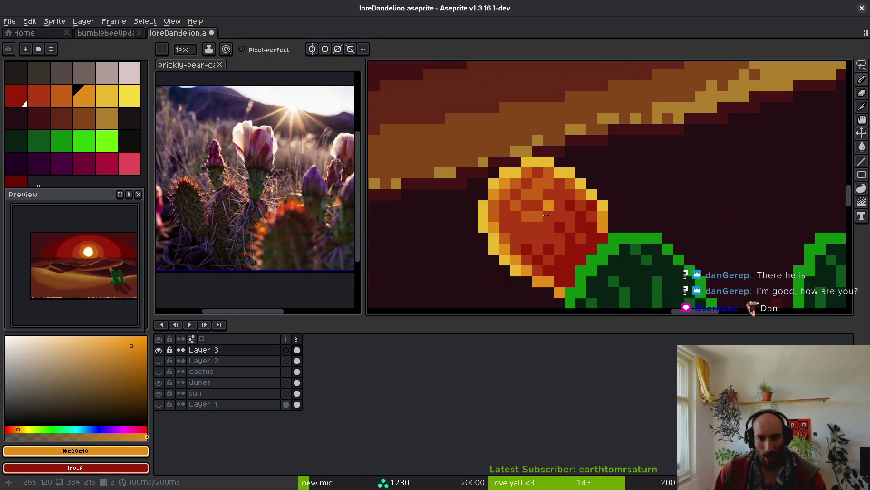
alt+click(487, 146)
drag(488, 146, 537, 186)
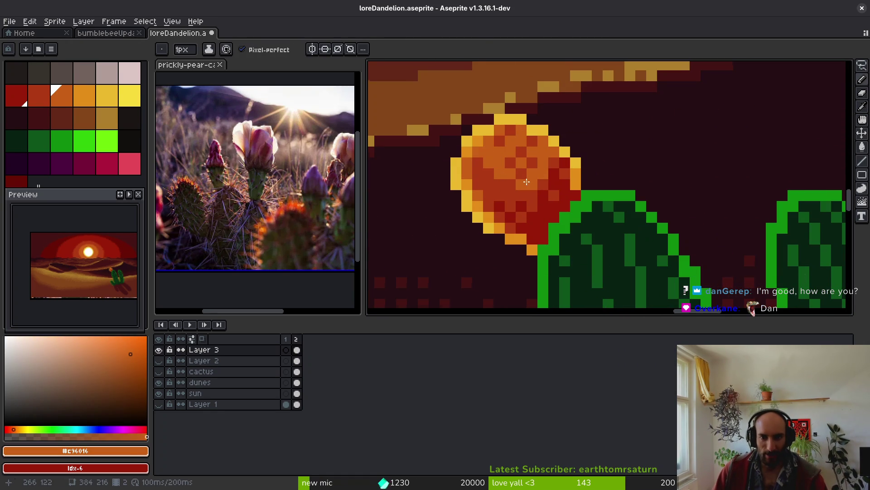
- Pick the orange-red, darker red and orange from the fruit, and save the file
scroll(530, 183, up, 2)
scroll(528, 158, down, 3)
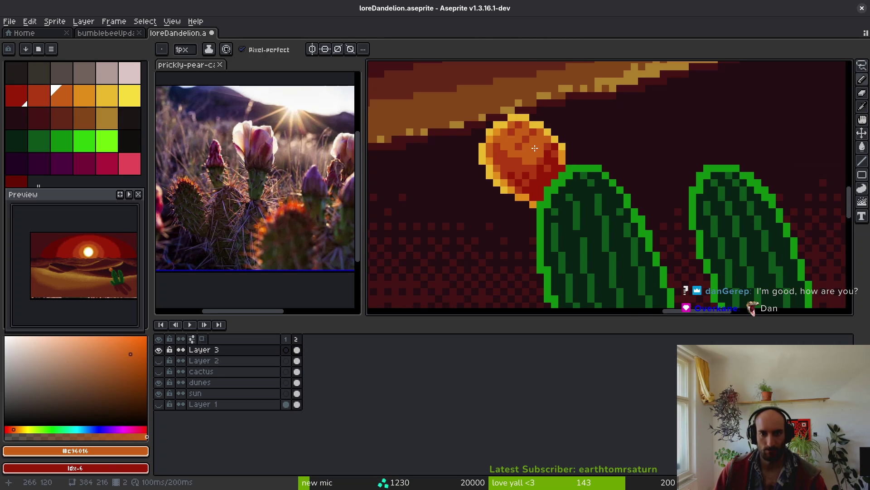
scroll(535, 148, down, 1)
scroll(535, 145, up, 2)
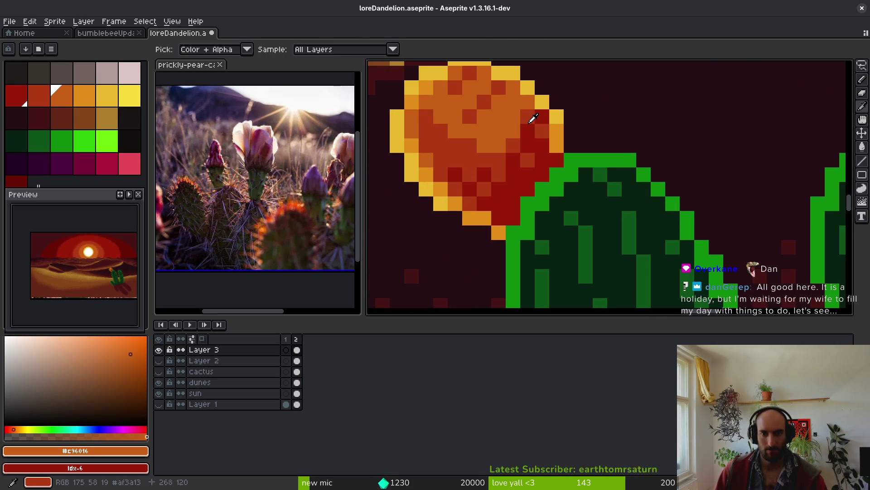
alt+click(531, 121)
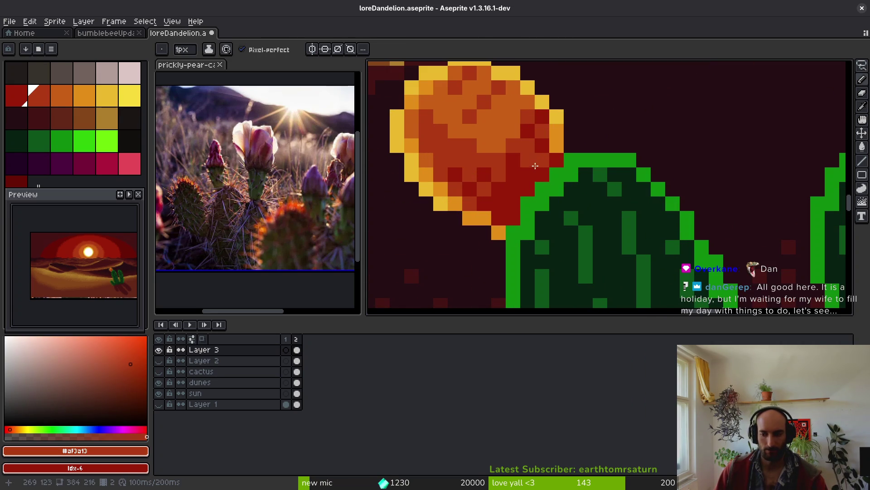
key(ctrl+s)
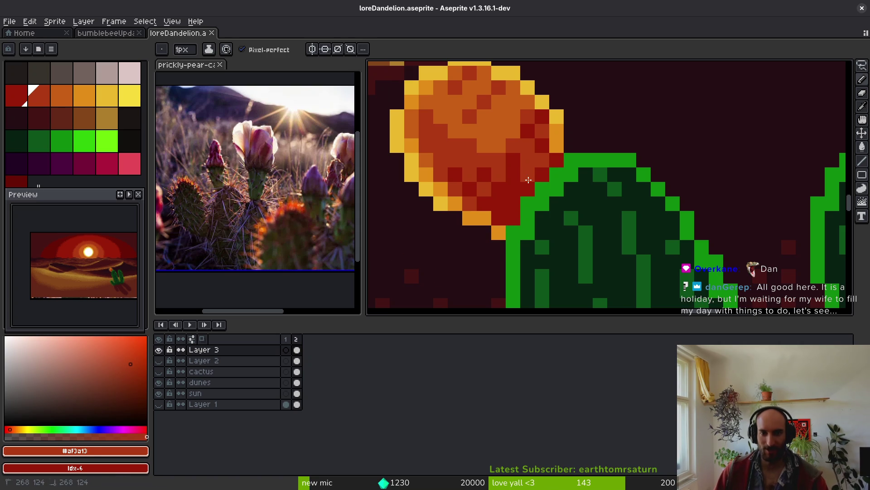
scroll(521, 121, down, 3)
scroll(520, 120, up, 3)
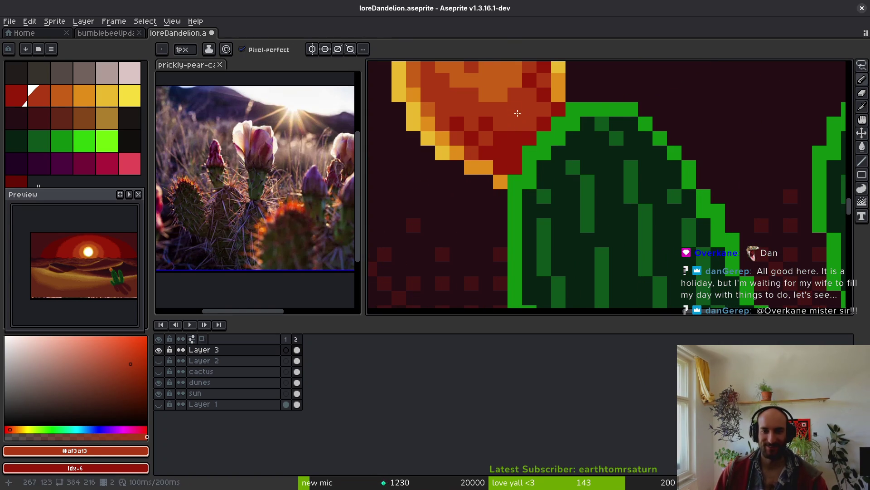
key([)
key(ctrl+s)
scroll(538, 145, down, 3)
scroll(526, 137, up, 3)
alt+click(569, 165)
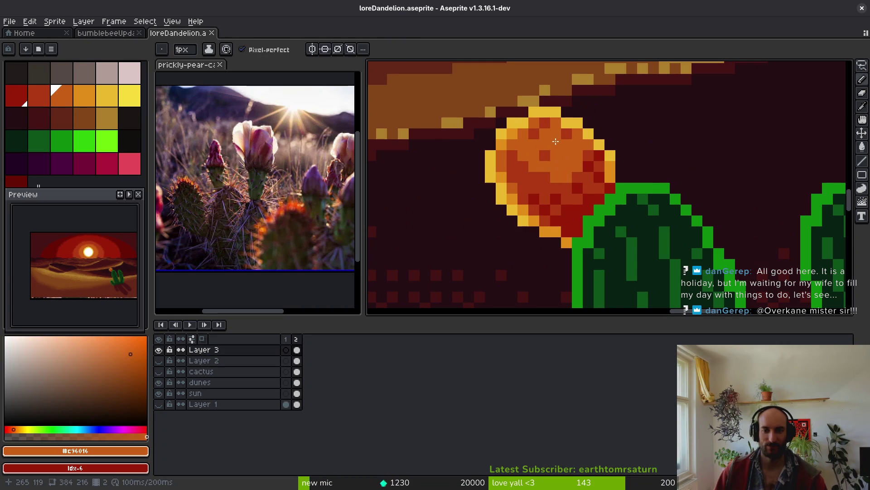
scroll(554, 144, down, 4)
key(ctrl+s)
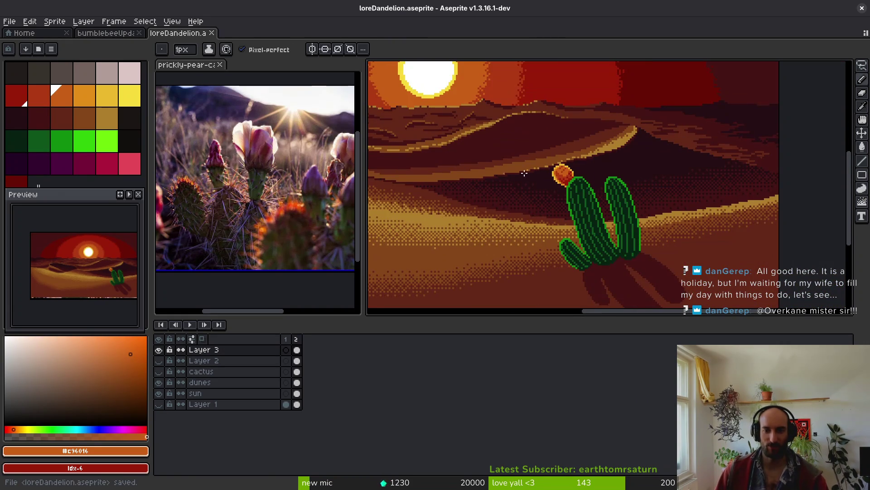
- Paint yellow rim pixels along the fruit's edge, undoing a lighter-orange attempt
scroll(565, 177, up, 4)
alt+click(557, 158)
click(573, 157)
key(ctrl+z)
scroll(575, 158, down, 4)
key(ctrl+s)
scroll(572, 142, up, 4)
alt+click(574, 136)
click(500, 253)
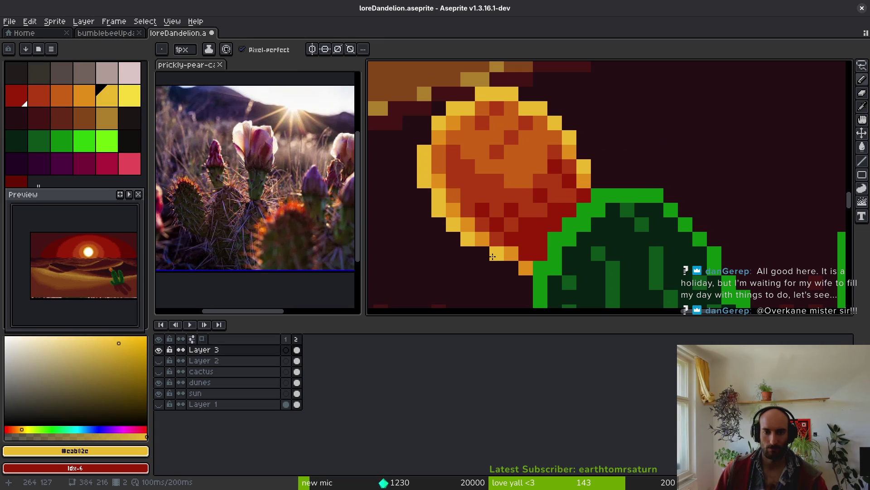
- Darken the cactus's upper-left edge with its dark green
alt+click(509, 104)
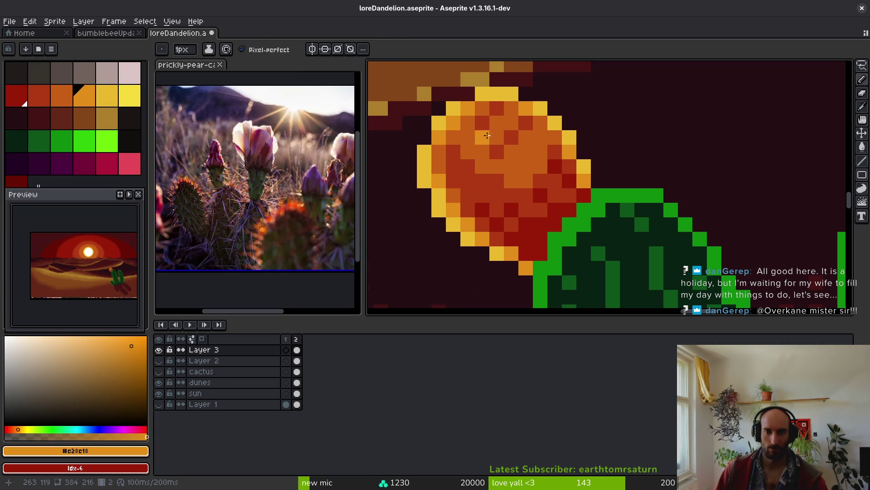
scroll(519, 179, down, 5)
scroll(527, 206, down, 2)
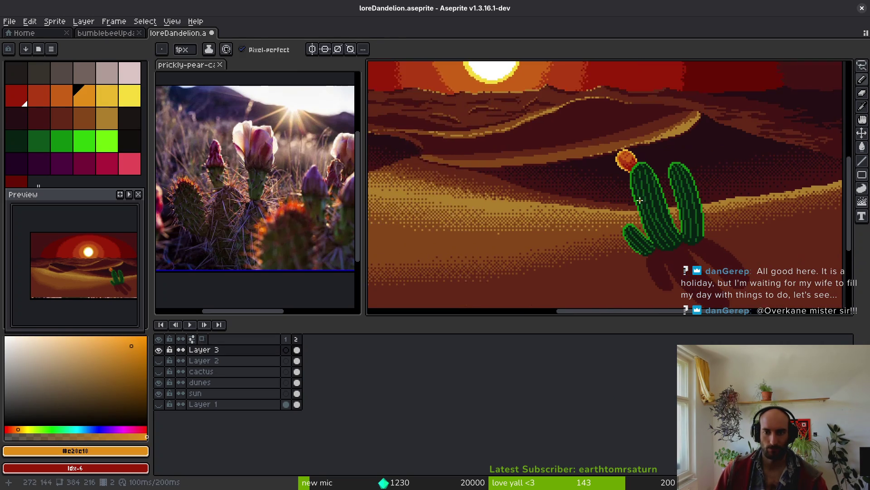
scroll(612, 229, up, 4)
scroll(576, 183, up, 2)
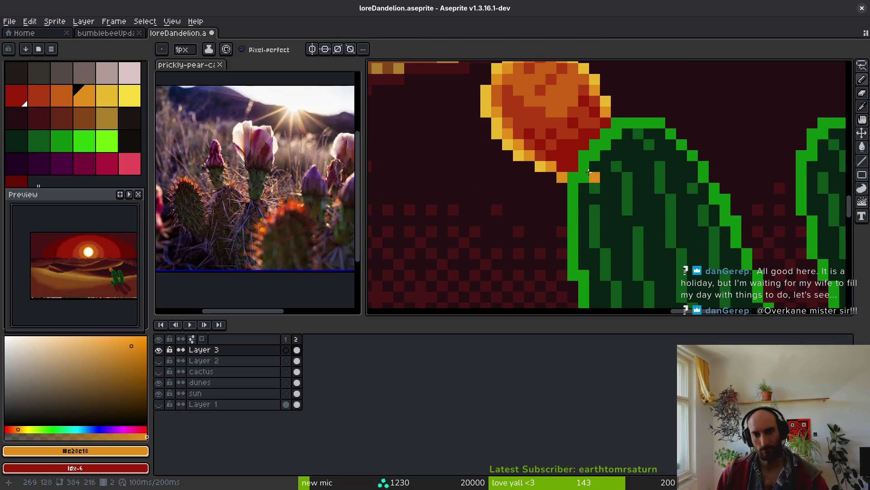
scroll(592, 175, up, 2)
alt+click(631, 128)
mouse_move(631, 128)
mouse_down()
mouse_move(618, 129)
mouse_move(566, 208)
mouse_up()
- Paint red pixels along the fruit's edge where it meets the pad
scroll(628, 186, down, 3)
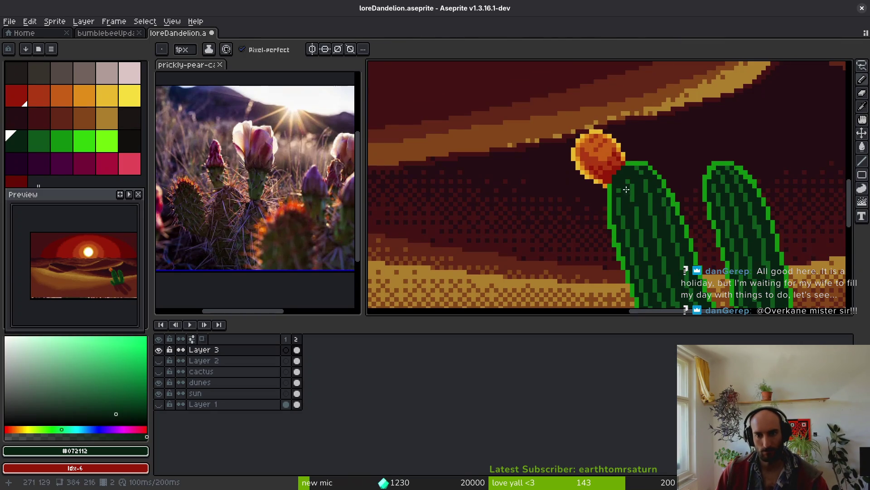
scroll(605, 177, up, 3)
alt+click(623, 121)
drag(628, 134, 601, 174)
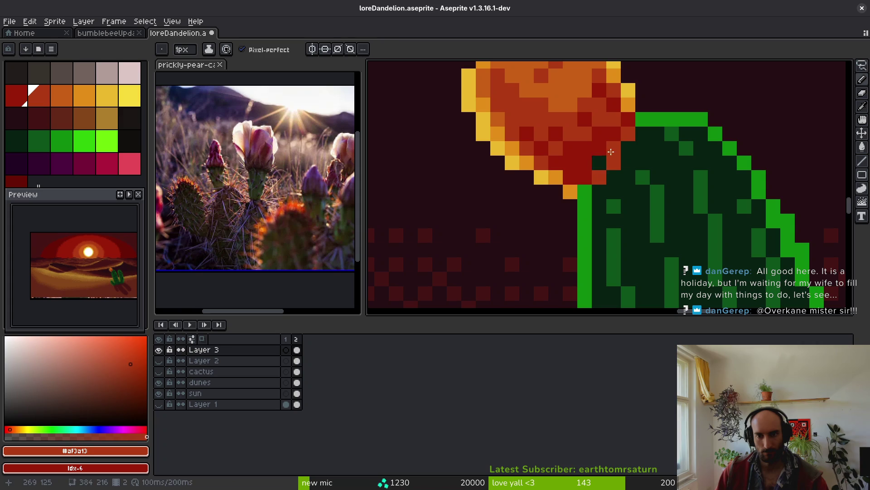
drag(628, 136, 600, 174)
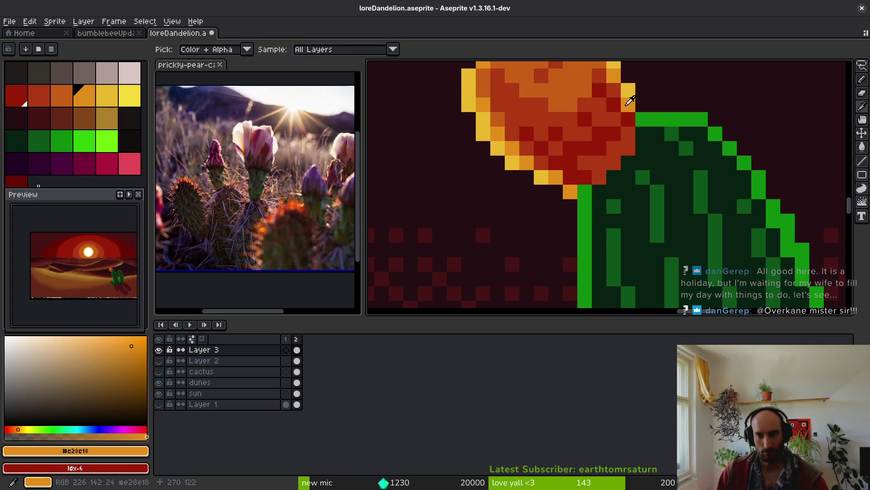
- Using orange palette entry idx-8, paint orange pixels beside the fruit
click(39, 95)
click(59, 94)
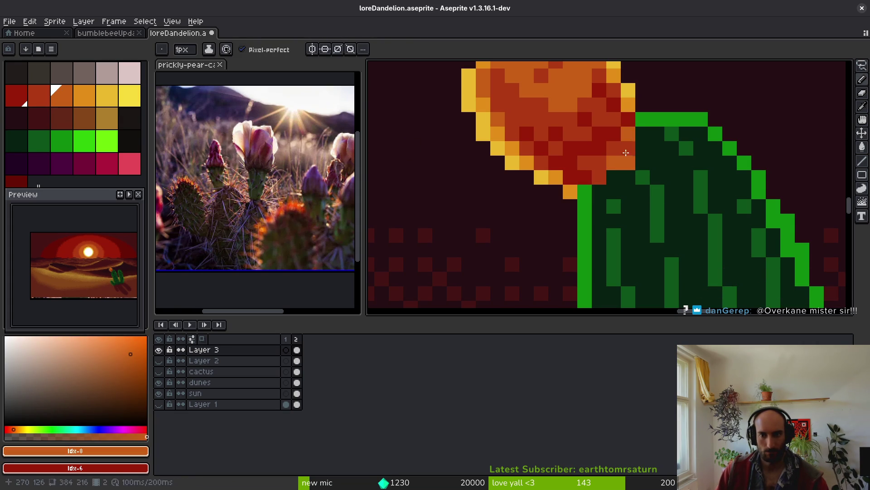
drag(594, 178, 586, 186)
right_click(577, 180)
click(626, 172)
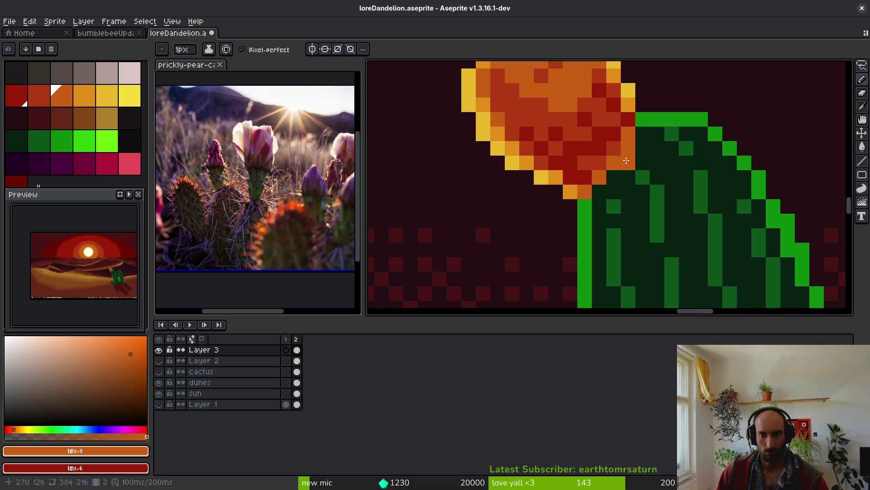
- Compare the fruit's red shades, sampling dark red #981b08 and red #af3a13
alt+click(612, 113)
scroll(630, 109, down, 1)
scroll(632, 103, up, 1)
alt+click(634, 100)
alt+click(626, 109)
alt+click(618, 125)
alt+click(634, 121)
alt+click(618, 97)
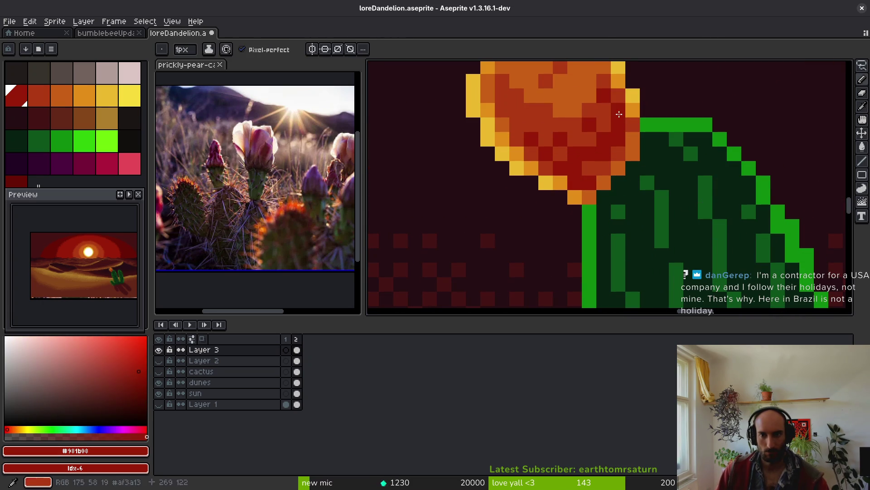
alt+click(617, 100)
- Paint two fruit pixels dark red #981b08 and save the file
scroll(623, 134, down, 3)
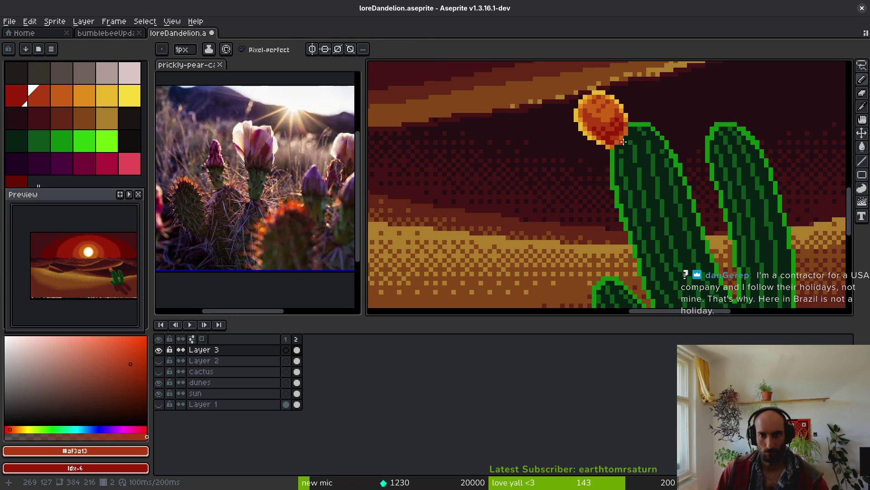
scroll(625, 145, up, 3)
alt+click(600, 147)
drag(620, 122, 621, 170)
scroll(632, 176, down, 3)
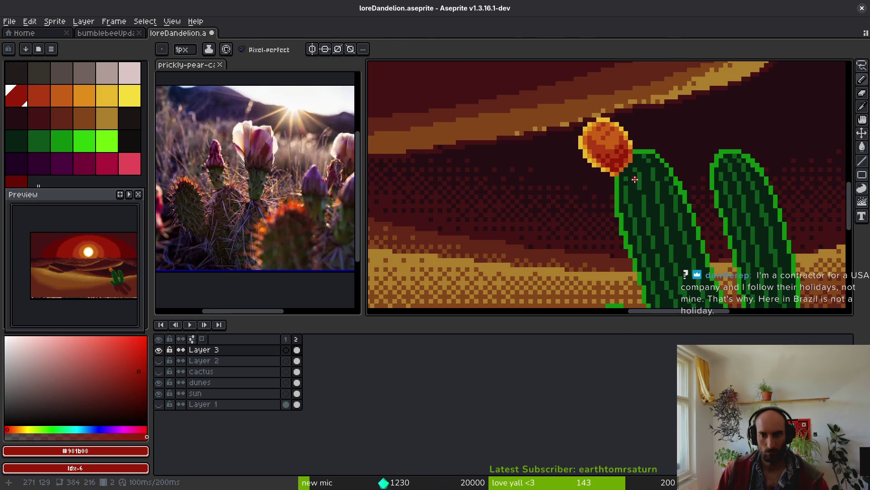
key(ctrl+s)
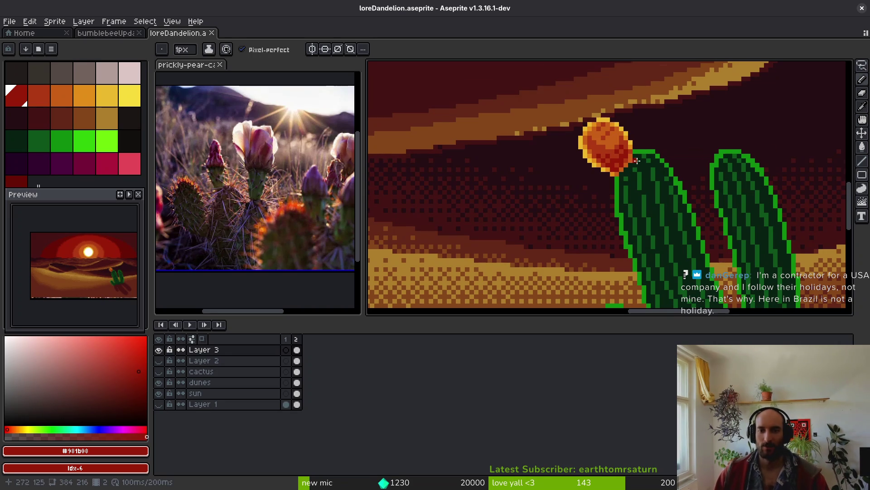
- Paint one fruit pixel orange #e28e18 and save again
scroll(639, 161, up, 5)
alt+click(633, 126)
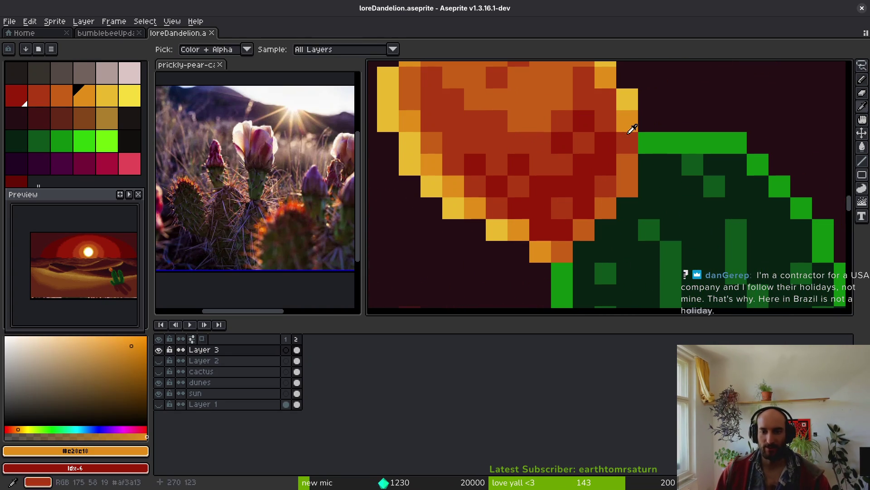
click(632, 177)
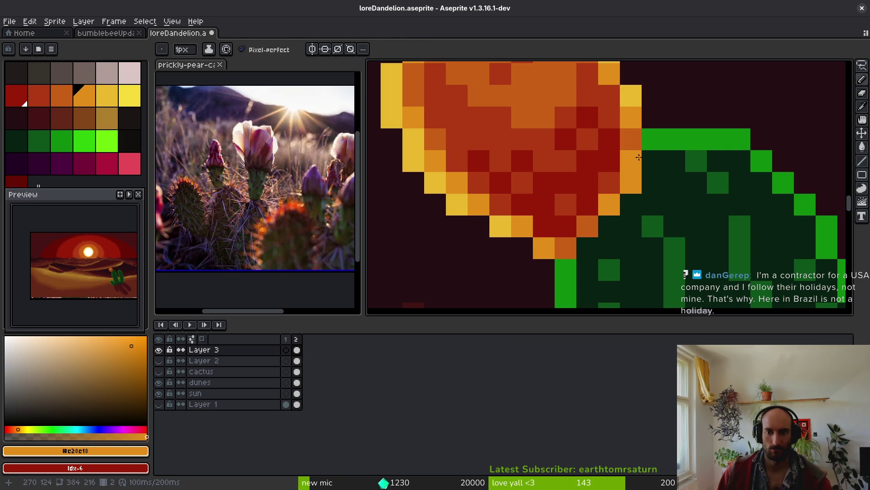
scroll(639, 156, down, 8)
key(ctrl+s)
scroll(562, 290, down, 2)
scroll(666, 236, up, 4)
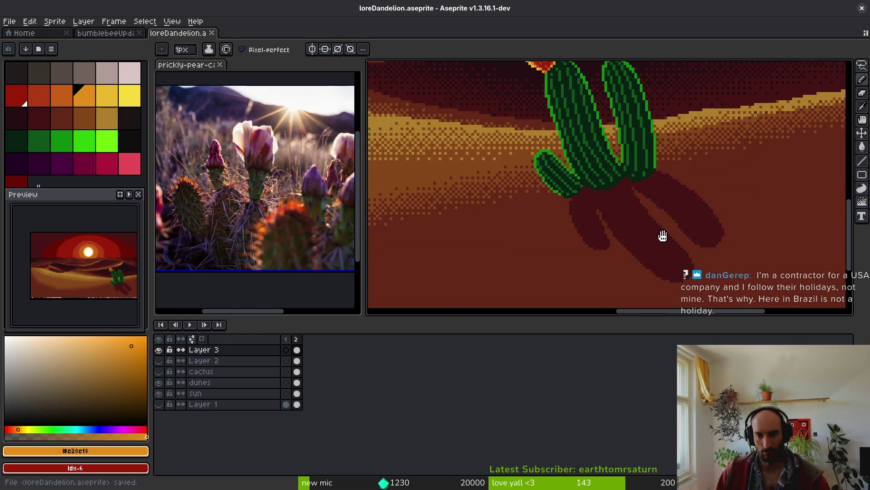
scroll(604, 232, up, 2)
- Draw a closed U-shaped outline below the shadow in dark #431414
alt+click(610, 213)
scroll(553, 184, up, 2)
drag(554, 184, 530, 288)
key(ctrl+z)
scroll(600, 171, down, 3)
mouse_move(567, 158)
mouse_down()
mouse_move(567, 178)
mouse_move(598, 242)
mouse_up()
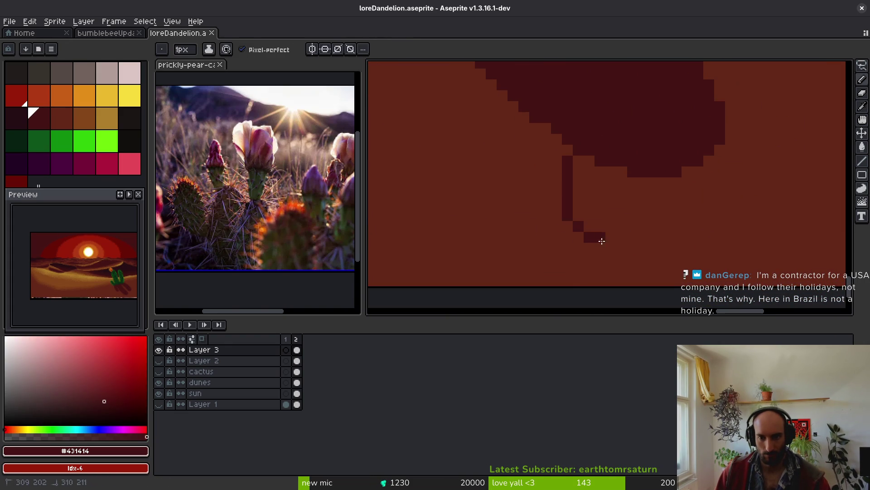
drag(663, 183, 635, 206)
key(ctrl+z)
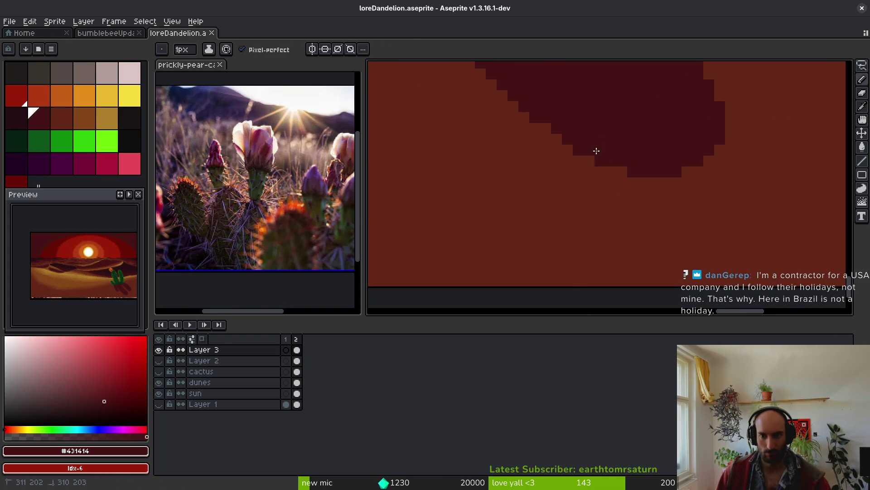
drag(627, 252, 676, 201)
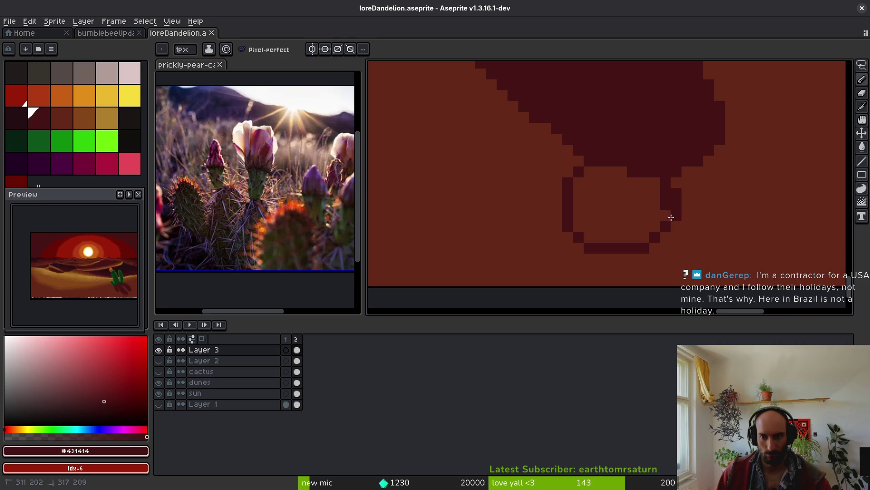
click(659, 248)
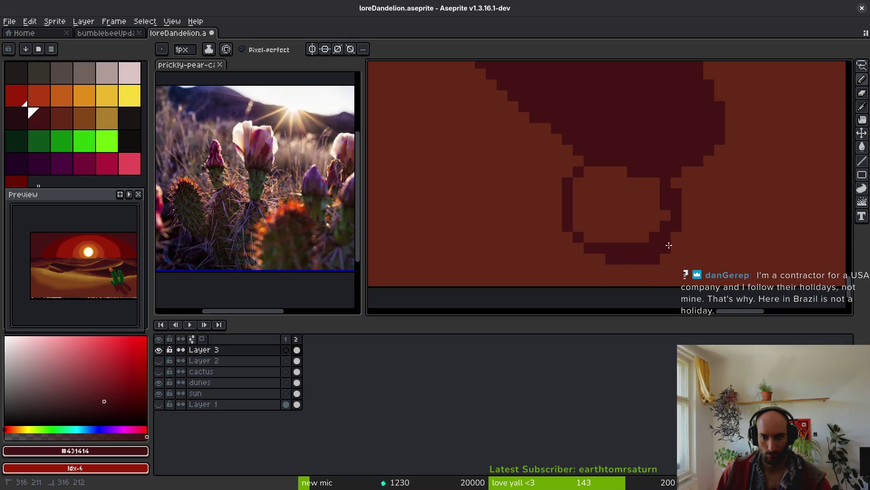
- Fill the outlined loop with the #431414 shadow colour using the paint bucket
key(g)
click(613, 196)
scroll(647, 233, down, 3)
scroll(644, 225, up, 1)
scroll(644, 225, up, 5)
- Erase pixels to trim the shadow's right edge
key(e)
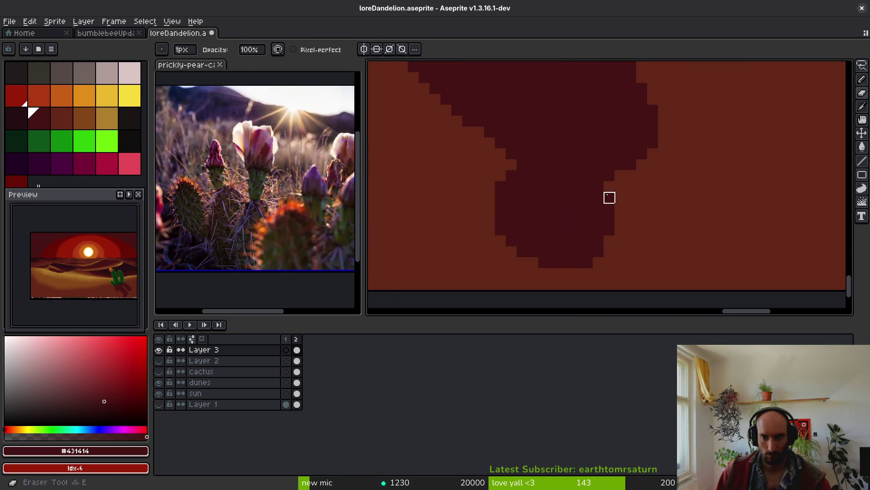
drag(599, 186, 598, 260)
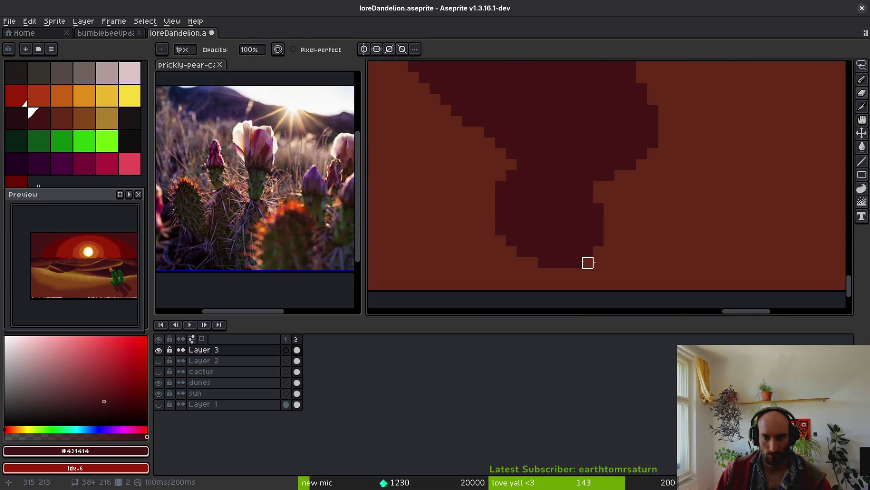
scroll(588, 263, down, 5)
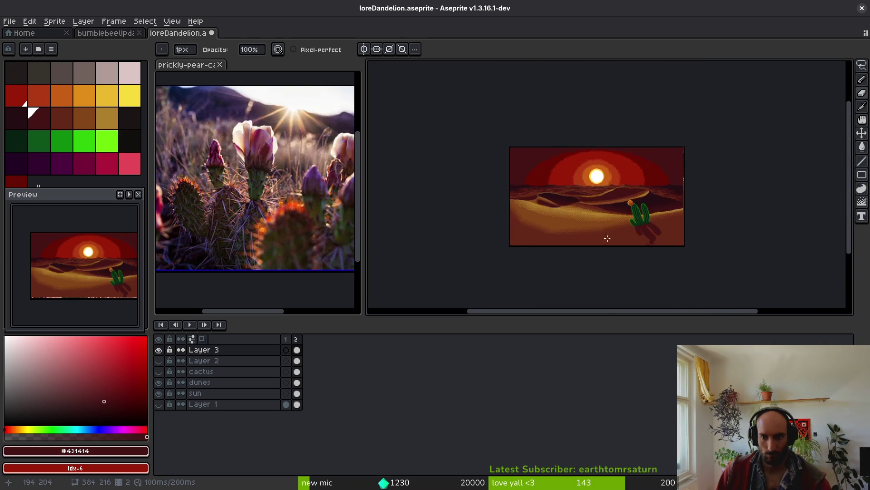
scroll(596, 239, up, 6)
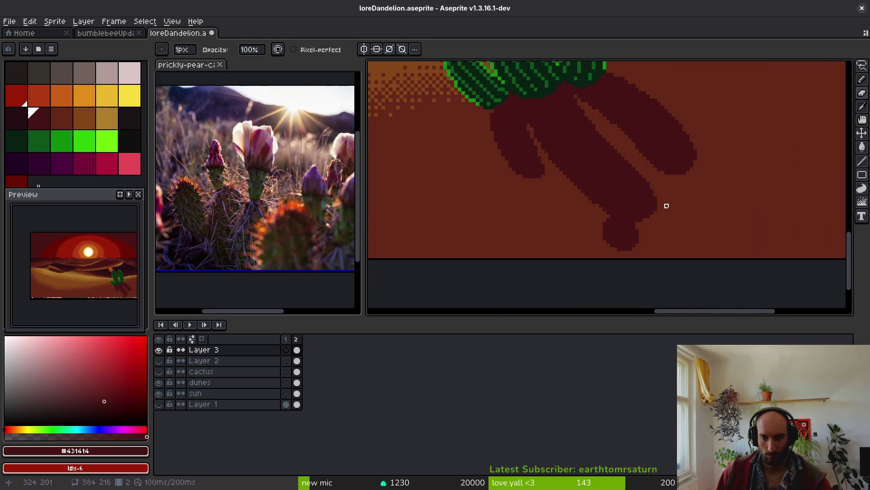
- Lasso the lower shadow piece and nudge it into place
key(q)
scroll(662, 199, up, 1)
mouse_move(661, 191)
mouse_down()
mouse_move(564, 204)
mouse_move(656, 194)
mouse_move(621, 220)
mouse_up()
key(b)
scroll(697, 191, up, 2)
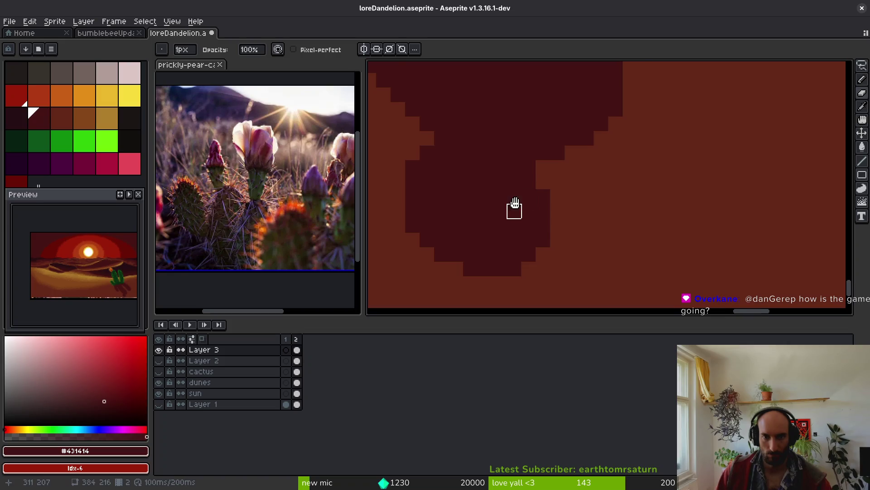
scroll(567, 195, down, 5)
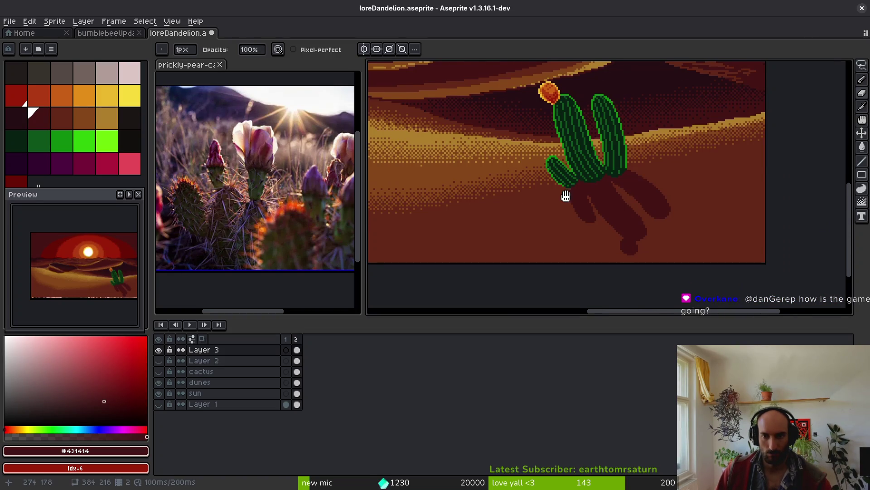
- Zoom out to the whole desert scene and save loreDandelion.aseprite
scroll(566, 195, down, 1)
scroll(560, 208, down, 2)
key(ctrl+s)
scroll(627, 227, down, 1)
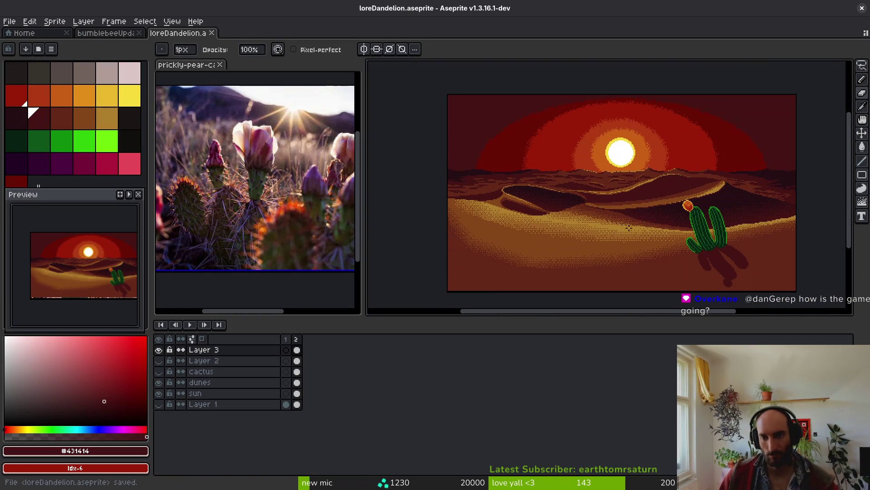
scroll(634, 222, up, 1)
scroll(658, 216, down, 1)
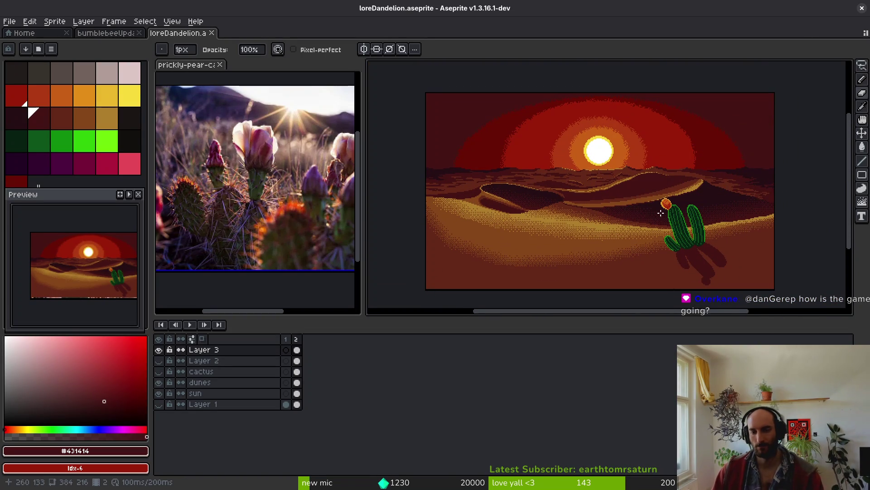
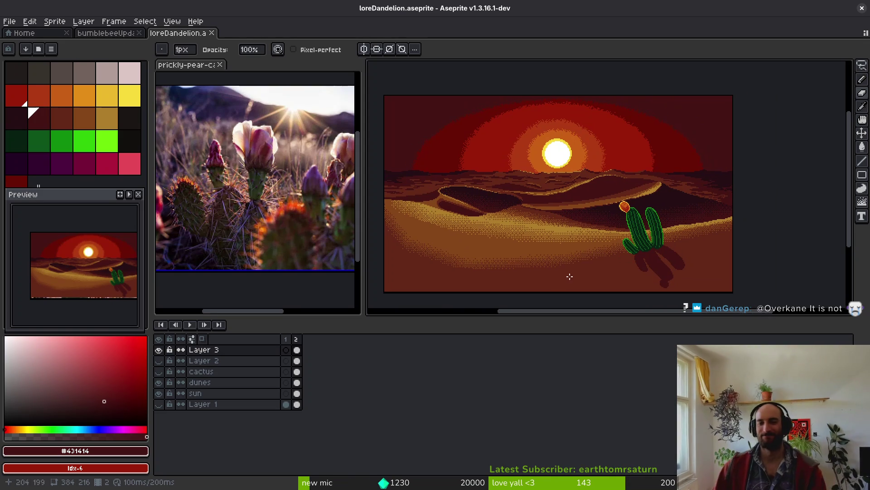
- Sample the dark red and pencil pixels along the sky edge beside the sun
scroll(660, 132, up, 4)
scroll(629, 173, up, 1)
alt+click(608, 175)
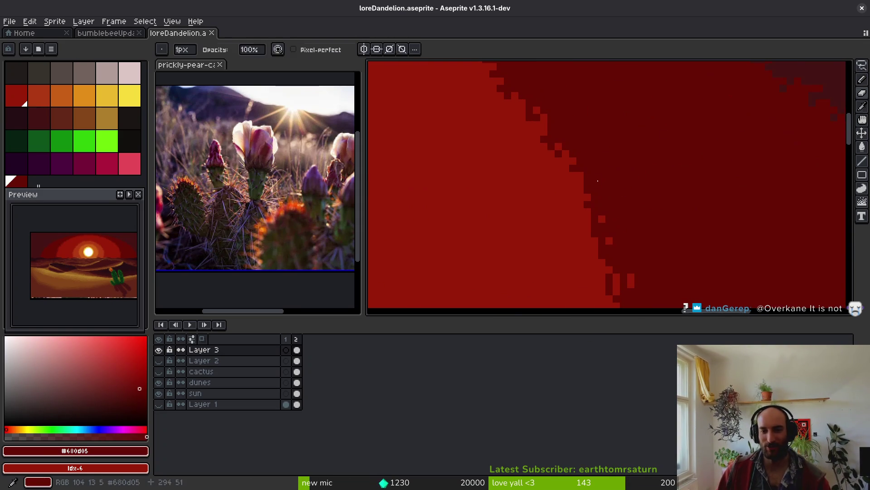
click(572, 181)
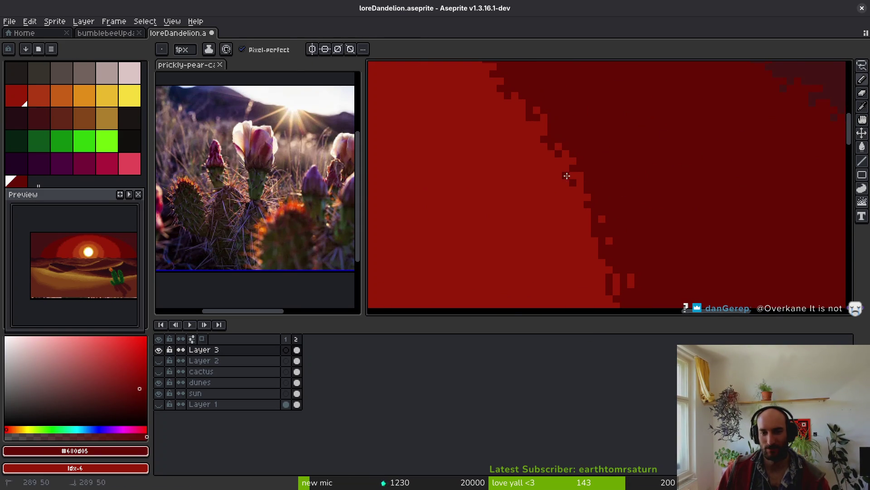
scroll(617, 180, down, 3)
scroll(622, 181, up, 3)
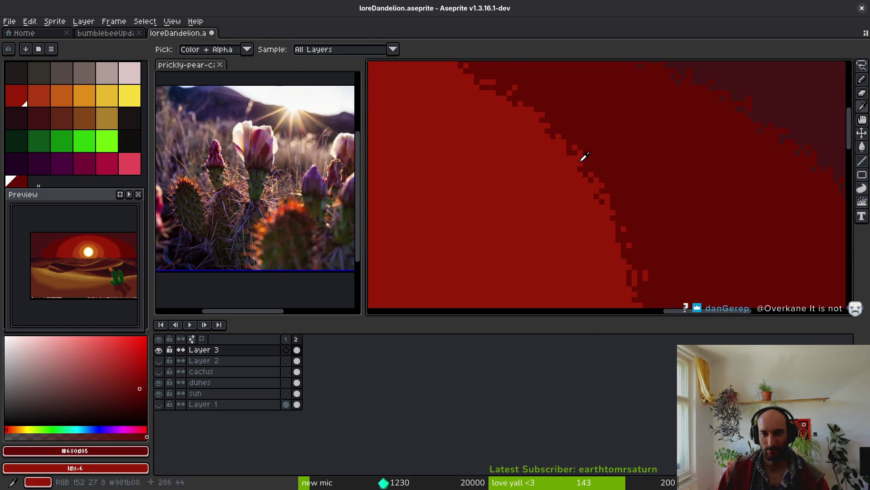
alt+click(584, 158)
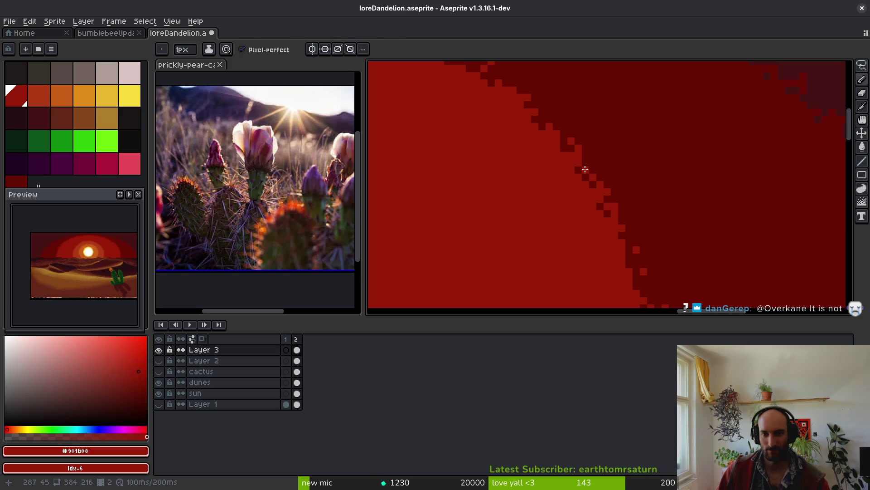
alt+click(572, 146)
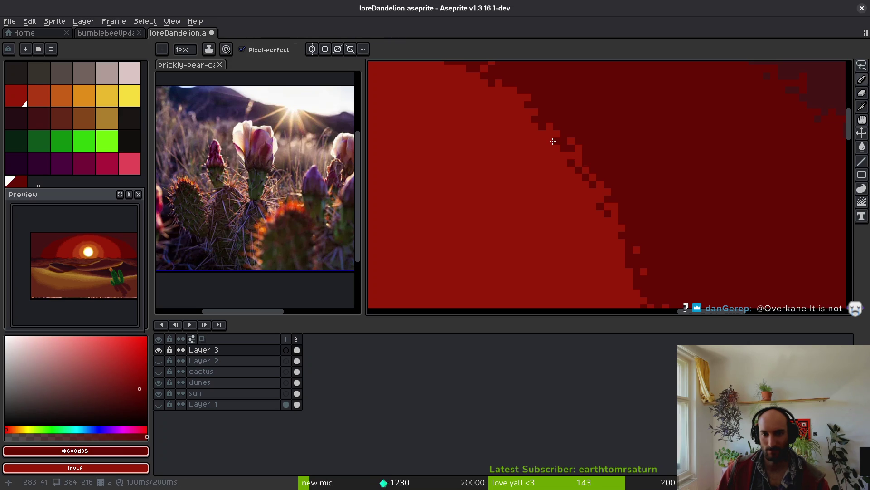
- Undo and redo through the cactus shadow edits, then save the sunset file
key(ctrl+z)
scroll(629, 182, down, 3)
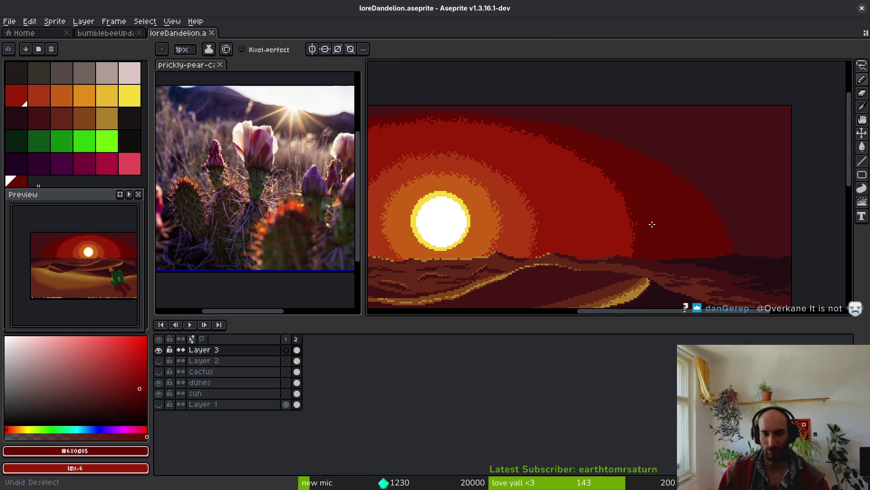
scroll(641, 196, down, 2)
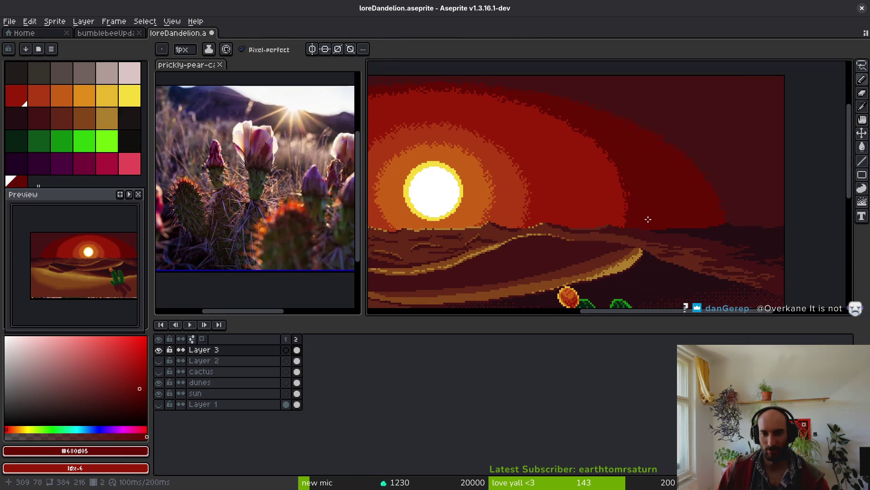
scroll(638, 174, down, 3)
scroll(622, 200, down, 2)
scroll(617, 191, up, 3)
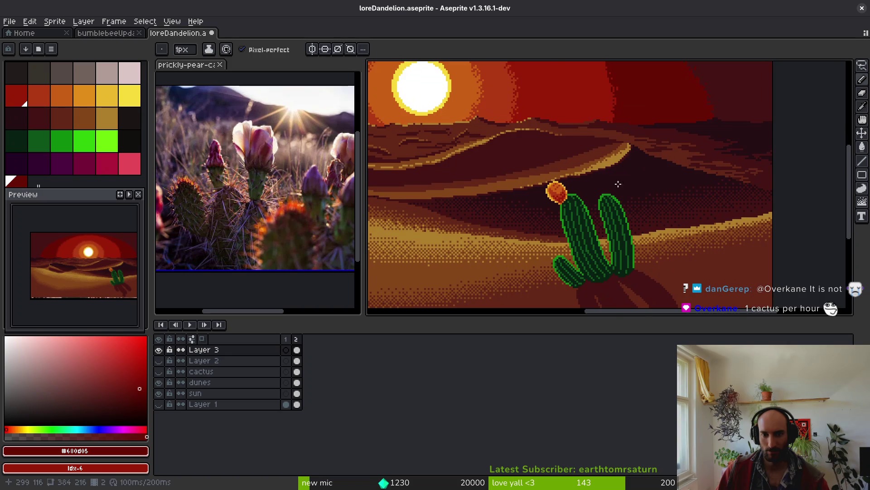
scroll(602, 172, down, 2)
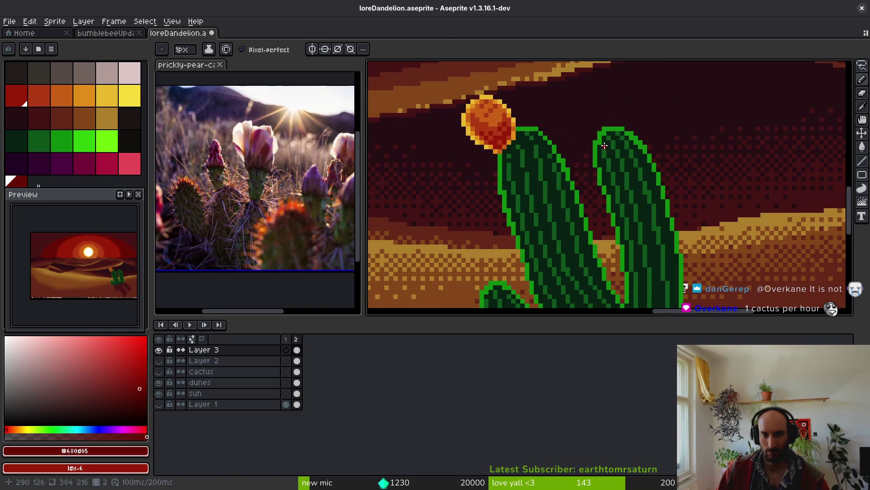
scroll(605, 159, down, 8)
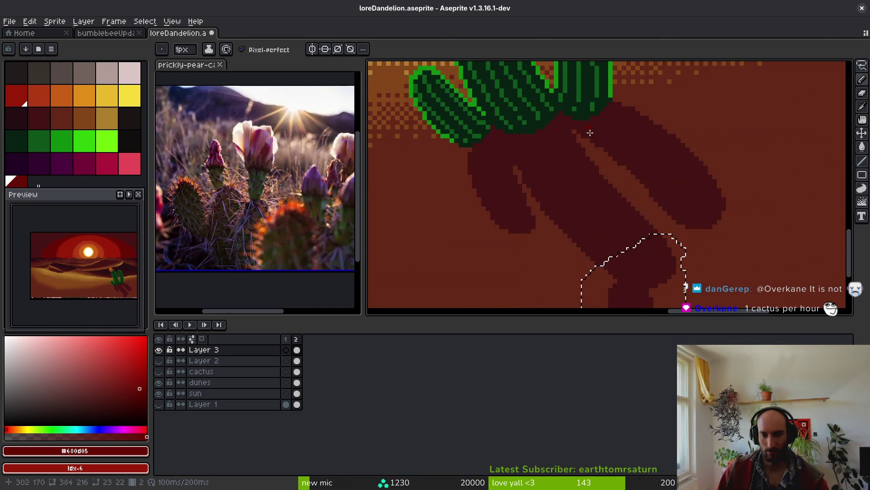
key(ctrl+z)
key(ctrl+z)
key(ctrl+z)
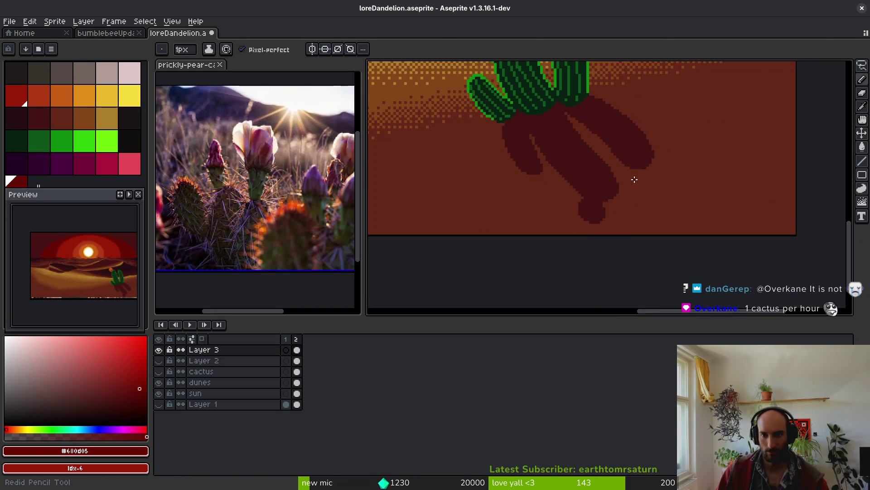
key(ctrl+y)
key(ctrl+z)
key(ctrl+s)
scroll(641, 187, up, 5)
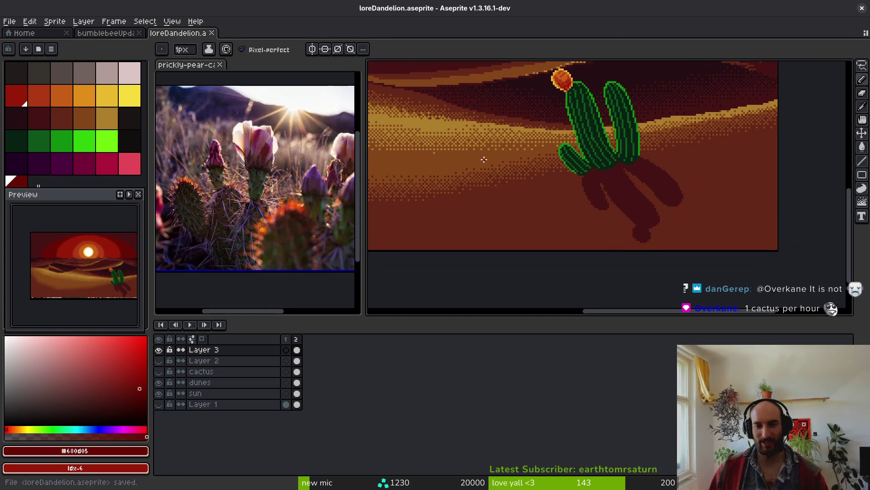
key(b)
scroll(579, 254, up, 2)
scroll(549, 254, right, 2)
key(ctrl+s)
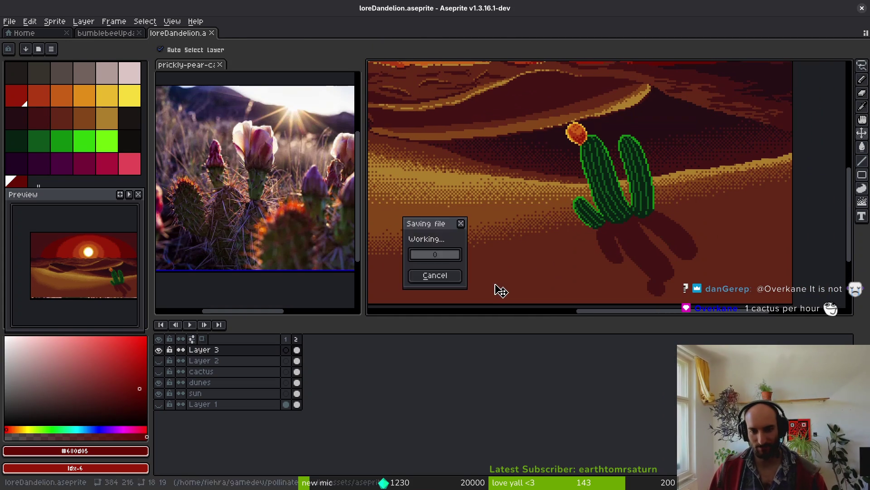
scroll(543, 257, down, 4)
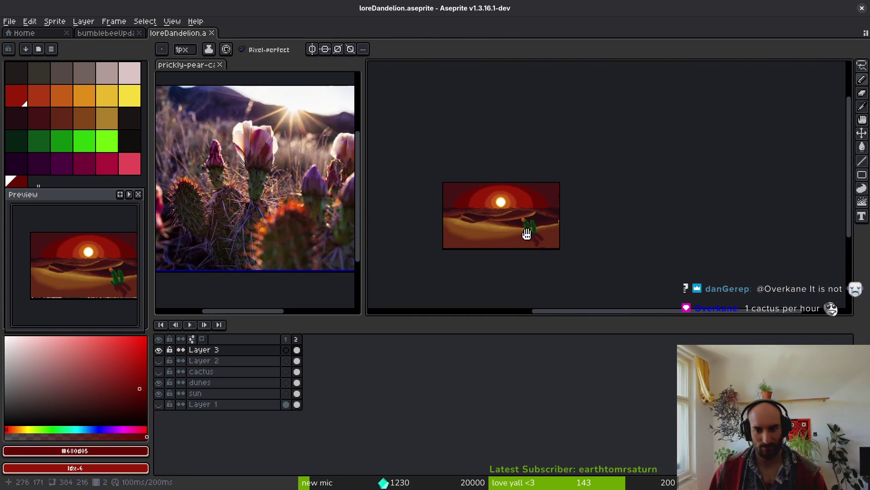
scroll(543, 257, up, 6)
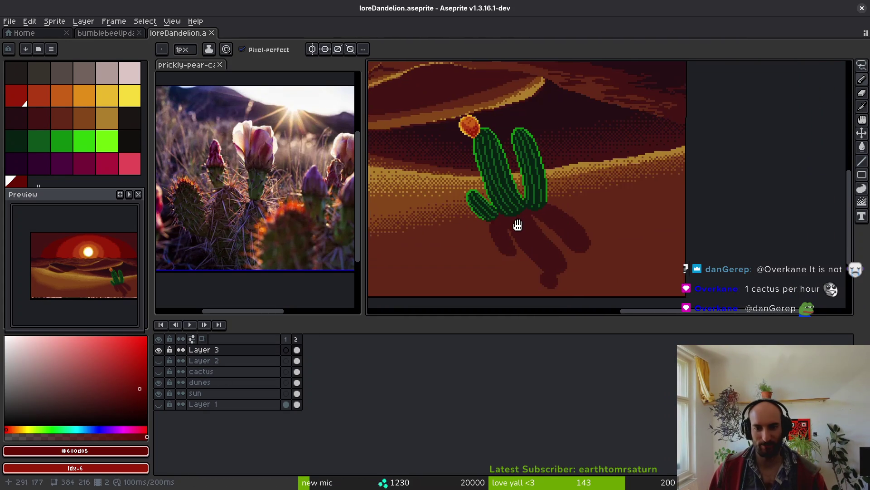
scroll(550, 192, down, 2)
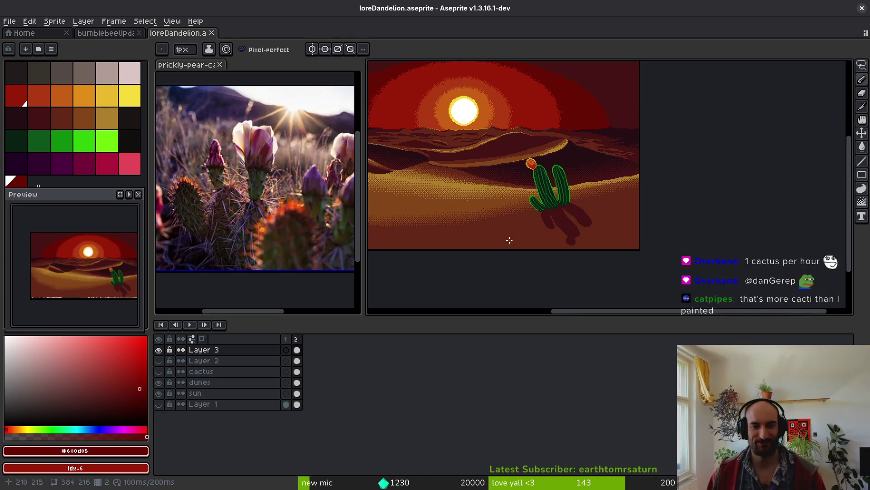
drag(564, 239, 589, 257)
scroll(585, 260, down, 2)
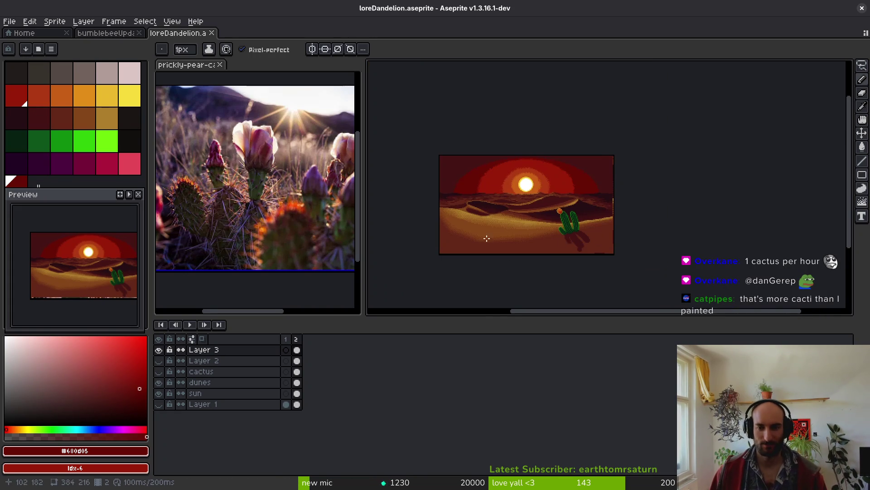
scroll(639, 156, up, 10)
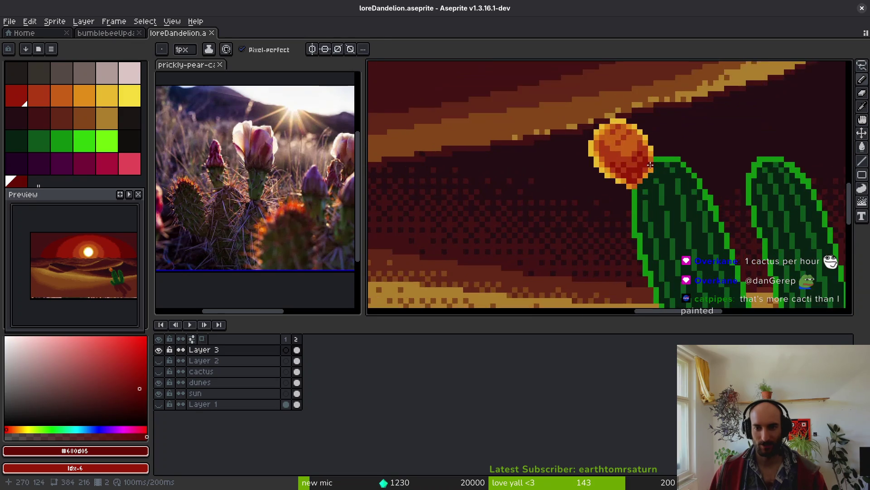
scroll(639, 154, down, 8)
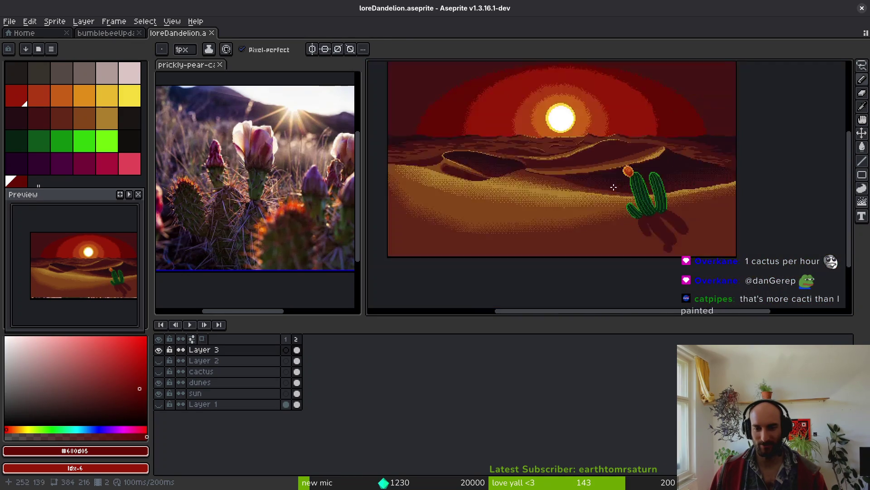
scroll(589, 198, up, 2)
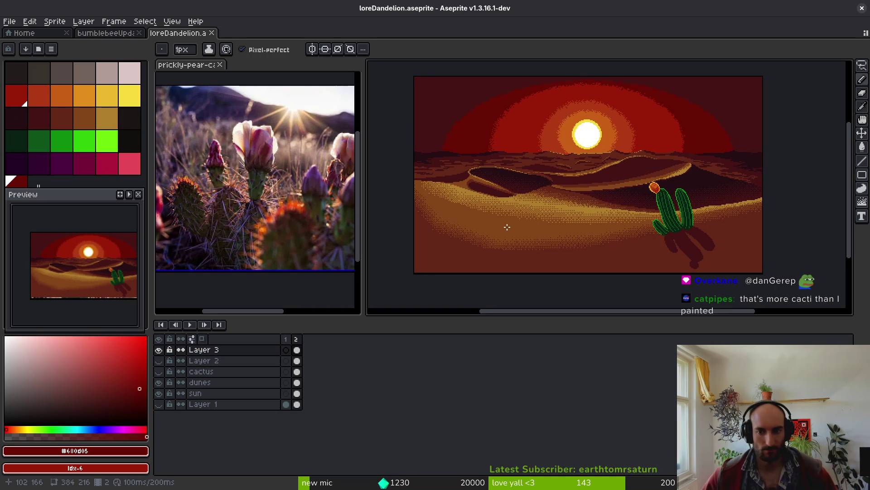
key(q)
- Lasso the cactus and its shadow and move them left
drag(737, 213, 672, 290)
mouse_move(689, 242)
mouse_down()
mouse_move(657, 241)
mouse_move(725, 236)
mouse_move(675, 238)
mouse_move(632, 210)
mouse_move(640, 204)
mouse_move(655, 241)
mouse_move(671, 243)
mouse_up()
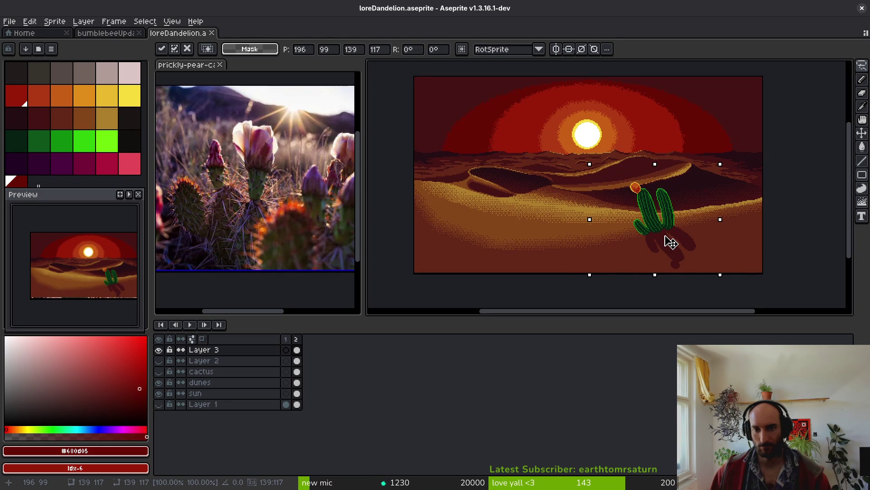
key(Return)
scroll(585, 238, down, 3)
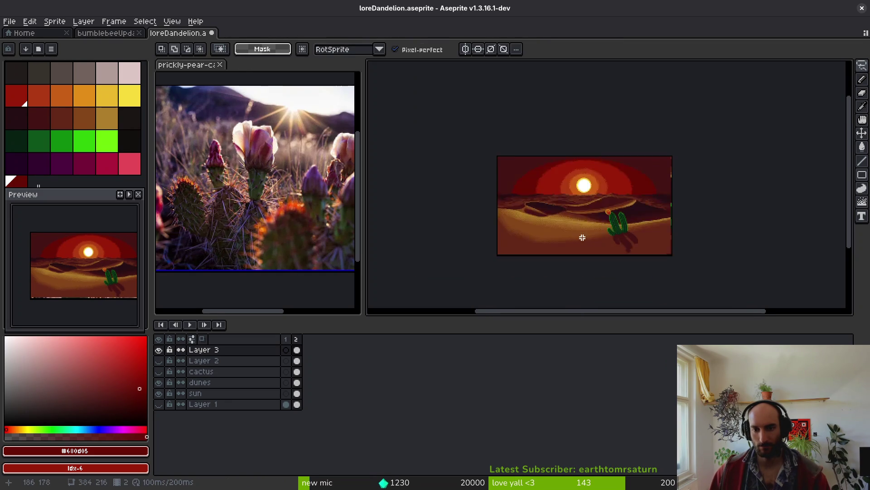
scroll(545, 260, up, 3)
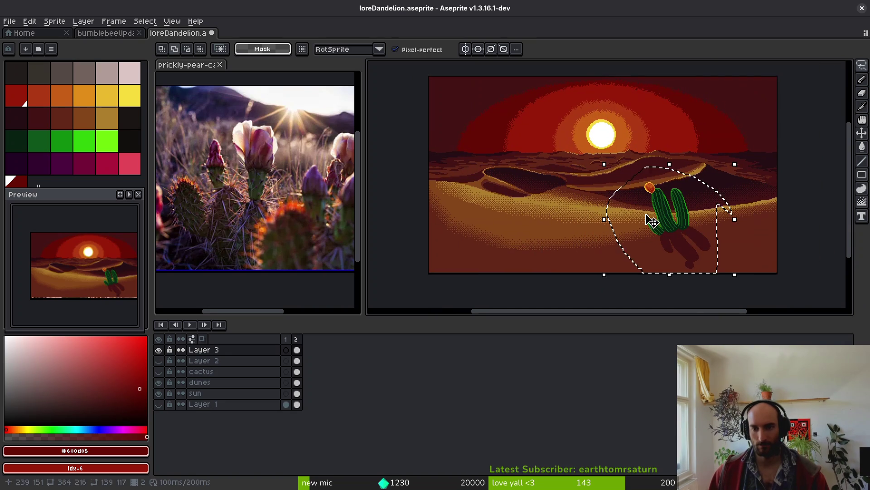
- Reselect the cactus, nudge it slightly down-left, and lasso its orange flower
key(ctrl+shift+d)
click(683, 224)
drag(683, 224, 681, 228)
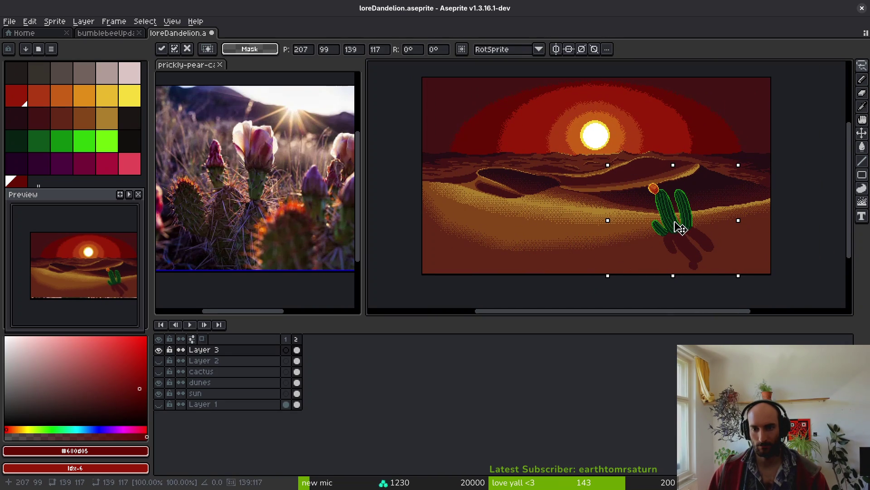
key(shift+w)
scroll(609, 165, up, 5)
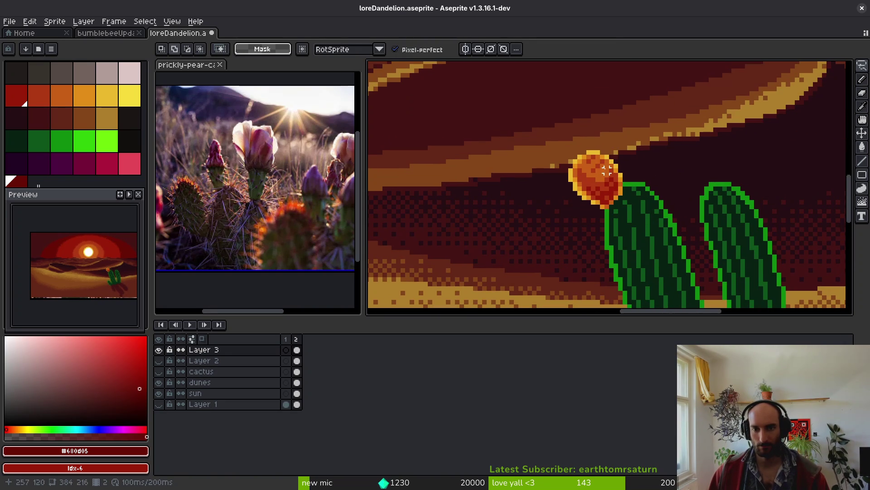
mouse_move(610, 165)
mouse_down()
mouse_move(537, 175)
mouse_move(608, 204)
mouse_move(624, 179)
mouse_up()
- Scale the lassoed flower up from about 19×15 to 26×17 pixels
scroll(611, 215, up, 2)
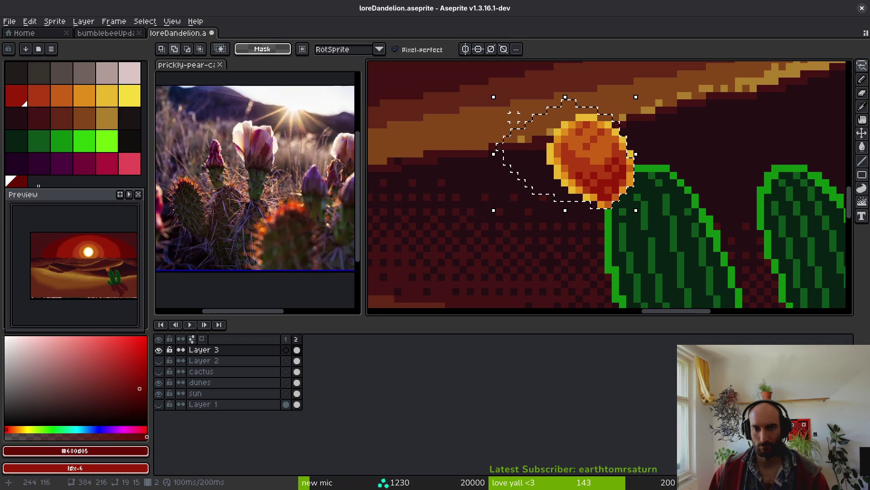
drag(493, 96, 443, 84)
scroll(548, 171, down, 3)
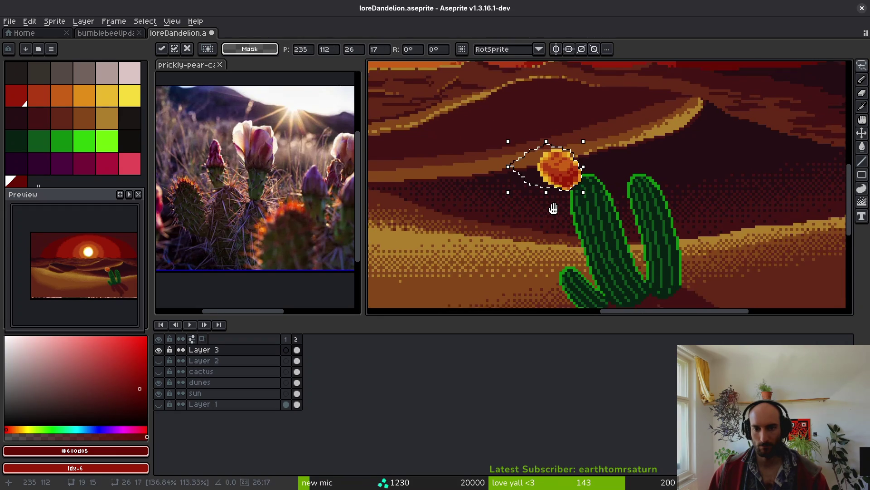
key(ctrl+d)
- Sample the flower's orange and a lighter orange for pixel touch-ups
scroll(573, 229, down, 3)
scroll(539, 230, up, 6)
key(f)
alt+click(617, 145)
alt+click(621, 128)
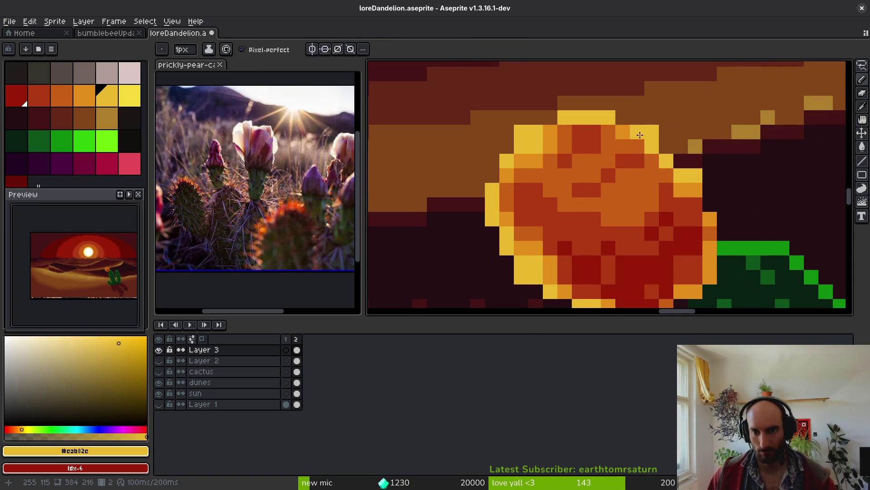
- Recolour stray yellow pixels along the flower's edge to orange
click(652, 132)
alt+click(655, 149)
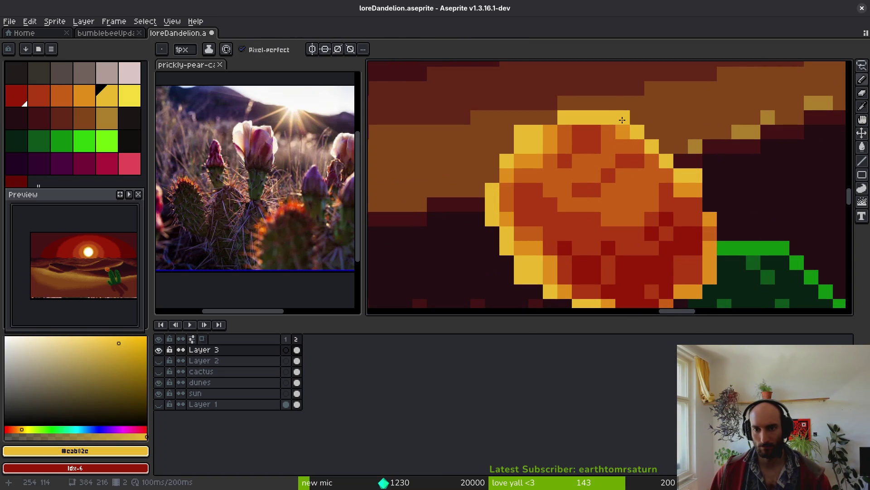
right_click(691, 176)
alt+click(680, 184)
alt+click(694, 189)
alt+click(681, 191)
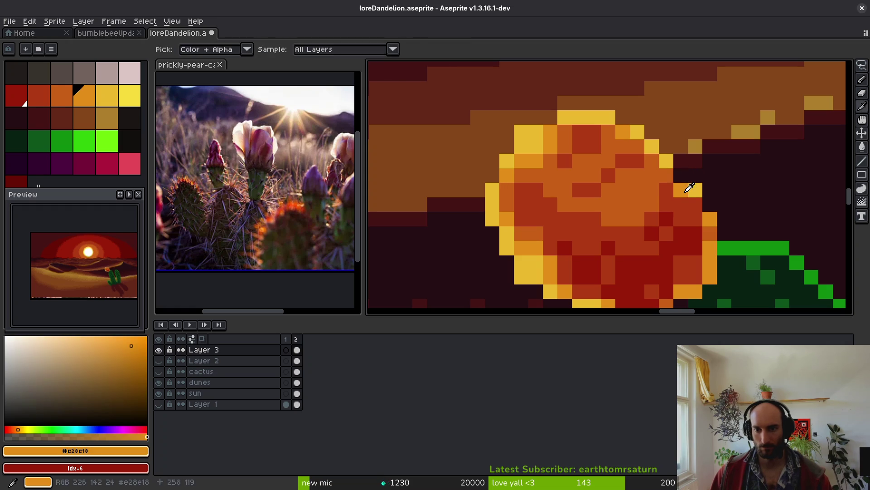
click(695, 190)
alt+click(667, 161)
alt+click(681, 177)
- Paint yellow #eab82e pixels along the flower's rim, undoing one misplaced pixel
alt+click(667, 161)
click(681, 176)
click(695, 191)
click(695, 204)
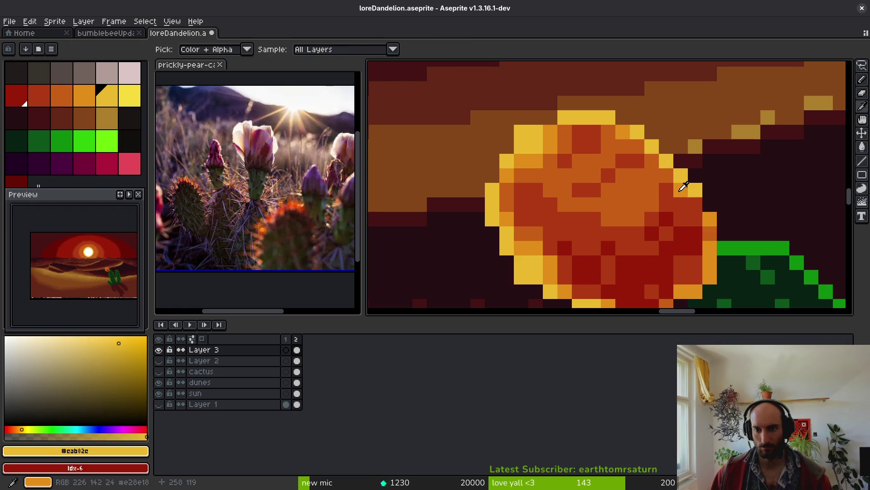
alt+click(716, 221)
scroll(698, 213, down, 3)
alt+click(701, 143)
click(714, 173)
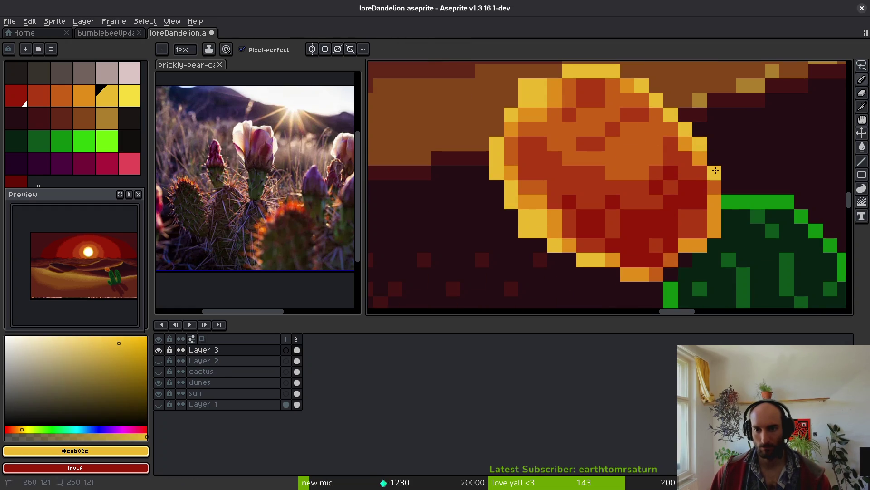
key(ctrl+z)
- Repaint flower shading pixels in dark red #981b08 and a lighter red
alt+click(699, 202)
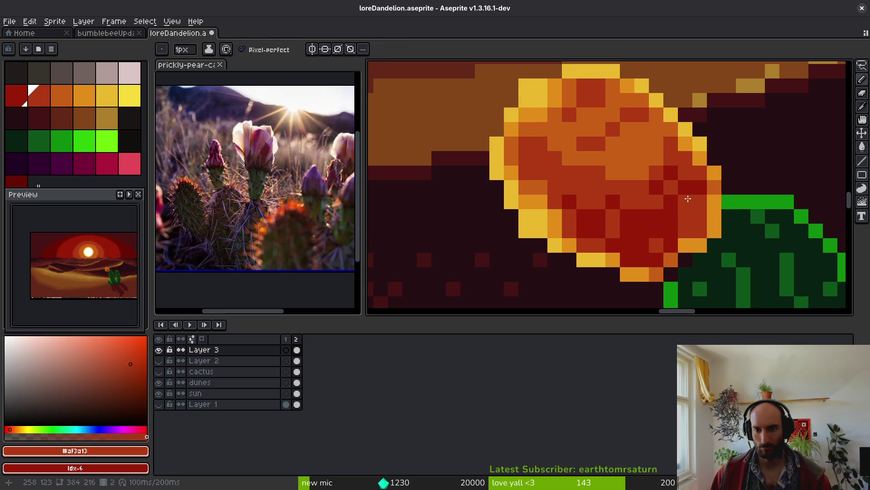
alt+click(689, 229)
click(700, 217)
alt+click(699, 232)
click(685, 216)
alt+click(692, 196)
click(694, 196)
mouse_move(646, 228)
mouse_down()
mouse_move(663, 221)
mouse_move(694, 174)
mouse_up()
- Paint yellow pixels on the flower's top and one top pixel orange #c96016
alt+click(604, 162)
key(e)
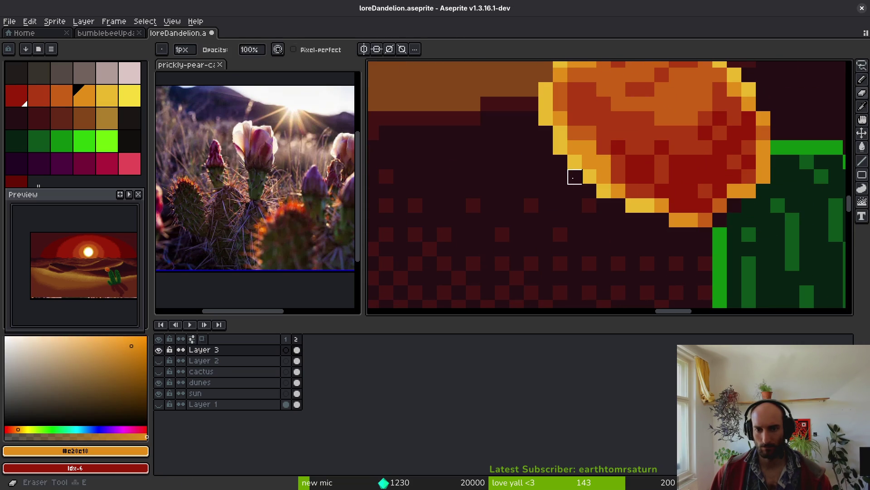
scroll(606, 171, up, 3)
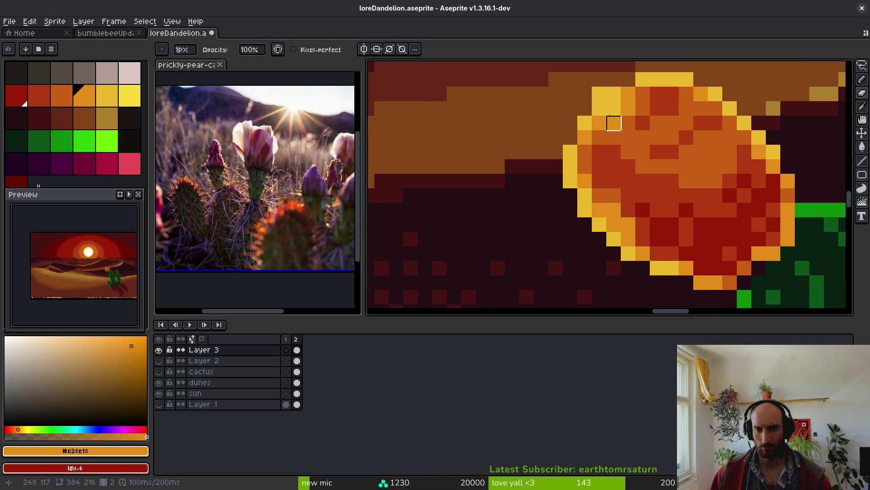
key(e)
alt+click(618, 91)
key(b)
click(629, 94)
alt+click(641, 97)
alt+click(686, 108)
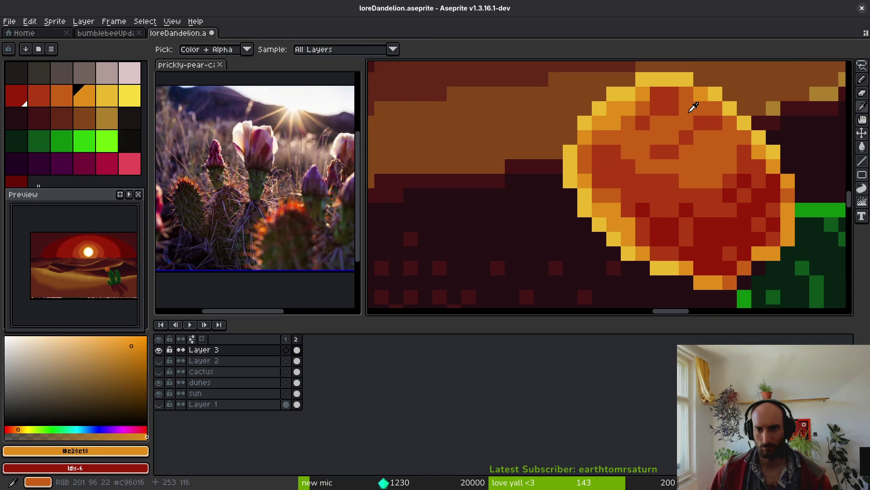
click(670, 93)
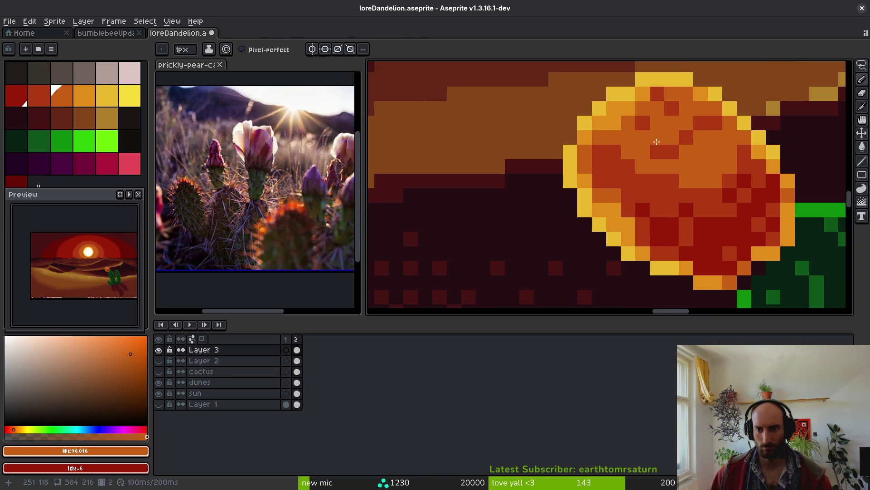
- Recolour red flower pixels orange and repaint a dark pixel with red #af3a13
drag(654, 194, 636, 172)
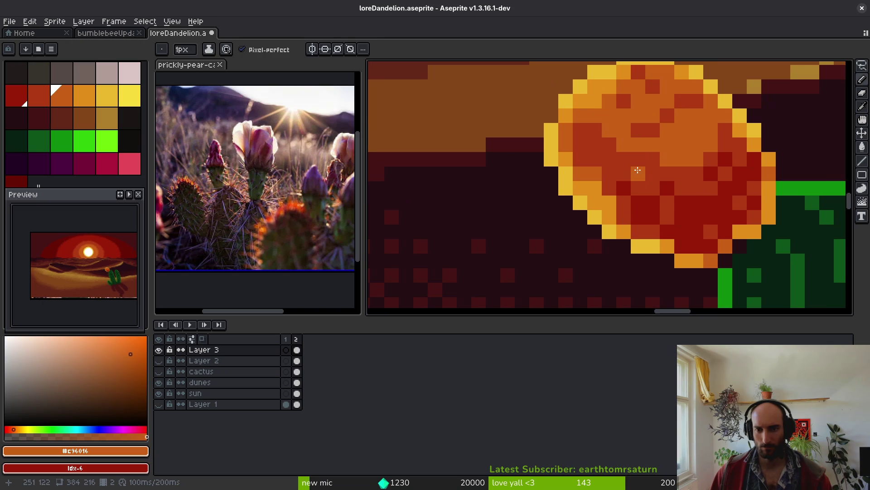
click(658, 134)
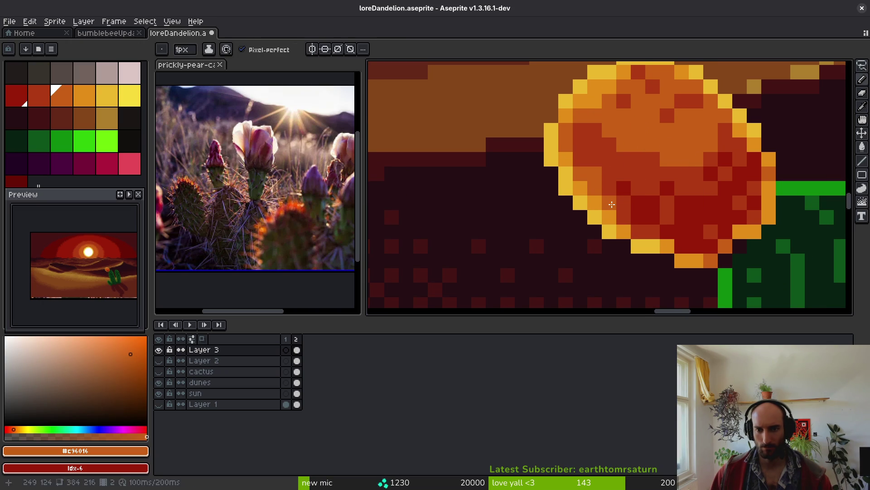
click(638, 203)
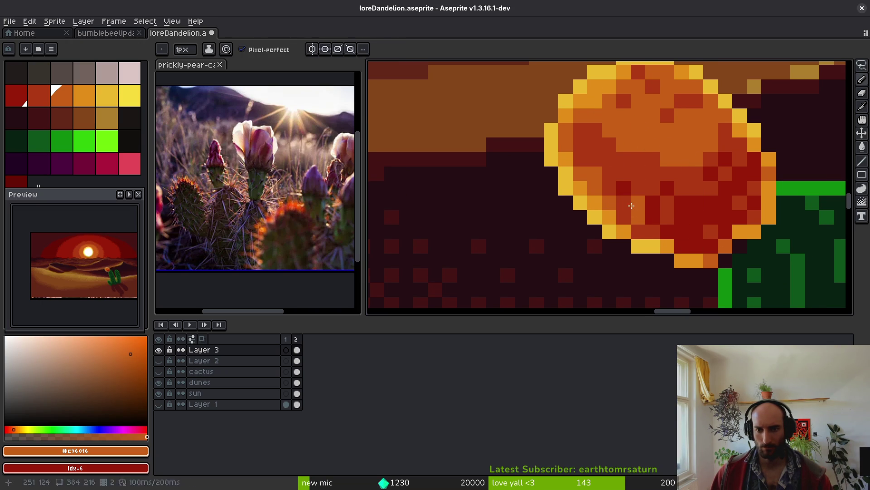
alt+click(641, 219)
key(ctrl+z)
alt+click(674, 211)
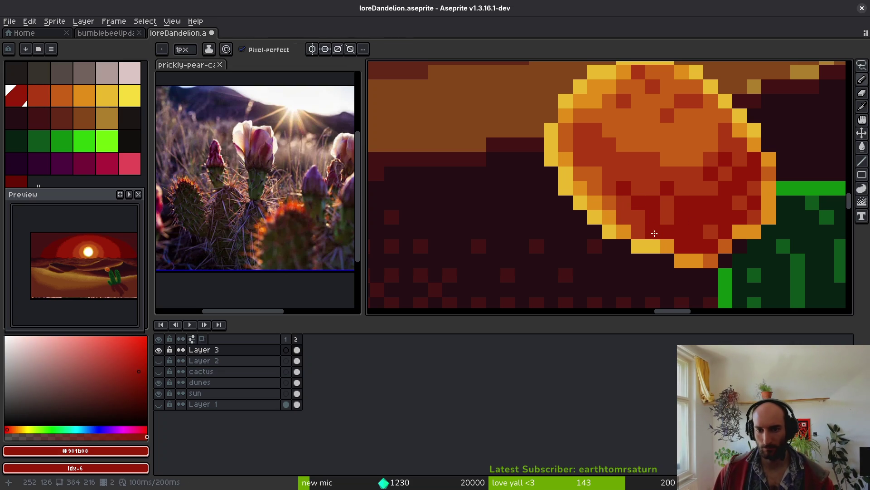
alt+click(598, 172)
click(609, 174)
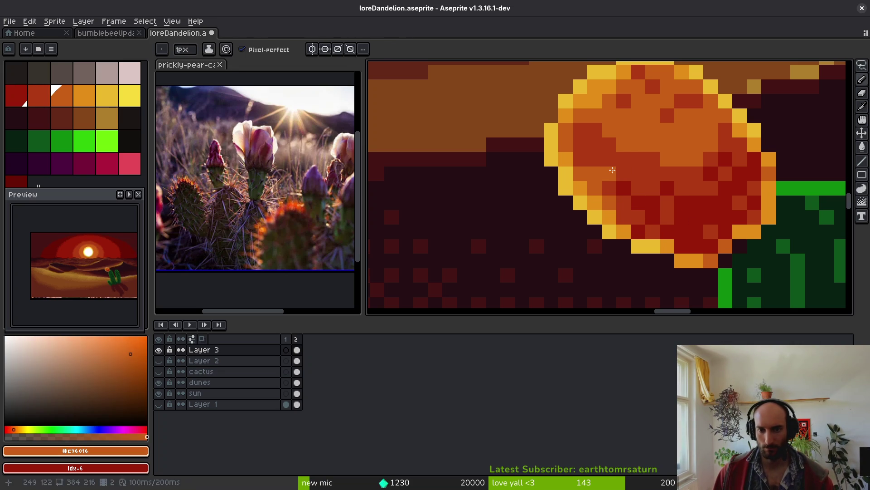
scroll(588, 179, up, 2)
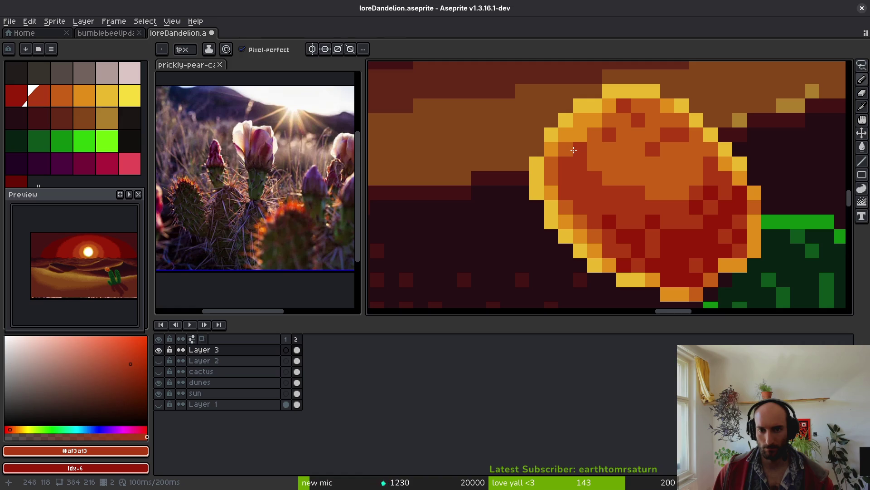
alt+click(590, 129)
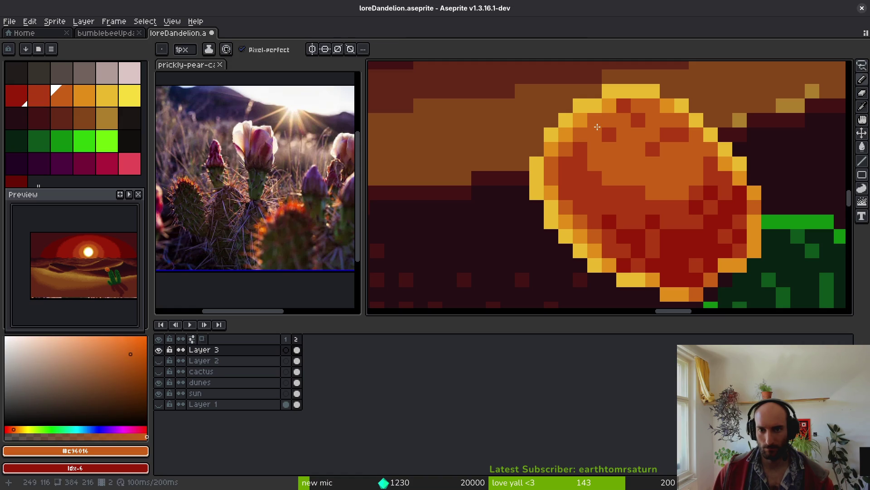
click(591, 184)
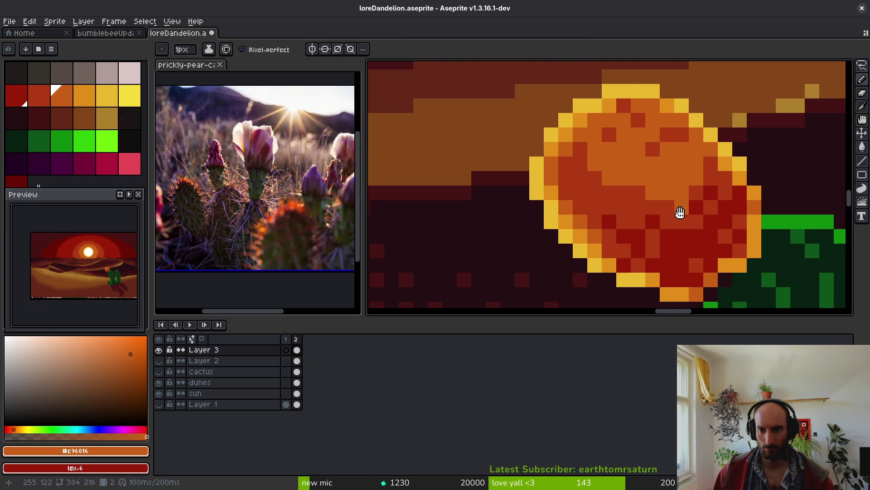
- Paint more flower pixels orange, medium red #af3a13 and dark red
drag(684, 213, 640, 206)
click(640, 206)
alt+click(664, 137)
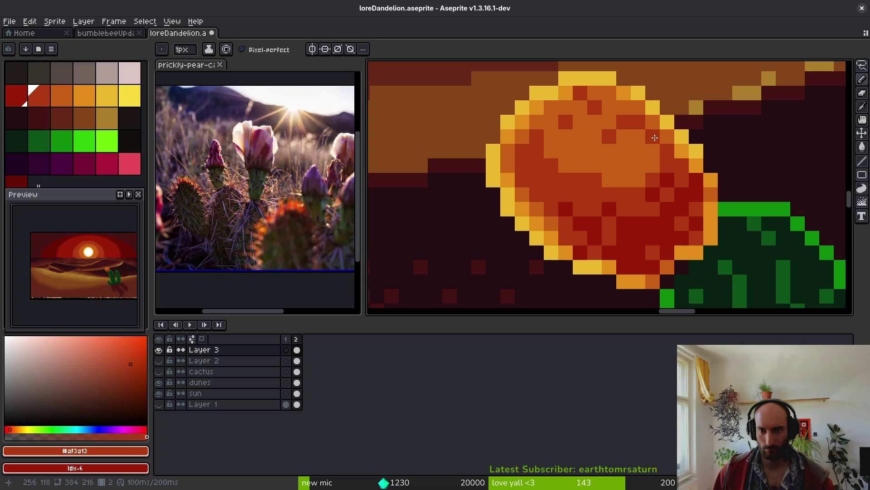
scroll(655, 203, down, 3)
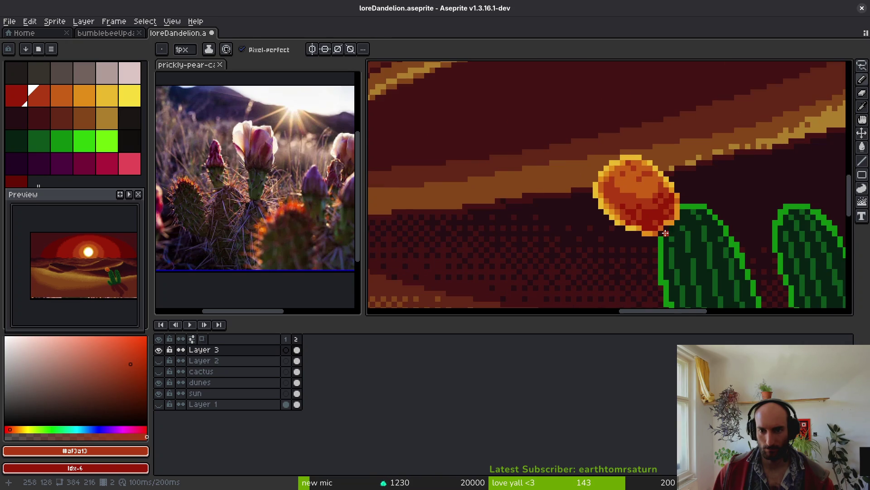
scroll(665, 233, up, 3)
right_click(632, 195)
click(601, 222)
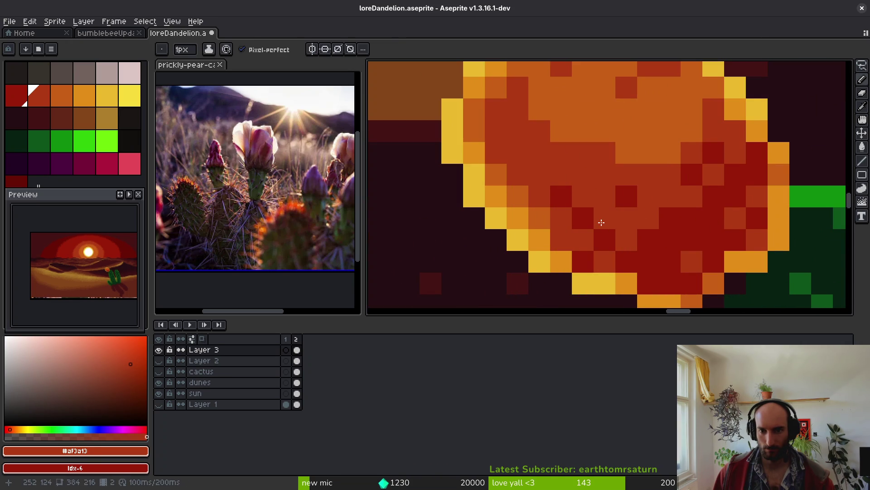
scroll(641, 192, down, 3)
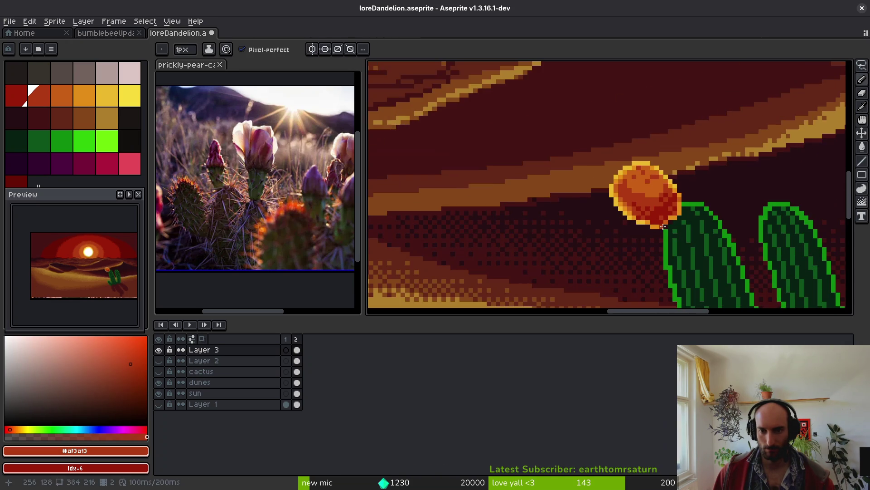
scroll(659, 209, up, 2)
scroll(659, 209, up, 1)
- Repaint the flower's lower edge pixels using dark red #931b08 and orange
alt+click(649, 156)
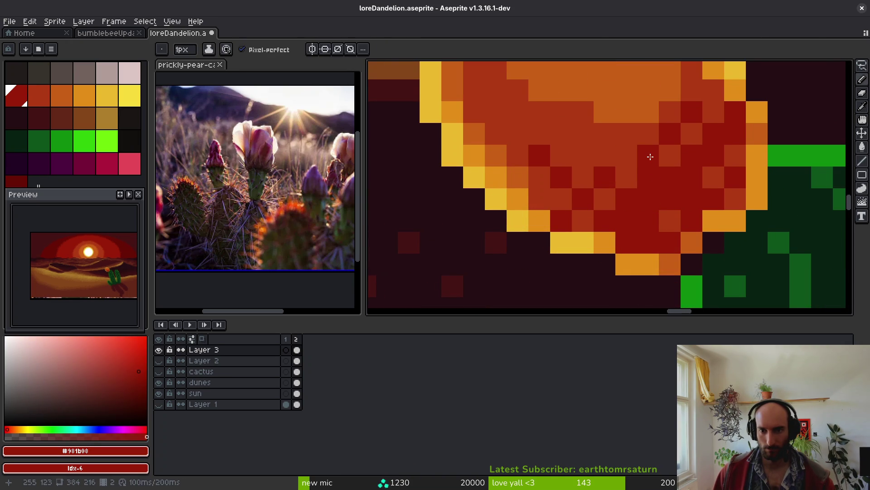
scroll(676, 212, down, 3)
scroll(679, 215, up, 3)
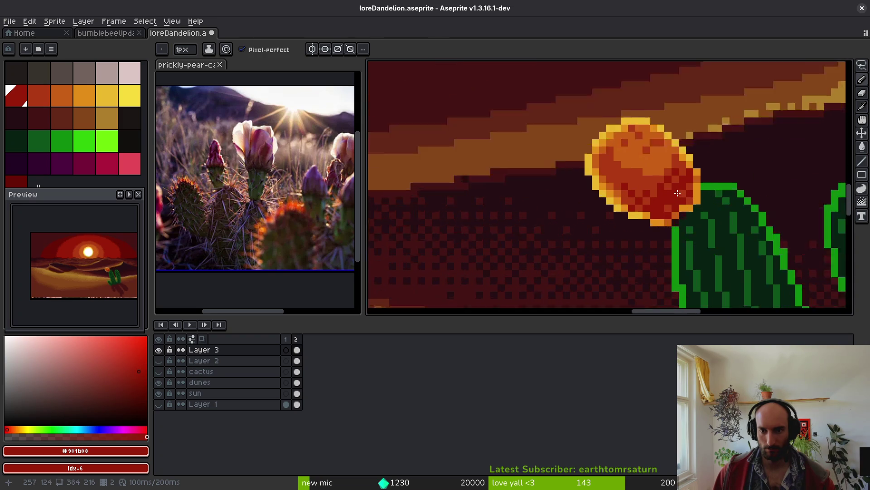
alt+click(694, 223)
alt+click(703, 207)
alt+click(673, 235)
click(684, 233)
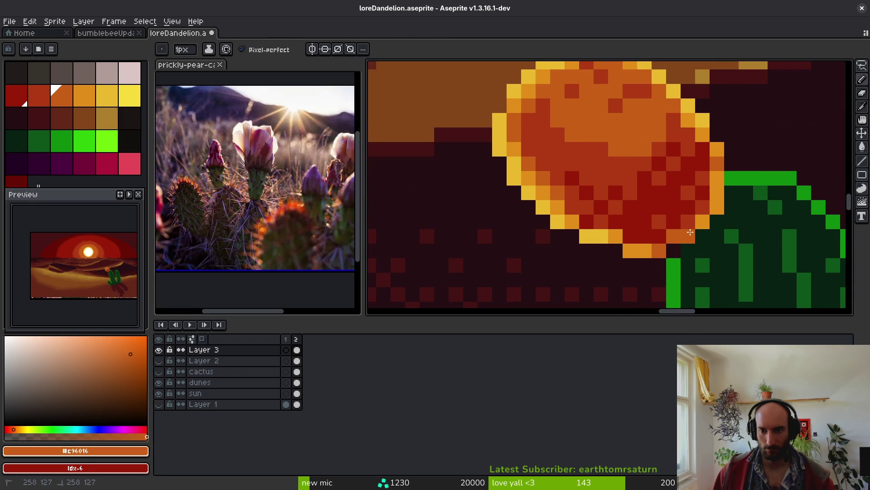
- Sample ochre #c28c18 and the cactus greens #0d541b and #072112
alt+click(710, 207)
scroll(676, 236, down, 3)
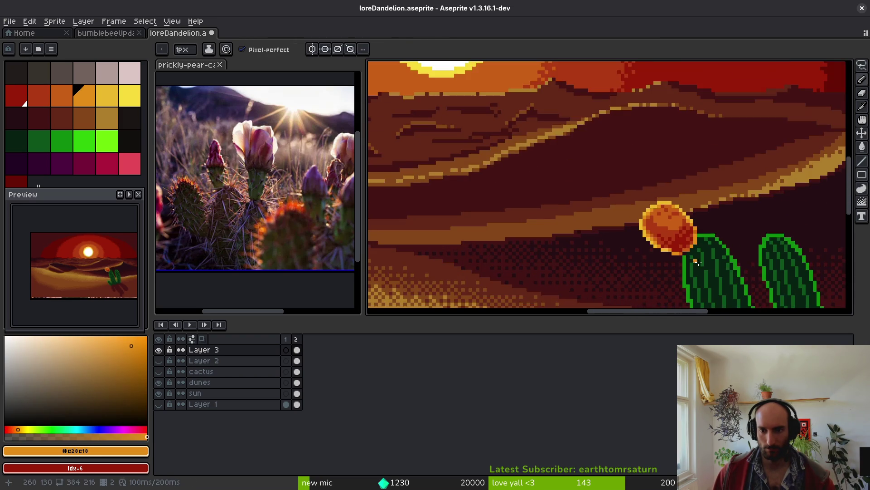
scroll(670, 235, up, 2)
scroll(670, 235, up, 4)
alt+click(569, 189)
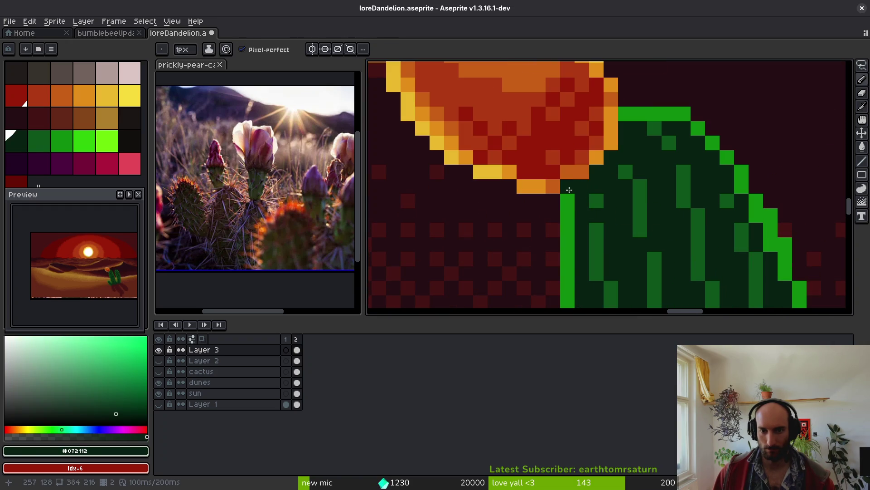
alt+click(591, 196)
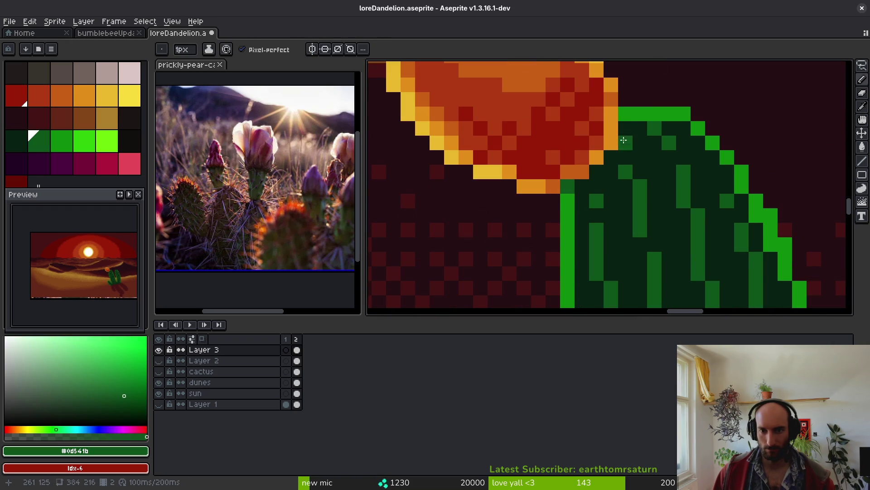
scroll(629, 144, down, 3)
scroll(640, 200, up, 2)
scroll(623, 191, up, 1)
alt+click(616, 203)
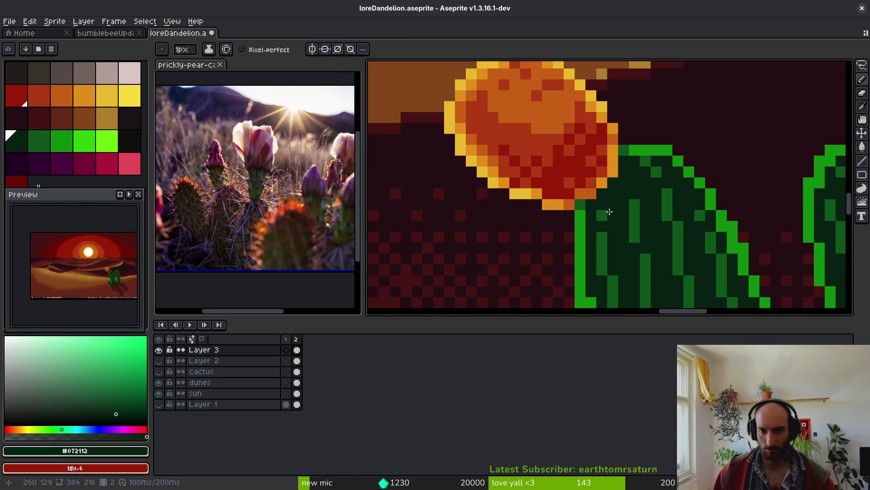
scroll(573, 151, down, 2)
- Save the desert scene and pick the shadow colour #431414
key(ctrl+s)
scroll(590, 190, down, 1)
scroll(607, 225, up, 3)
scroll(607, 225, down, 3)
alt+click(625, 174)
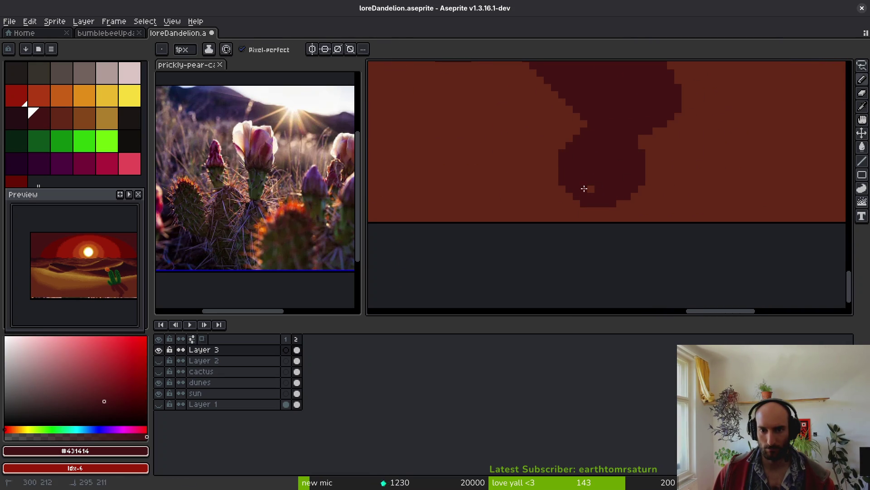
- Erase a strip from the cactus shadow's left edge
key(e)
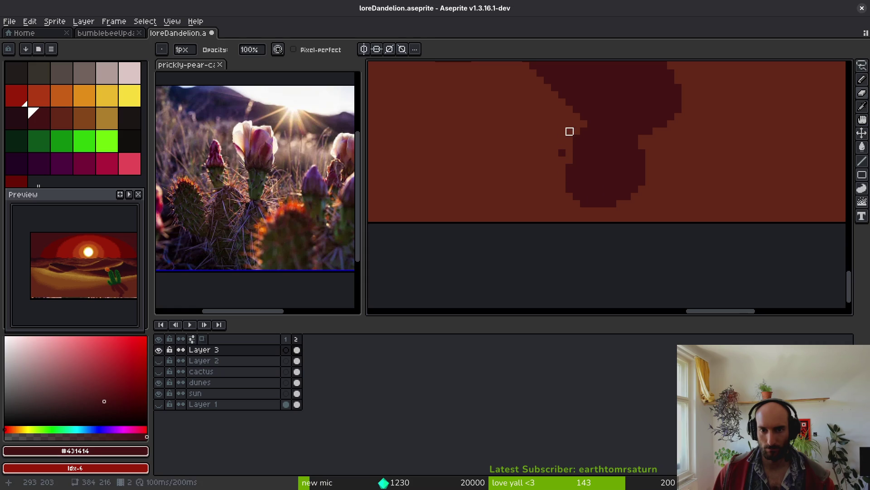
drag(562, 168, 577, 197)
key(b)
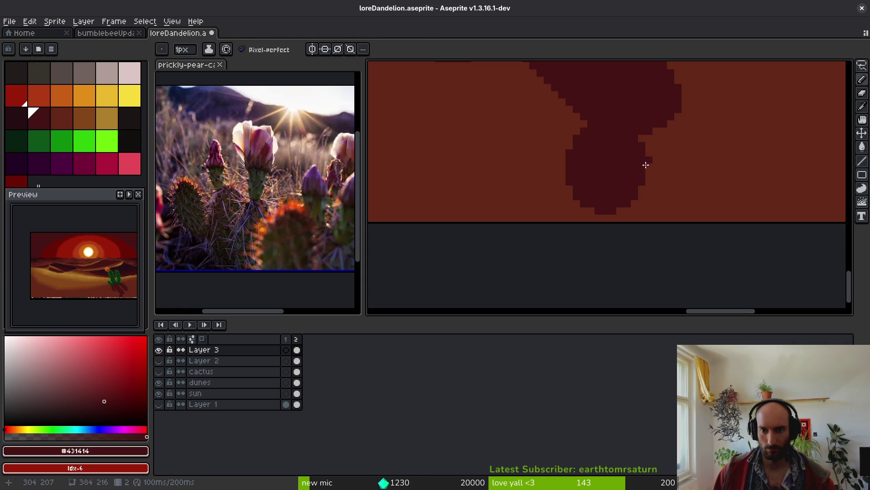
- Save loreDandelion.aseprite and close the file
scroll(672, 191, down, 3)
scroll(670, 188, down, 2)
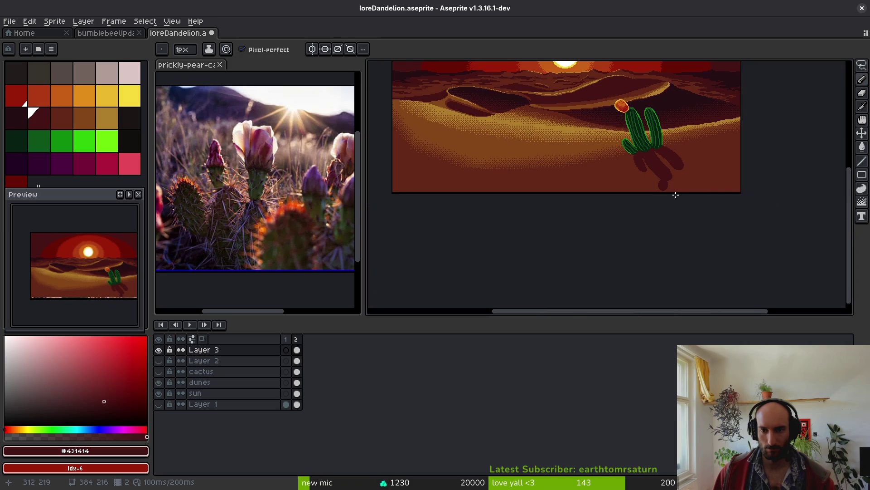
key(ctrl+s)
scroll(671, 181, down, 3)
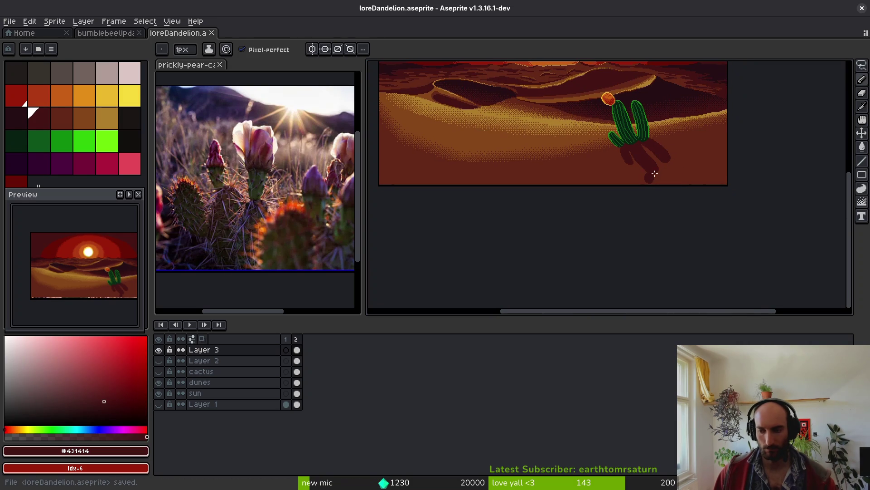
mouse_move(581, 157)
mouse_down()
mouse_move(508, 235)
mouse_move(490, 239)
mouse_up()
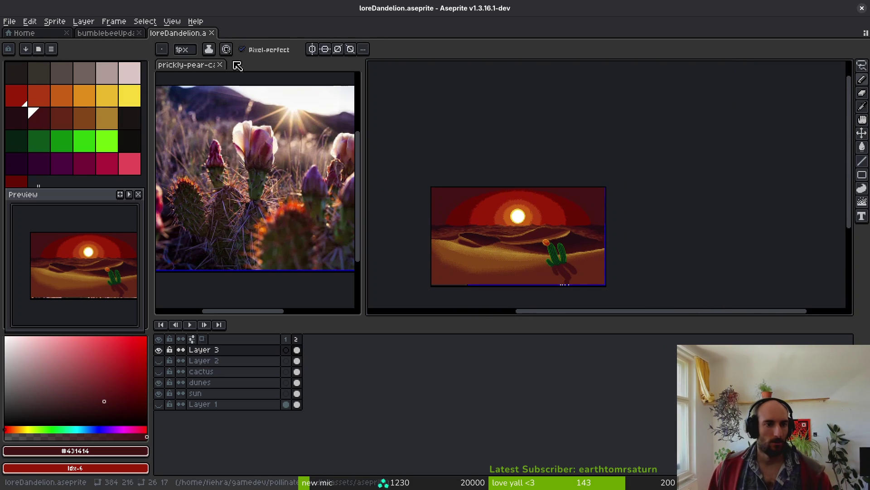
click(212, 33)
- Close the prickly-pear reference image and the bumblebeeUpdated file, then start browsing for a file
click(220, 64)
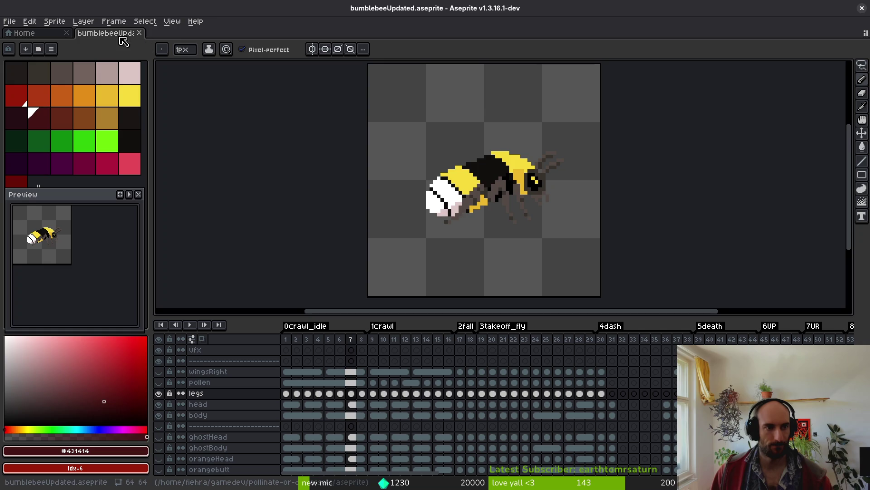
click(139, 33)
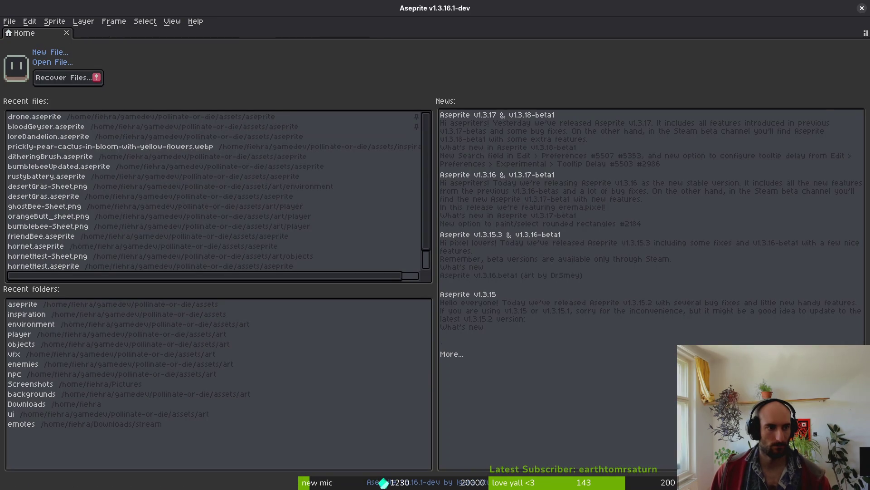
click(59, 64)
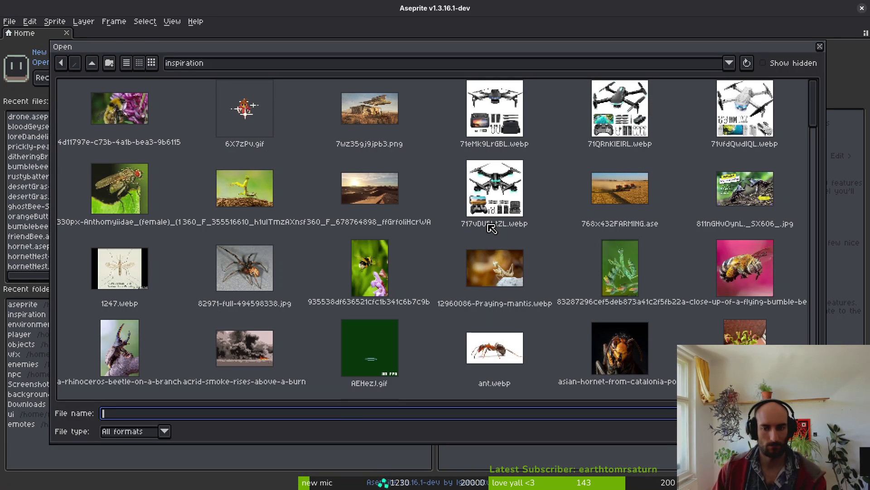
scroll(492, 228, down, 10)
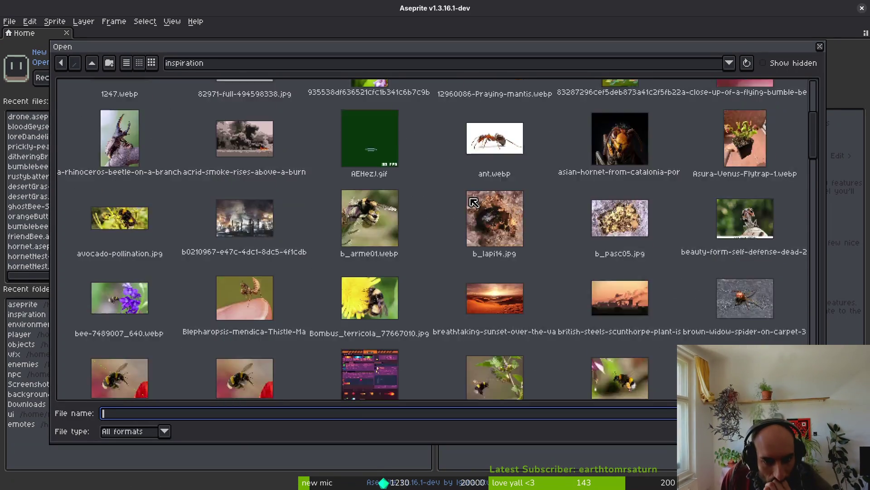
scroll(501, 255, down, 10)
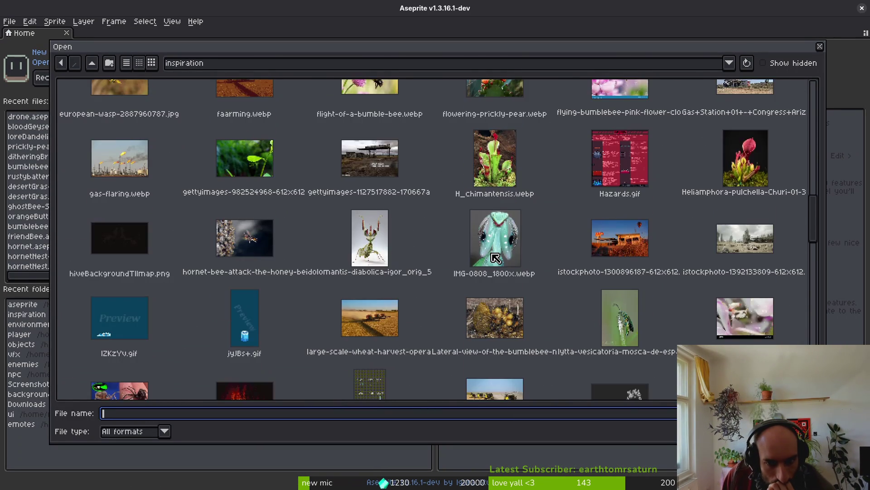
- Look through the assets/aseprite folder, cancel, and reopen loreDandelion.aseprite from recent files
click(92, 63)
double_click(151, 117)
scroll(567, 299, down, 10)
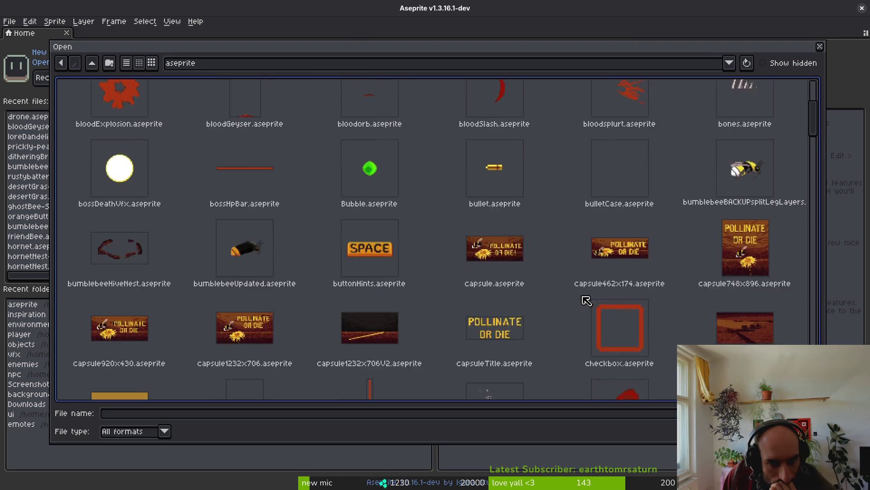
scroll(544, 296, down, 15)
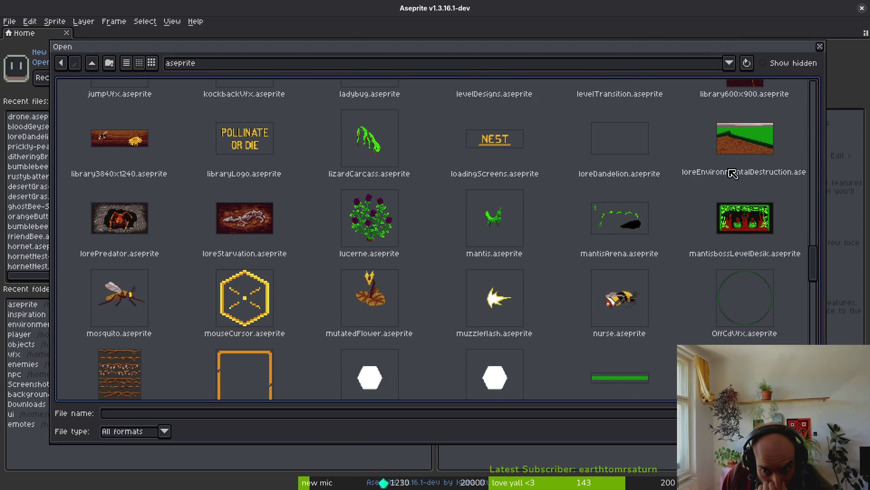
click(820, 47)
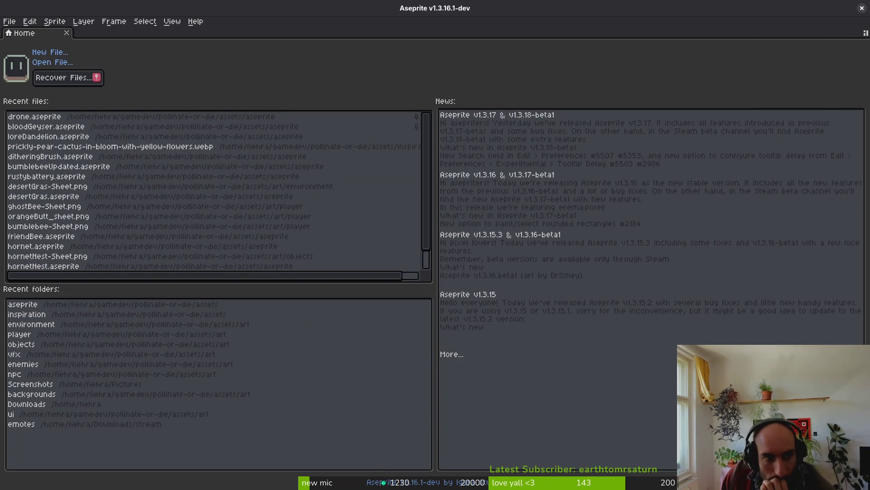
click(112, 136)
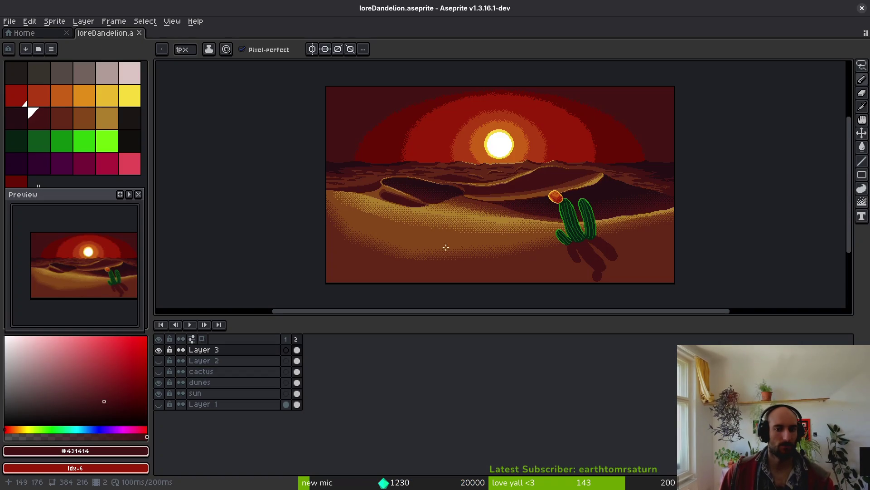
- Try a black diagonal line across the sky, then undo it
scroll(453, 210, down, 1)
scroll(530, 210, up, 1)
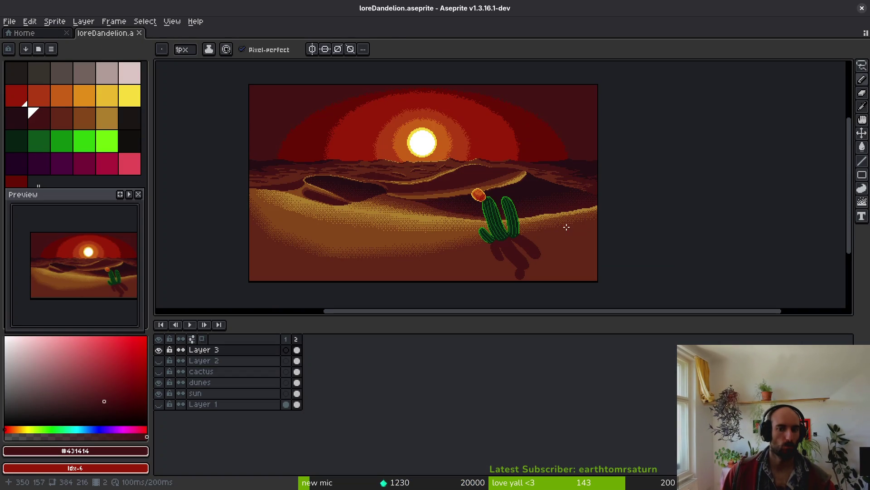
click(129, 140)
key(g)
scroll(583, 144, up, 2)
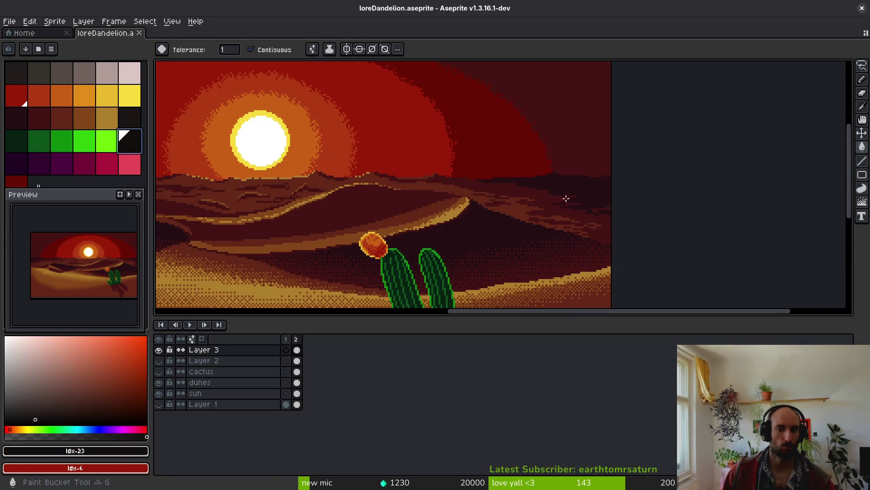
scroll(588, 186, up, 1)
key(b)
drag(585, 148, 609, 204)
scroll(630, 208, down, 3)
scroll(592, 189, up, 3)
key(ctrl+z)
- Sample dark maroon #250e13 from the sky and test a bucket fill, then undo it
scroll(622, 205, down, 3)
scroll(617, 143, up, 3)
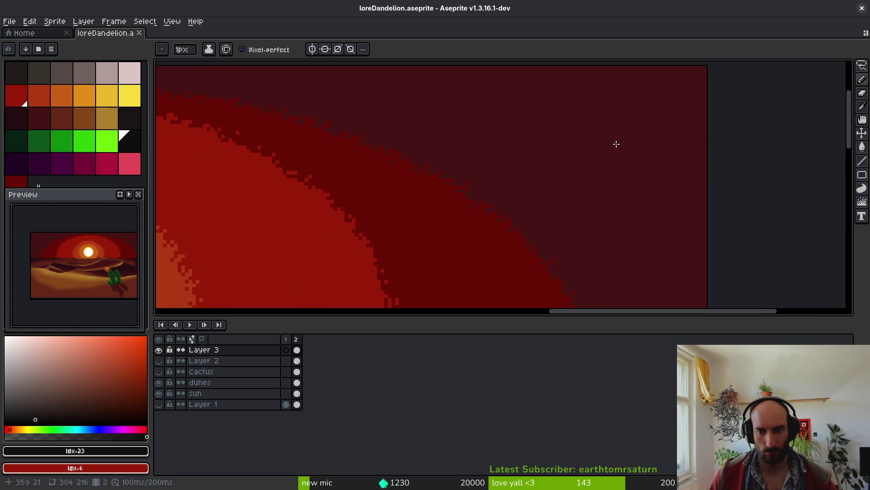
scroll(612, 181, down, 2)
alt+click(619, 231)
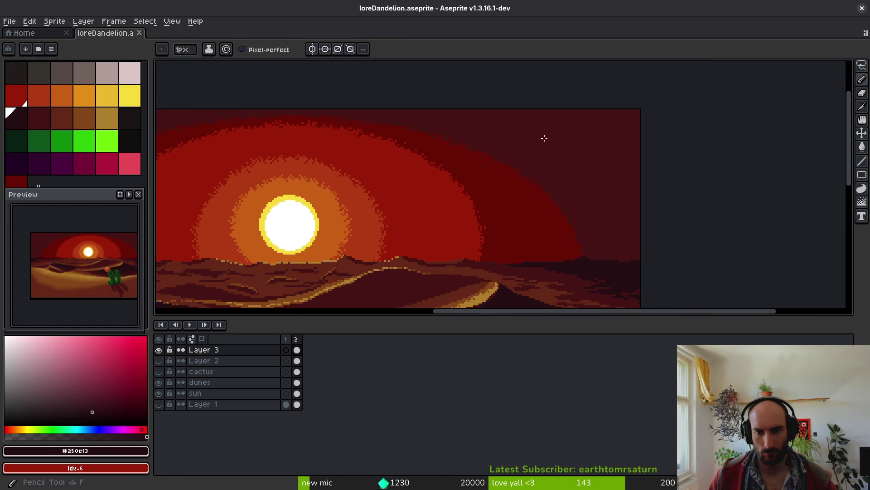
key(g)
scroll(589, 177, down, 4)
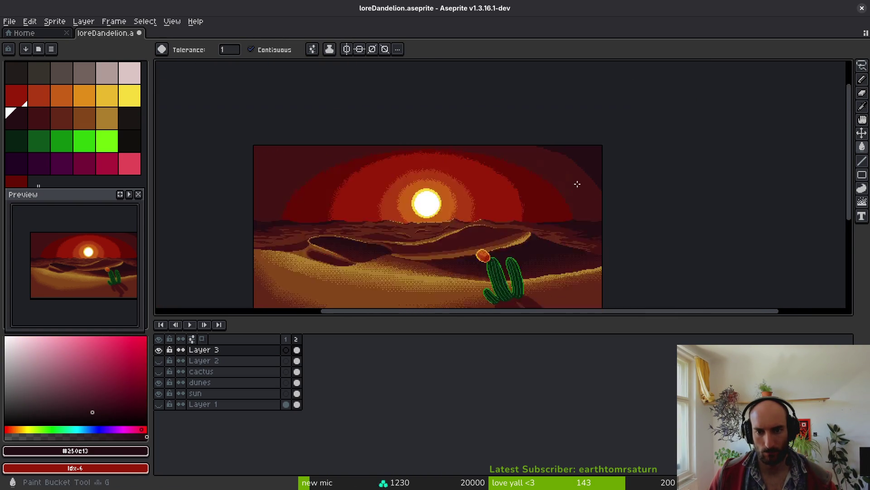
scroll(454, 109, up, 5)
click(460, 122)
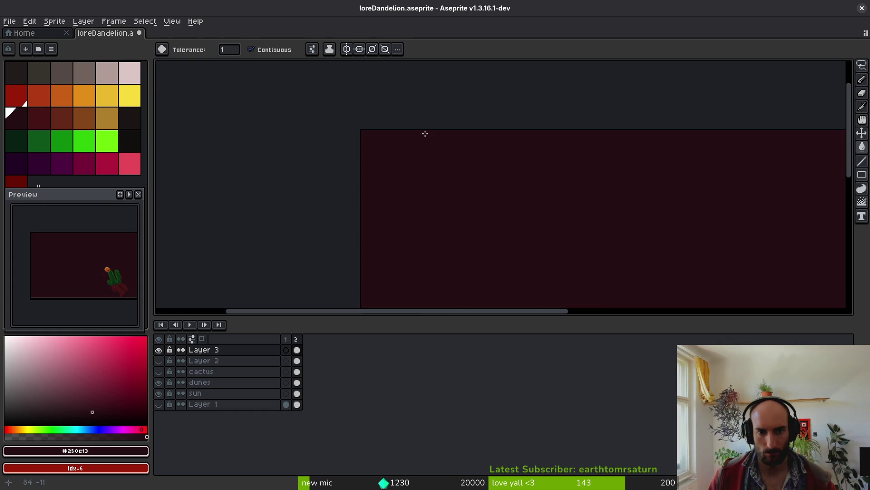
key(ctrl+z)
- Return to the pencil and enlarge the brush to 2px
key(b)
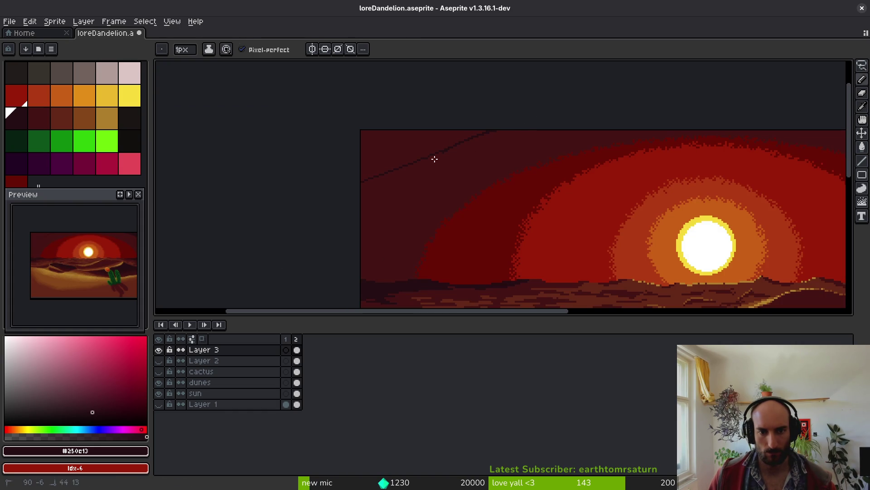
key(g)
scroll(465, 225, down, 4)
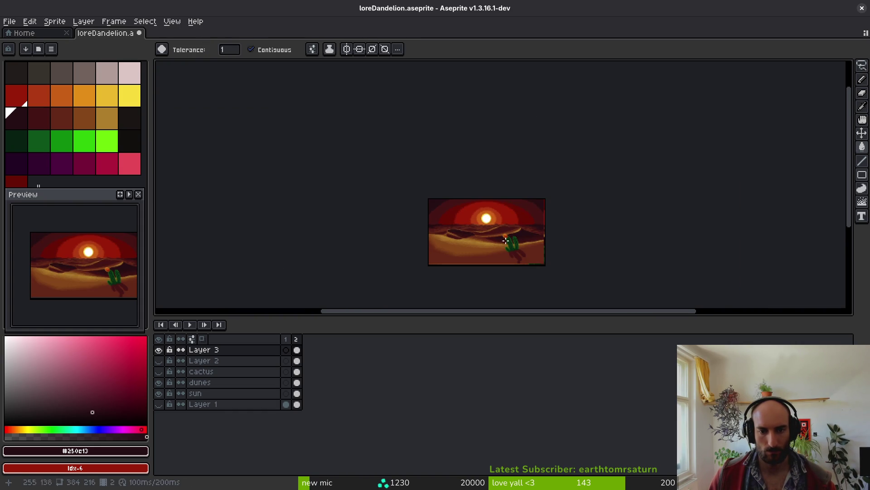
scroll(512, 213, up, 4)
key(b)
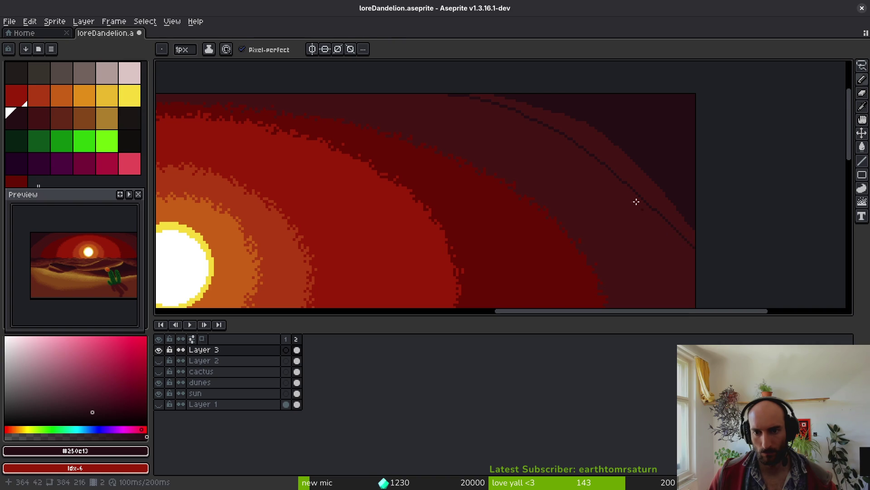
key(g)
scroll(652, 188, down, 4)
scroll(589, 159, up, 4)
key(b)
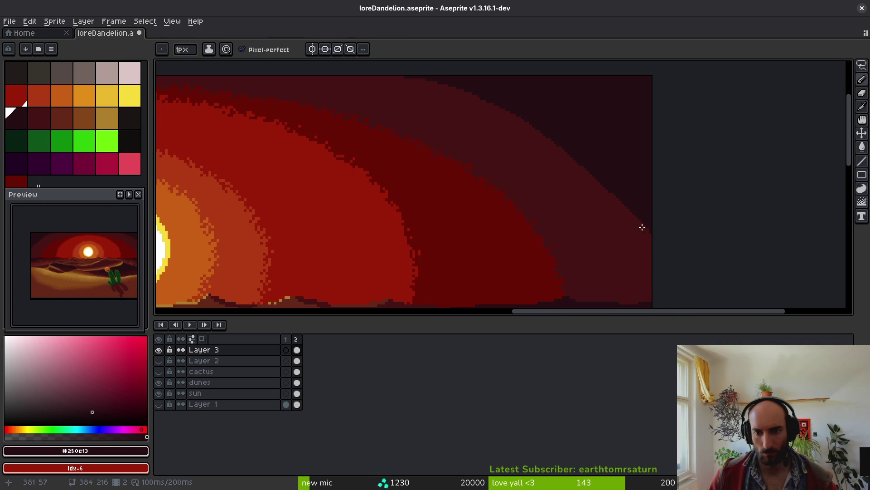
scroll(650, 239, up, 2)
key(plus)
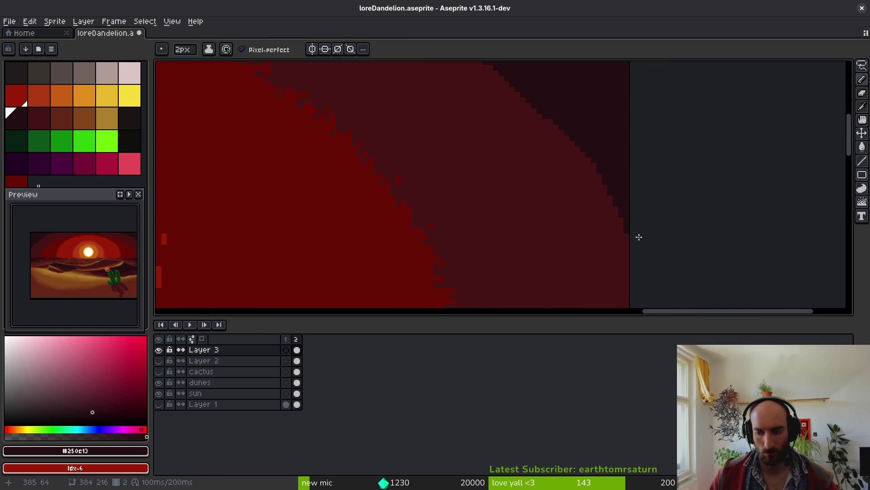
- Zoom into the upper-right sky edge and switch to the eraser
scroll(614, 208, down, 5)
scroll(474, 196, left, 3)
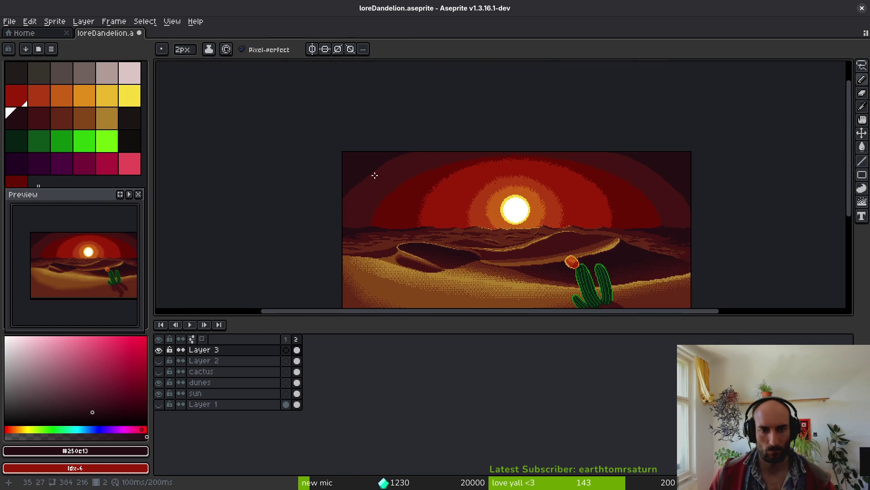
scroll(375, 177, up, 3)
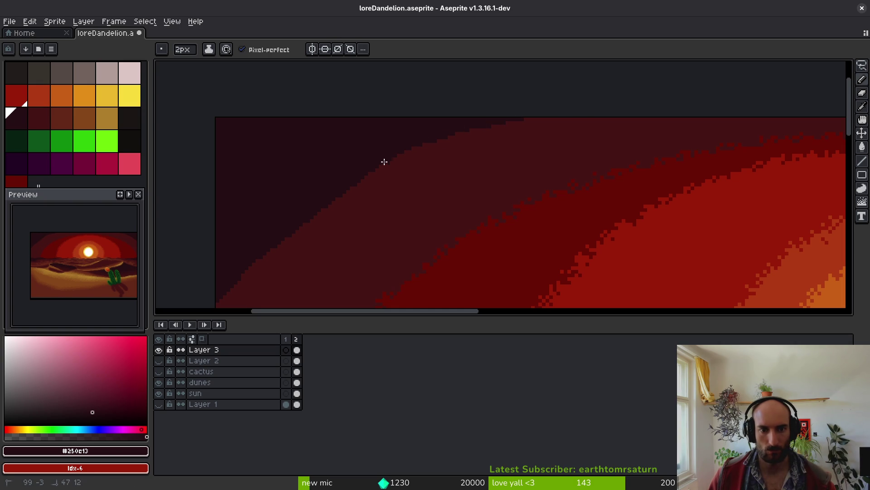
scroll(320, 203, left, 3)
scroll(320, 202, down, 3)
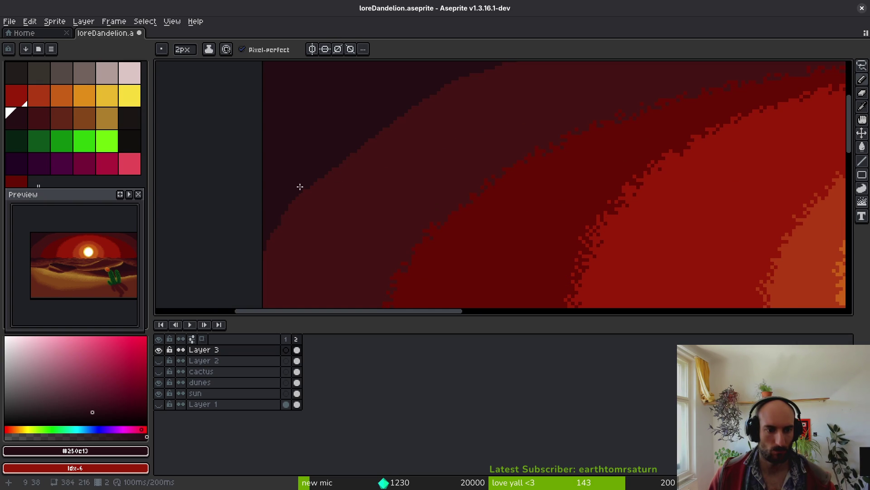
scroll(297, 189, down, 4)
scroll(510, 185, down, 1)
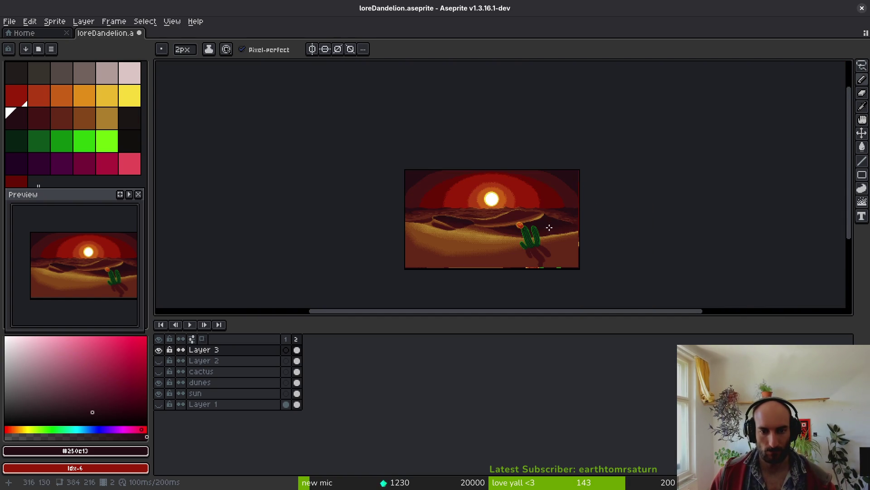
scroll(549, 230, up, 6)
key(e)
scroll(559, 190, up, 2)
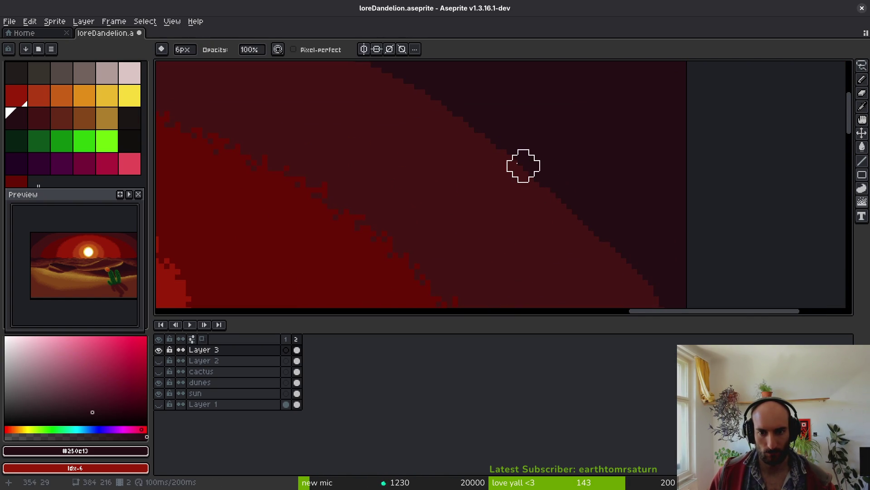
mouse_move(643, 262)
mouse_down()
mouse_move(524, 110)
mouse_move(589, 208)
mouse_move(616, 208)
mouse_move(562, 236)
mouse_move(595, 214)
mouse_up()
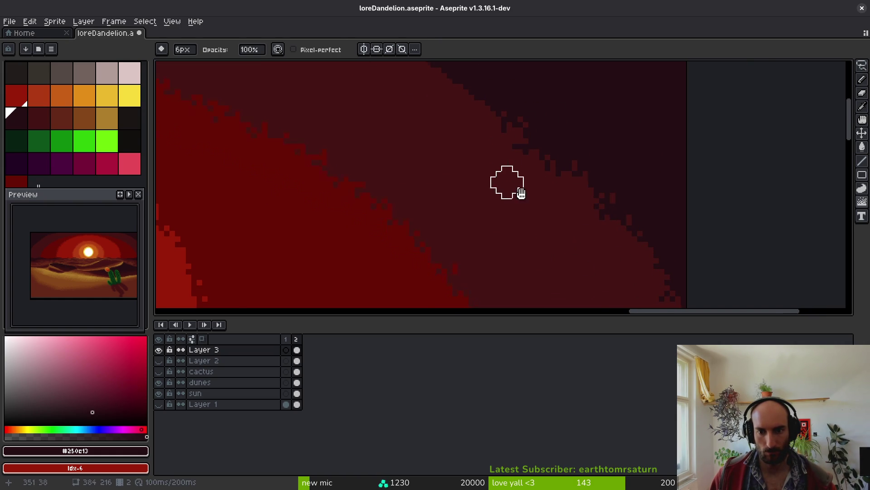
drag(452, 83, 564, 212)
- With a 12px brush, darken and break up the red edge of the outer sky band
key(plus)
key(plus)
key(plus)
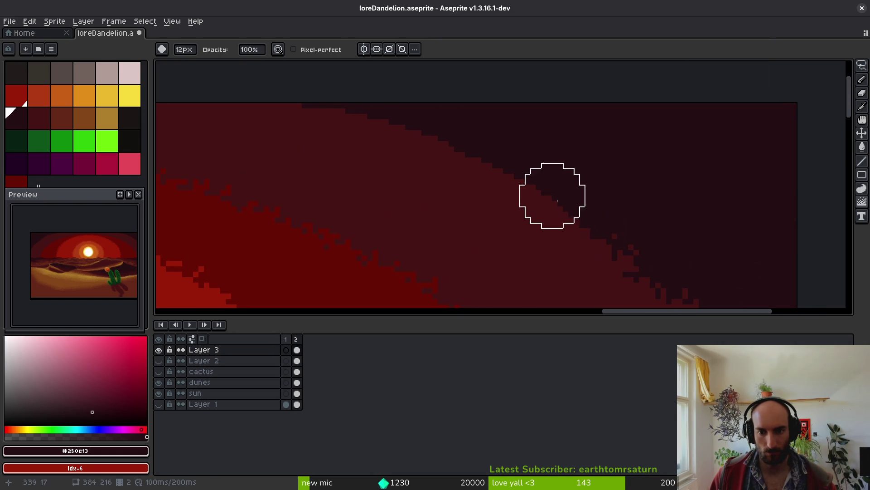
click(589, 227)
mouse_move(597, 230)
mouse_down()
mouse_move(502, 171)
mouse_move(548, 198)
mouse_up()
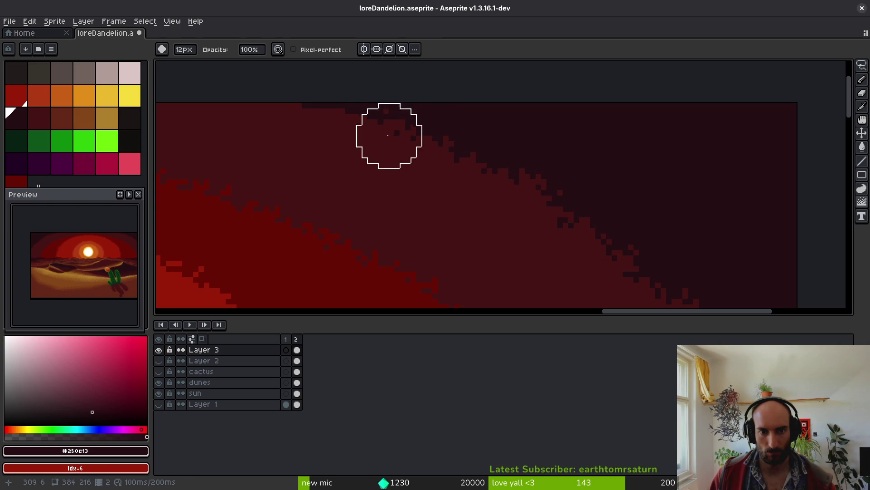
scroll(305, 110, down, 7)
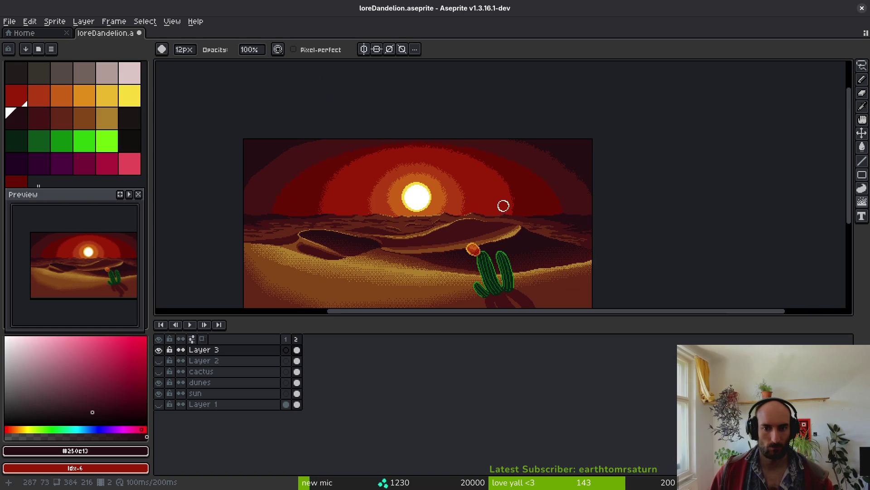
drag(452, 222, 553, 196)
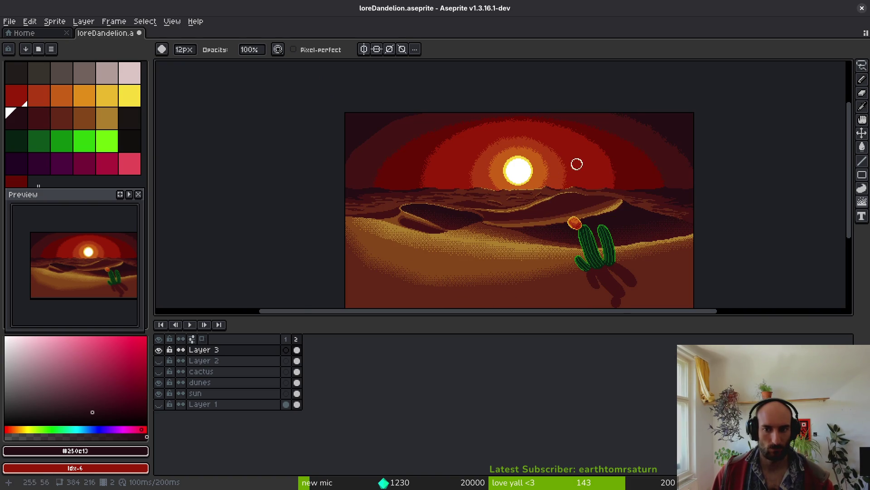
drag(571, 166, 519, 178)
- Scatter dark pixels along the maroon sky edge on the left and further up
key(m)
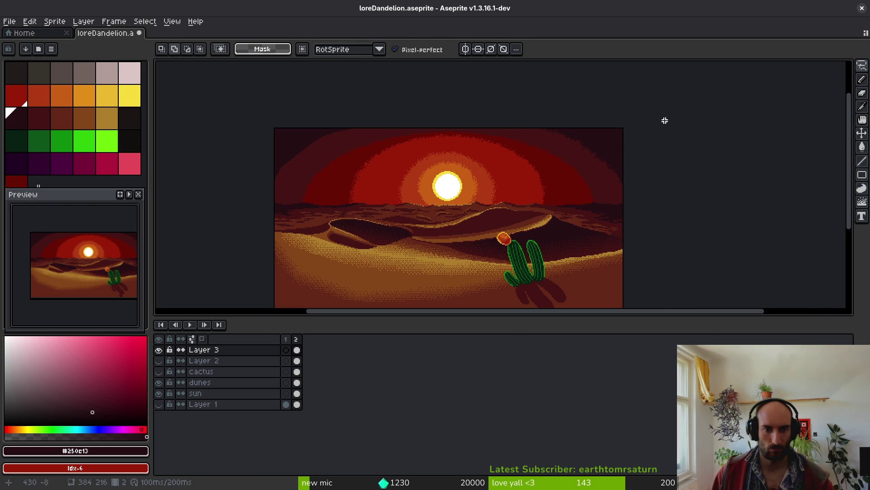
scroll(664, 148, down, 3)
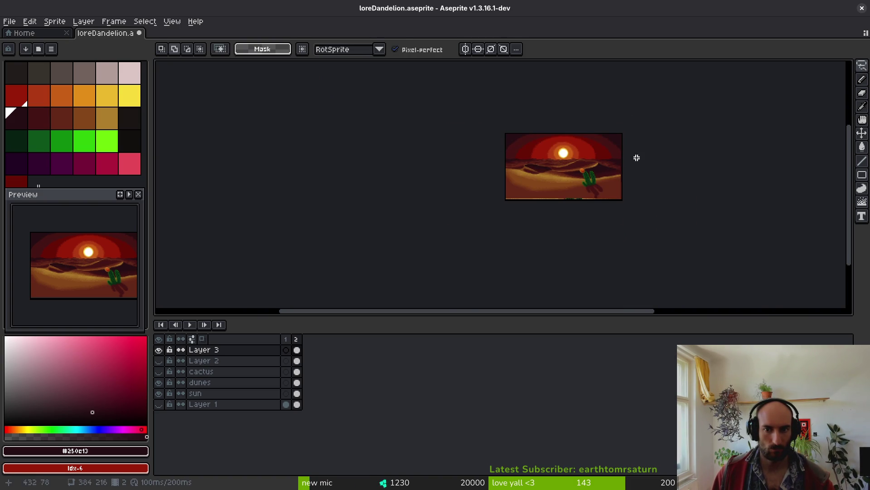
scroll(650, 161, up, 4)
key(b)
scroll(418, 146, down, 1)
scroll(431, 145, left, 3)
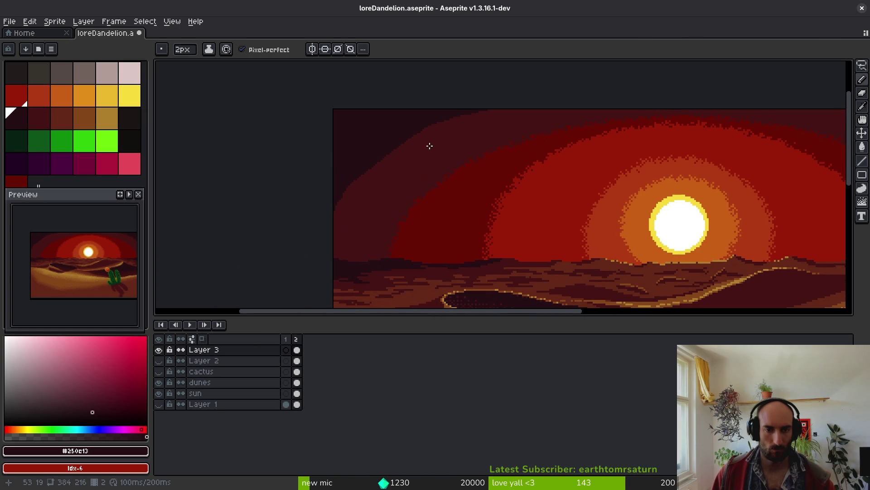
key(g)
key(e)
scroll(422, 146, up, 2)
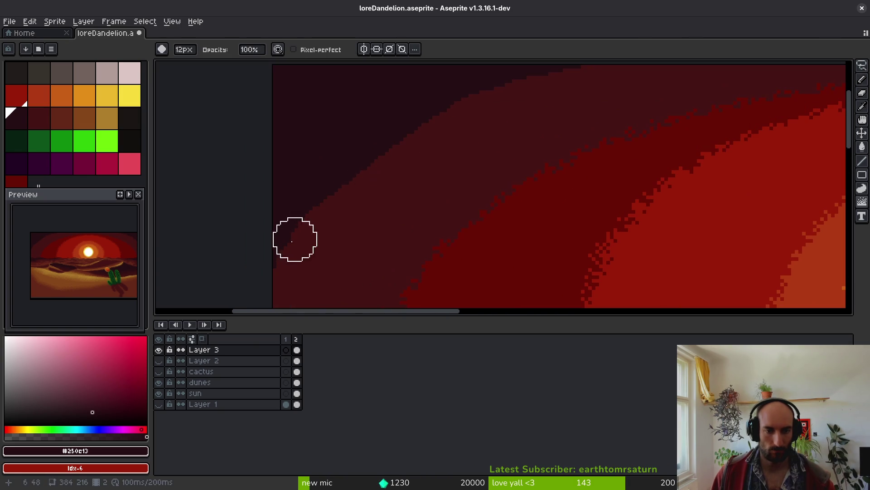
mouse_move(271, 266)
mouse_down()
mouse_move(385, 145)
mouse_move(355, 174)
mouse_up()
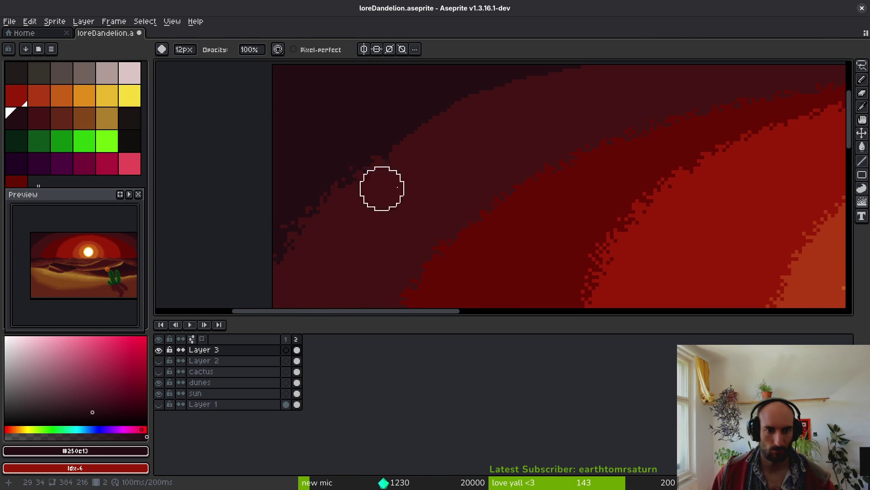
scroll(367, 189, up, 3)
scroll(367, 188, right, 2)
mouse_move(361, 212)
mouse_down()
mouse_move(456, 149)
mouse_move(522, 136)
mouse_move(527, 161)
mouse_up()
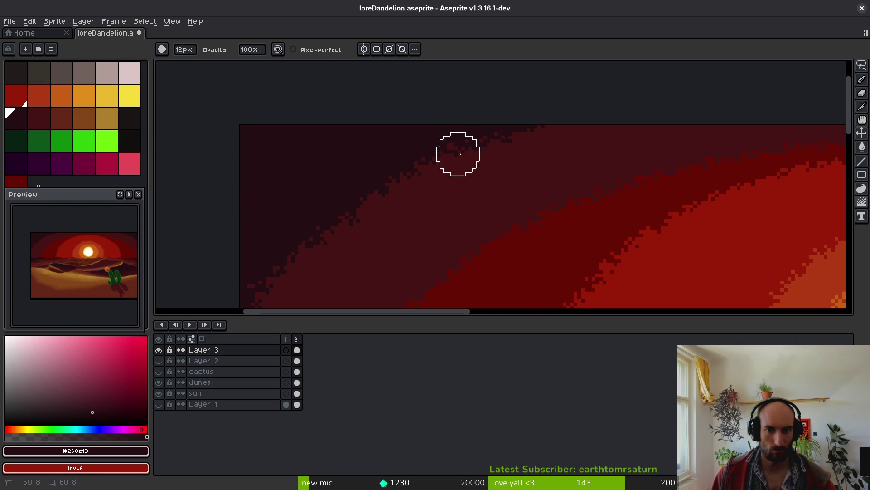
scroll(446, 169, down, 4)
key(shift+w)
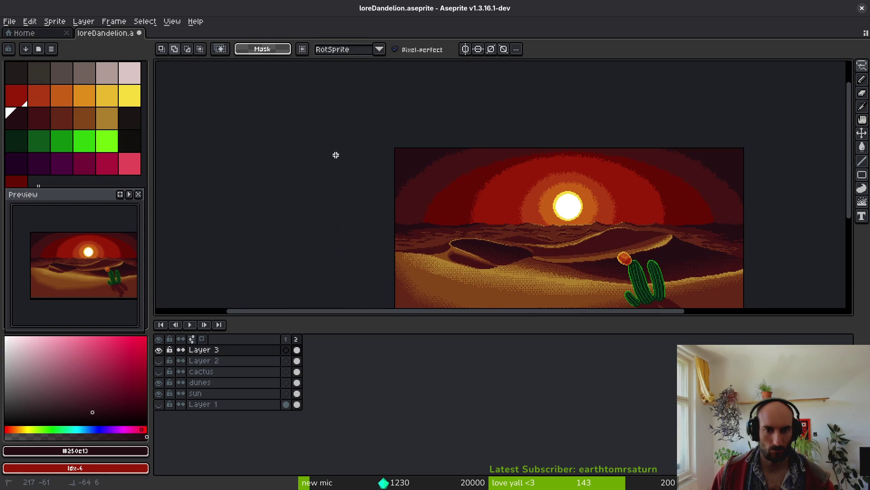
- Lasso-select the sky region, then clear the selection
drag(438, 209, 668, 190)
drag(753, 159, 752, 154)
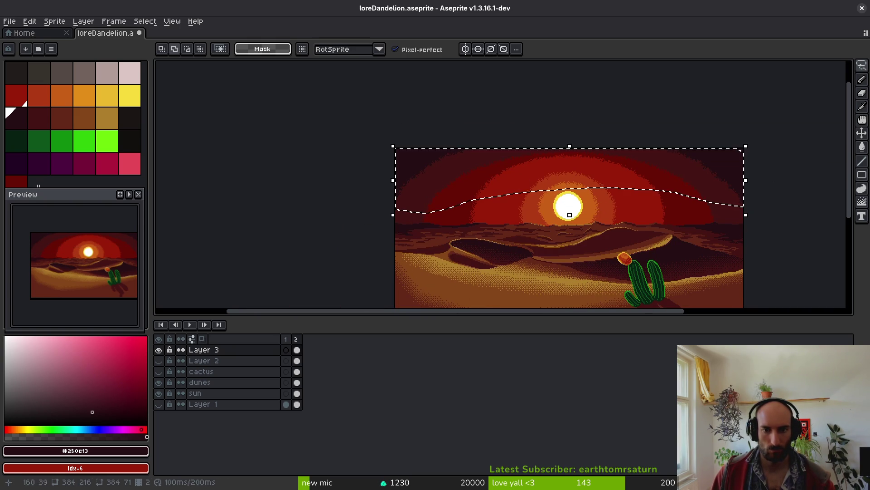
scroll(744, 216, up, 4)
scroll(742, 233, down, 4)
key(ctrl+d)
- Make the sun layer active and save the sprite
click(303, 391)
key(ctrl+s)
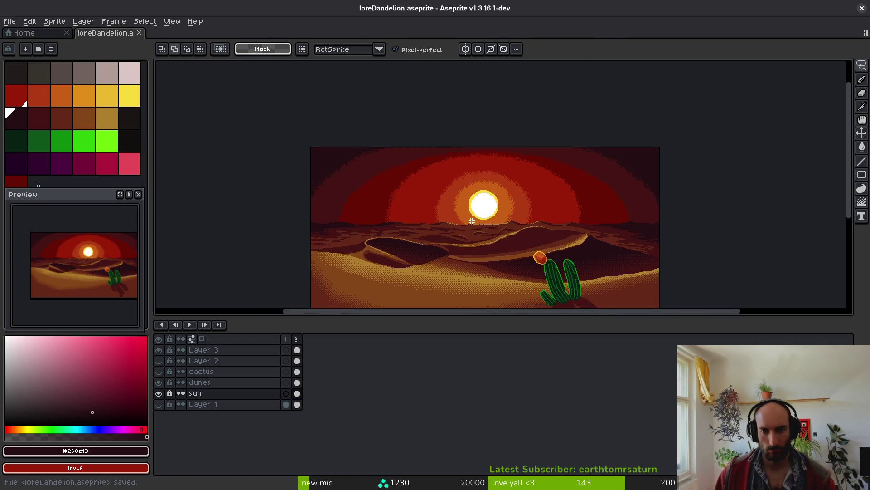
scroll(466, 203, down, 1)
scroll(512, 224, up, 1)
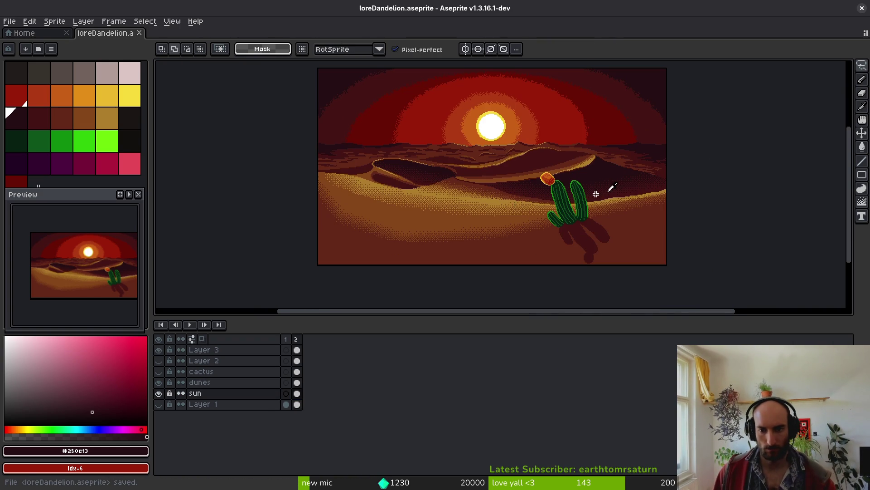
- Eyedrop dark red #431414, then dark #250e13 near the cactus, using the 2px pencil
key(i)
click(651, 188)
key(b)
scroll(655, 230, up, 3)
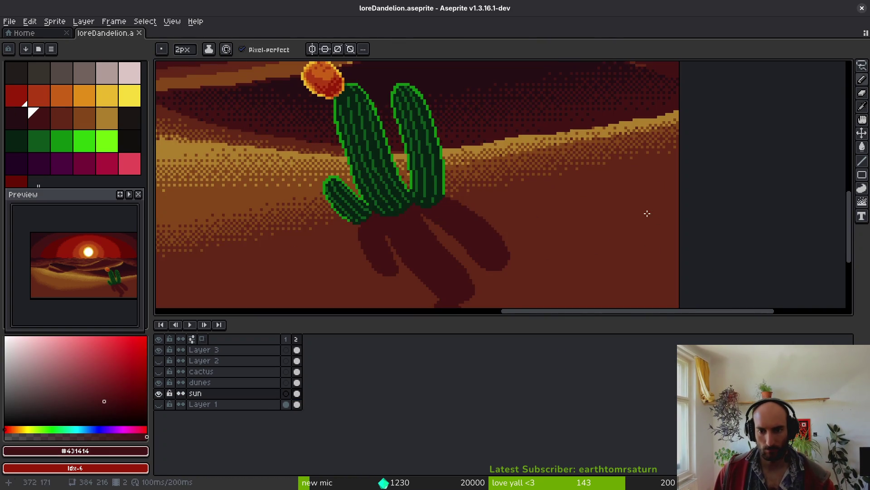
scroll(647, 213, down, 4)
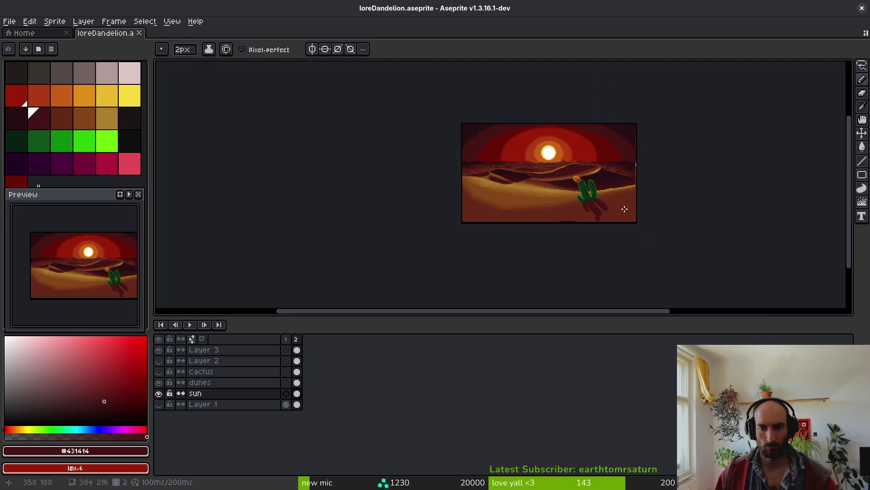
scroll(625, 208, up, 5)
scroll(632, 189, down, 3)
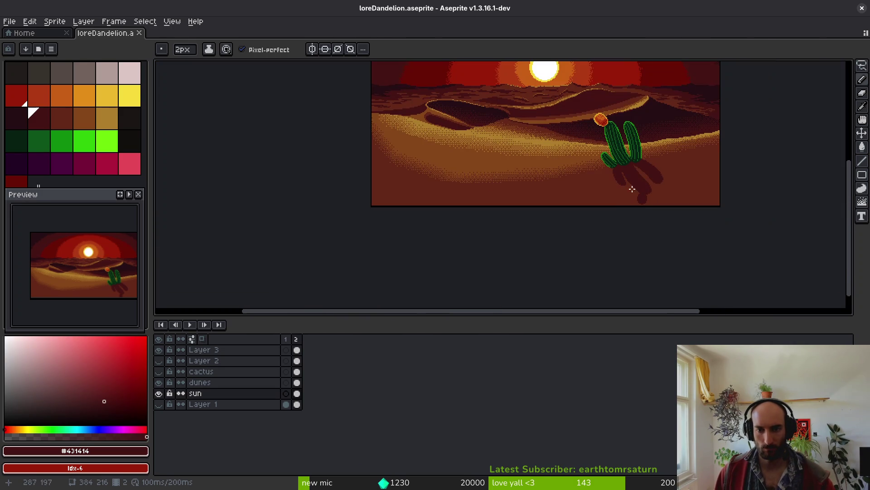
scroll(619, 205, up, 3)
key(i)
click(556, 127)
scroll(556, 204, down, 1)
scroll(490, 278, down, 2)
- Delete the Layer 2 and cactus layers from the timeline
key(v)
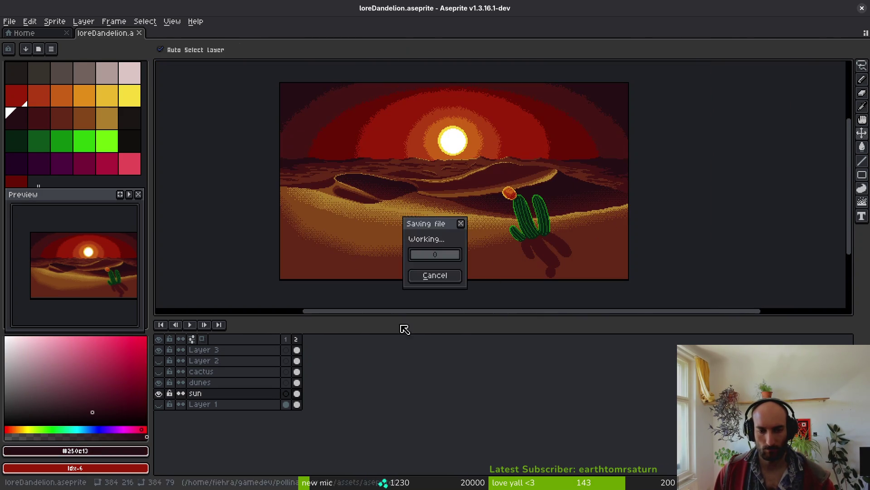
click(208, 372)
click(204, 361)
shift+click(270, 371)
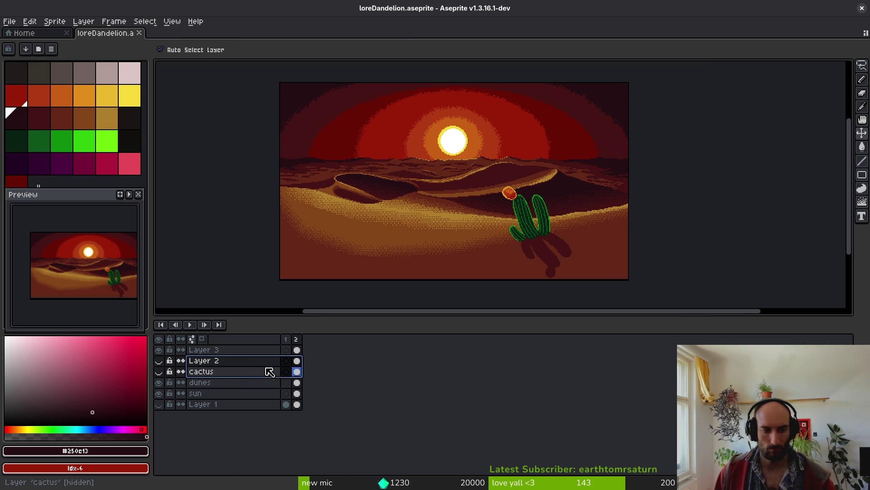
key(Delete)
- Rename Layer 3 to 'cactus' and save loreDandelion.aseprite
key(g)
click(231, 353)
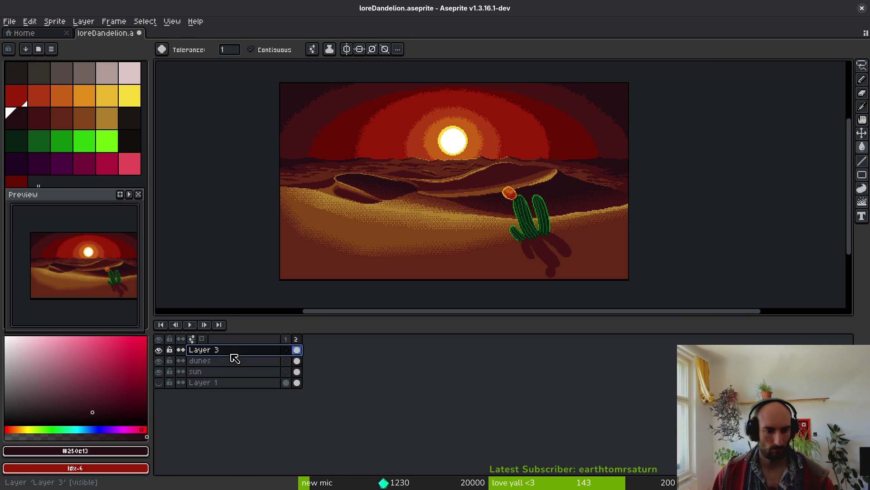
double_click(231, 354)
text(ct)
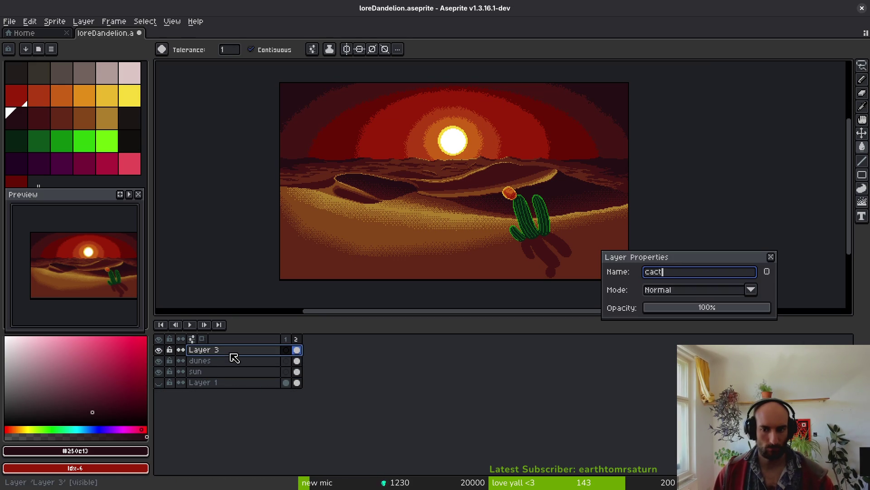
text(us)
key(Return)
key(ctrl+s)
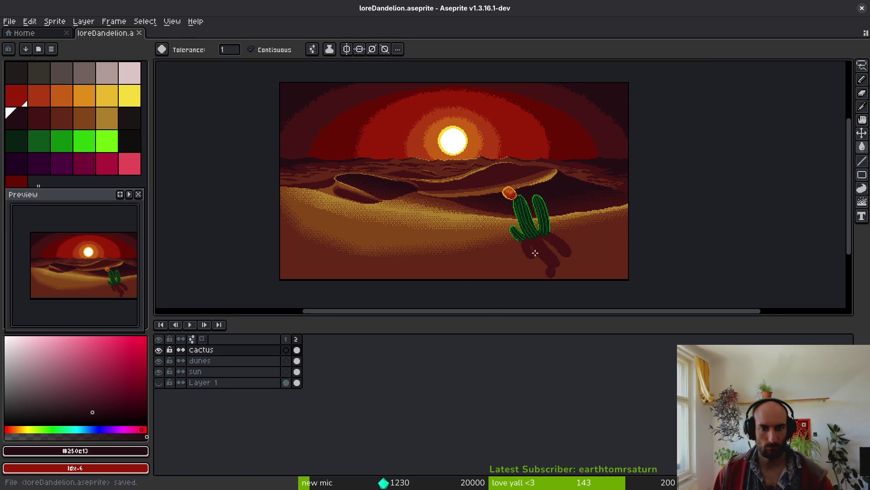
scroll(558, 260, left, 2)
scroll(531, 208, up, 8)
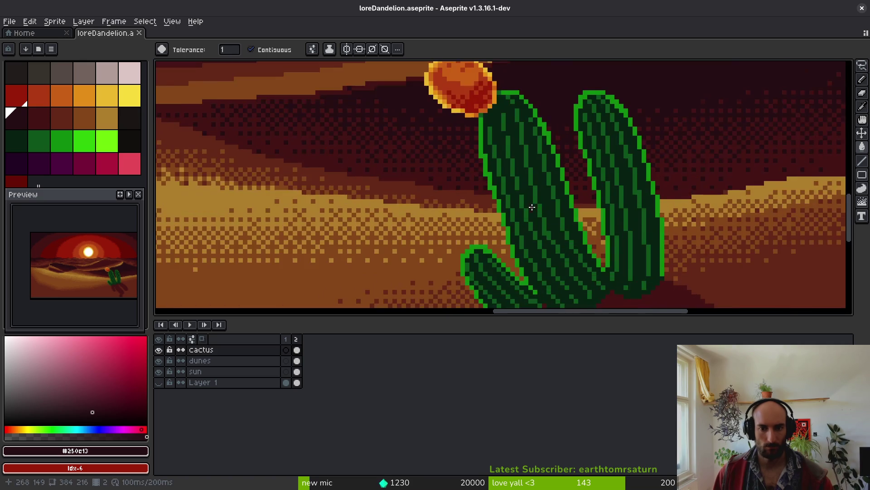
- With the 1px Pencil, fix a stray pixel on the flower's rim in dark orange #af3a13, then save
alt+click(536, 167)
key(b)
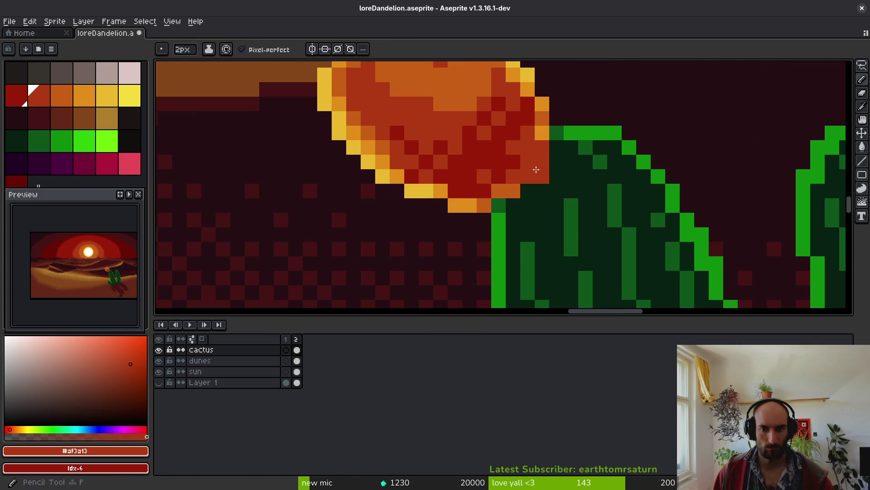
scroll(538, 168, down, 4)
scroll(541, 168, up, 5)
scroll(540, 167, up, 2)
click(503, 134)
scroll(503, 136, down, 3)
alt+click(498, 200)
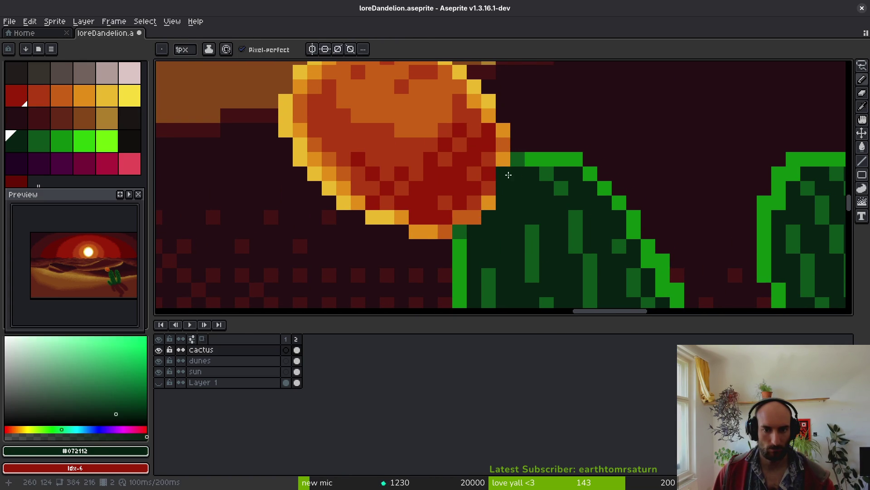
alt+click(488, 203)
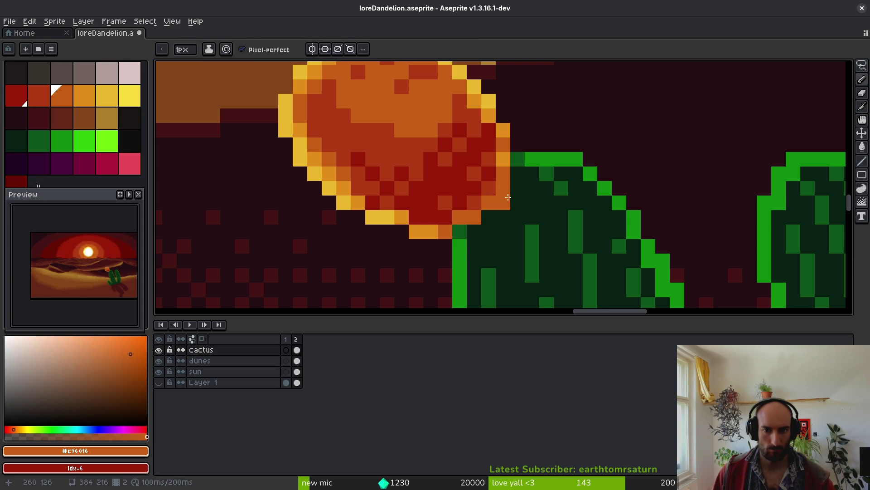
scroll(516, 221, down, 4)
key(ctrl+s)
- Add four light-orange highlight pixels to the flower and save
scroll(516, 221, up, 2)
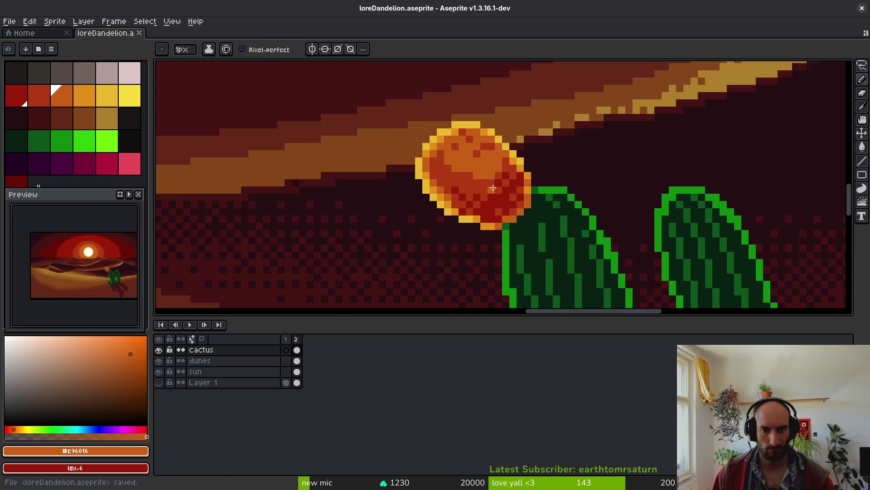
scroll(507, 204, down, 5)
scroll(499, 191, up, 8)
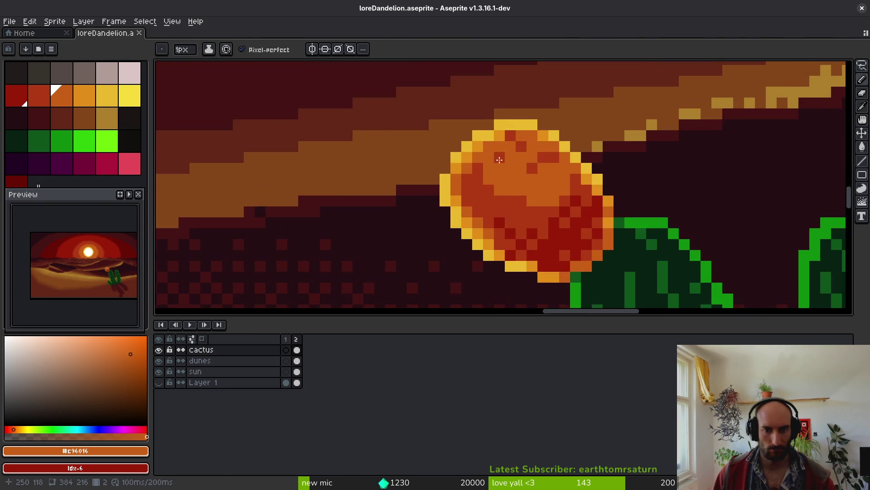
alt+click(484, 192)
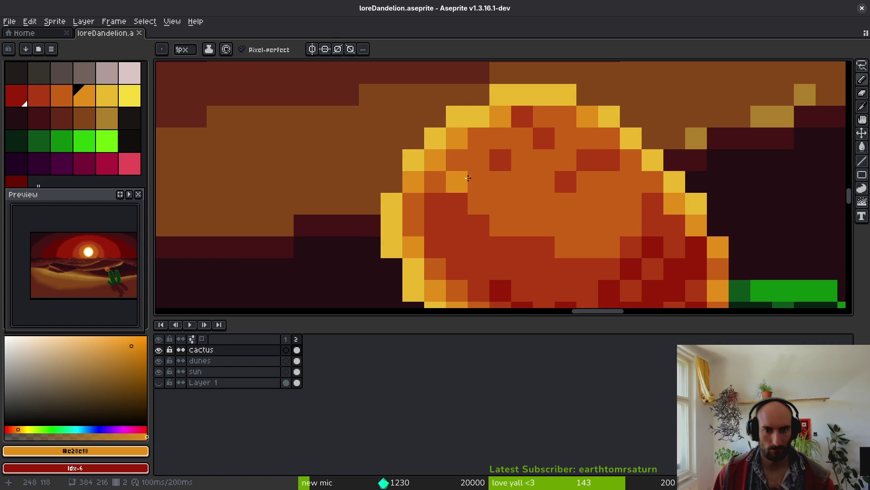
click(478, 203)
click(565, 247)
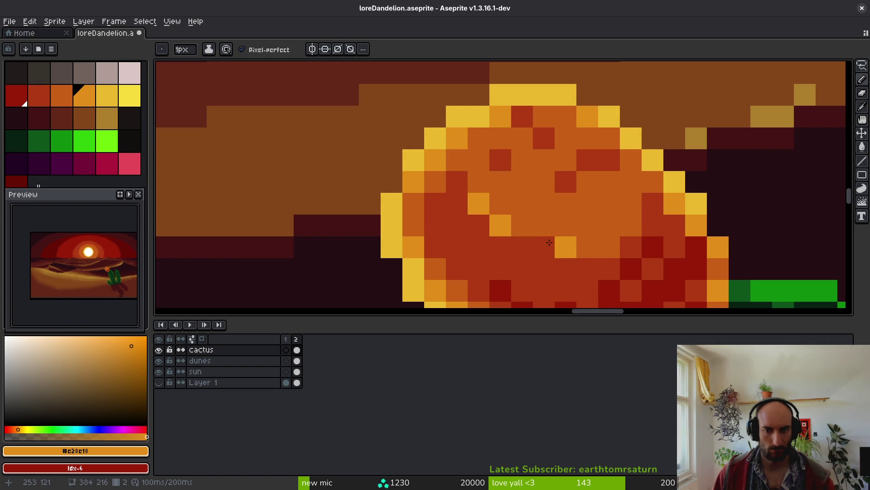
click(522, 225)
click(478, 182)
scroll(556, 257, down, 8)
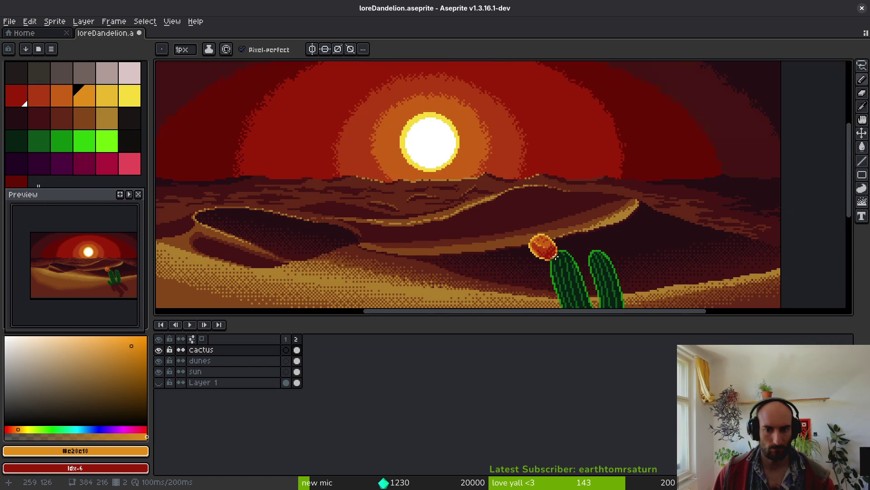
scroll(554, 257, down, 2)
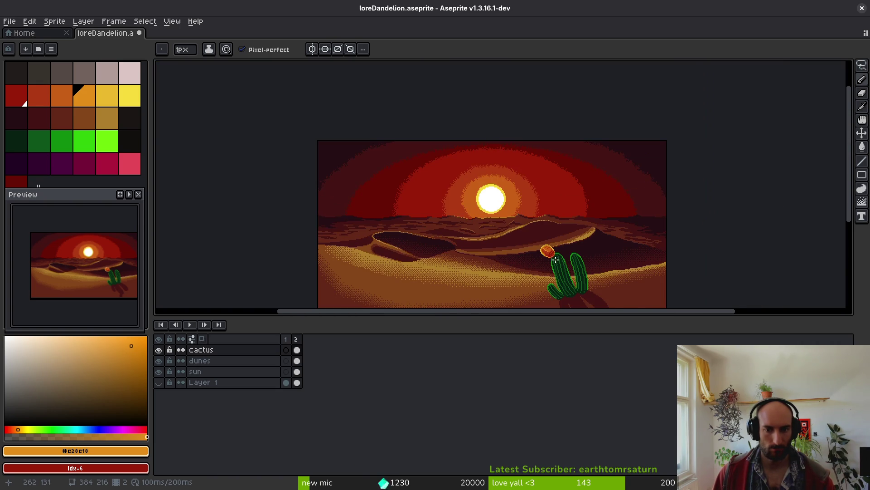
scroll(555, 259, up, 3)
scroll(556, 259, down, 3)
key(ctrl+s)
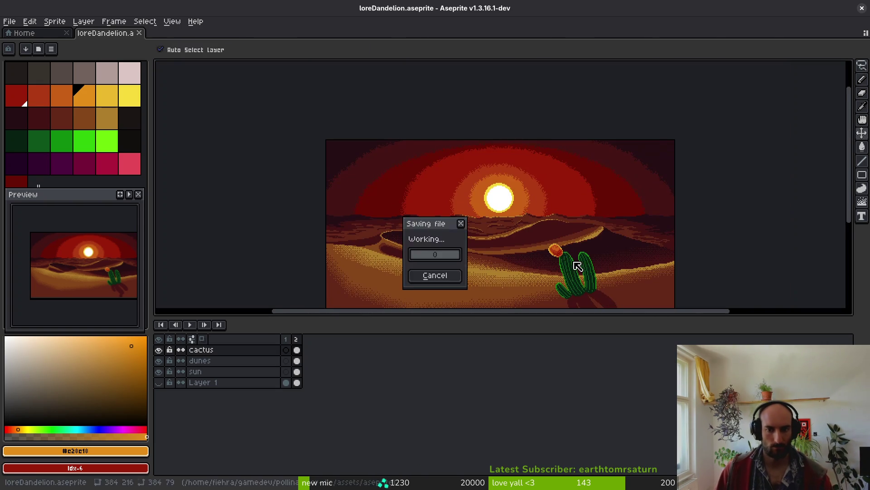
- Shade the flower's lower-left edge darker orange, recolouring stray light-orange and red pixels
scroll(556, 254, up, 5)
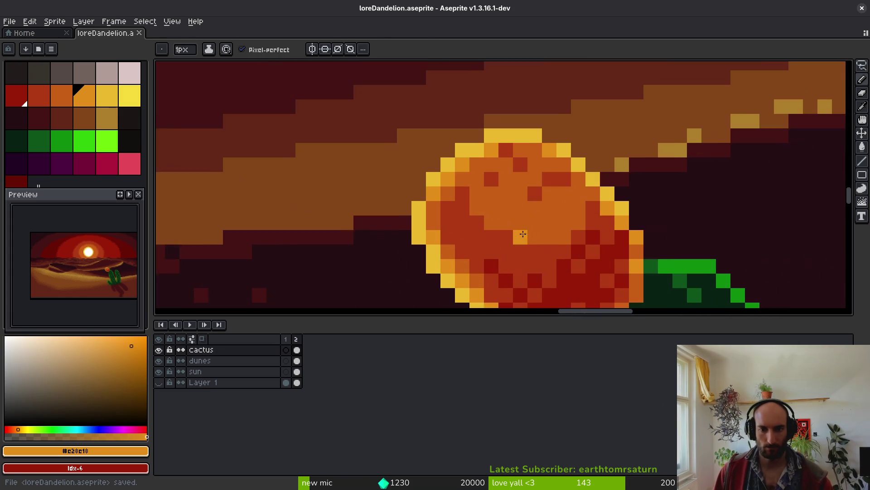
scroll(525, 236, down, 3)
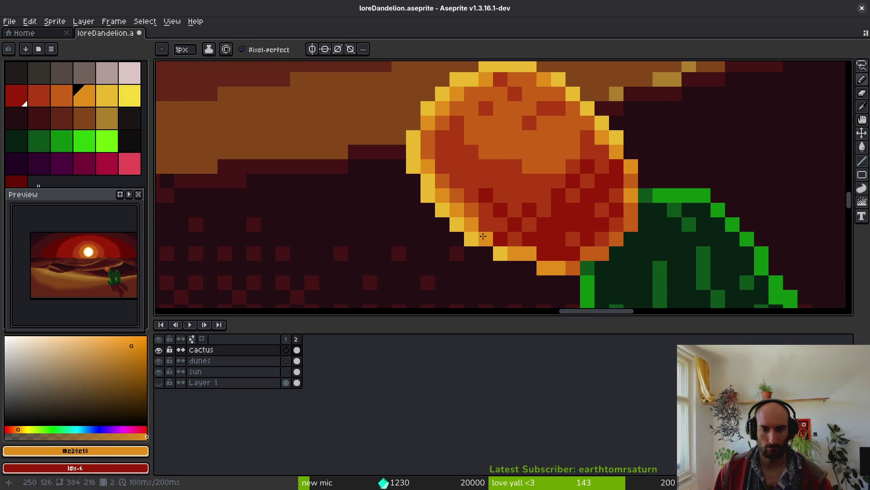
click(457, 225)
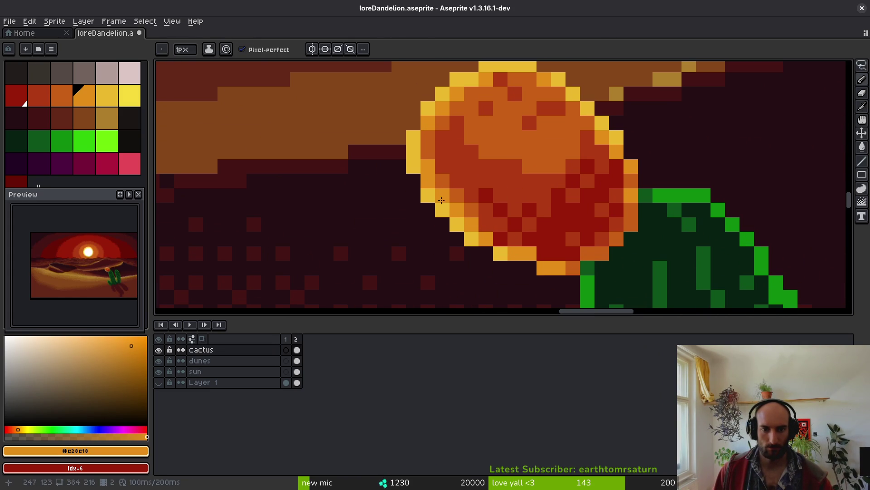
alt+click(461, 195)
mouse_move(457, 210)
mouse_down()
mouse_move(488, 240)
mouse_move(518, 250)
mouse_up()
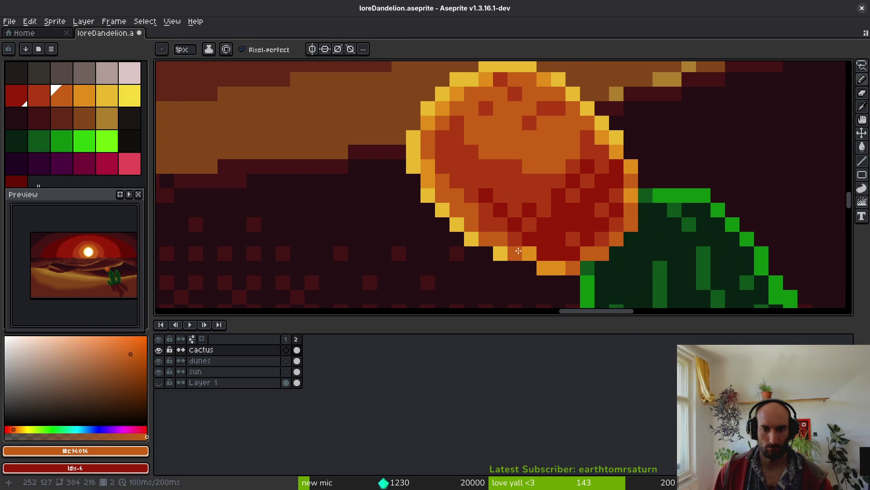
alt+click(488, 241)
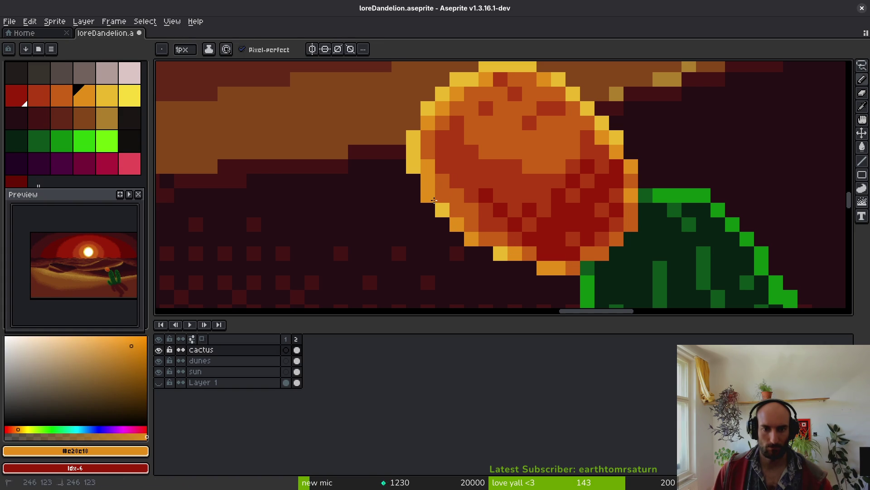
alt+click(447, 181)
click(427, 167)
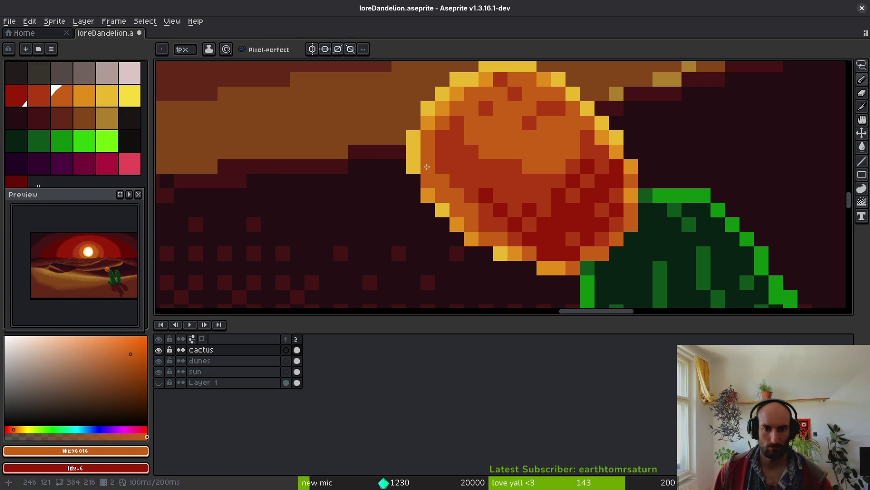
scroll(481, 199, down, 6)
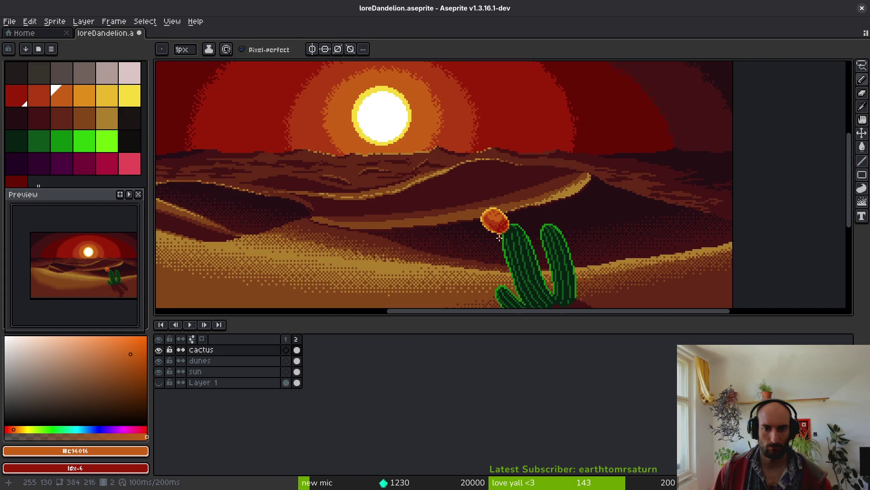
scroll(499, 237, up, 5)
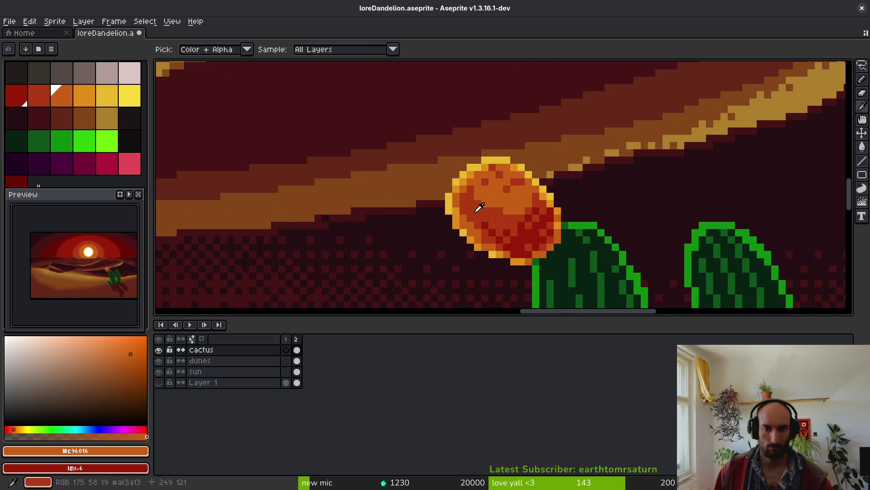
alt+click(466, 217)
alt+click(434, 169)
click(474, 219)
- Paint darkest-red shading pixels along the flower's lower part and save
scroll(474, 218, down, 7)
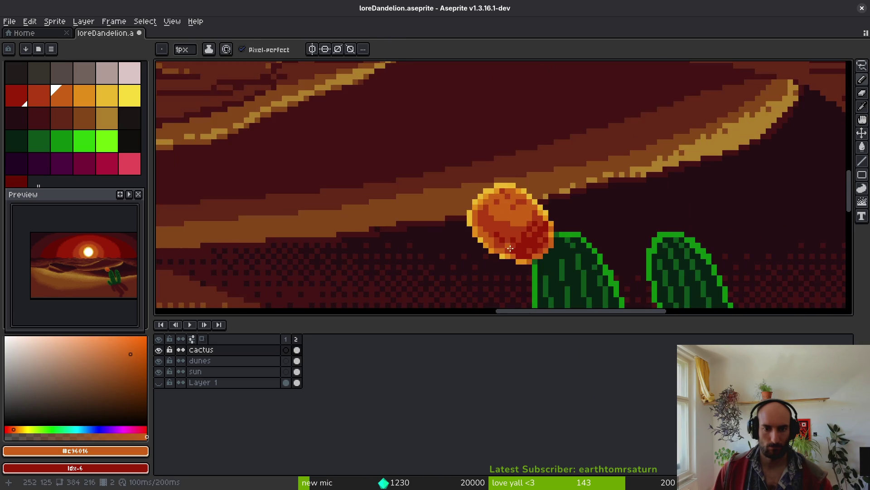
scroll(474, 216, up, 3)
scroll(474, 215, up, 2)
alt+click(460, 204)
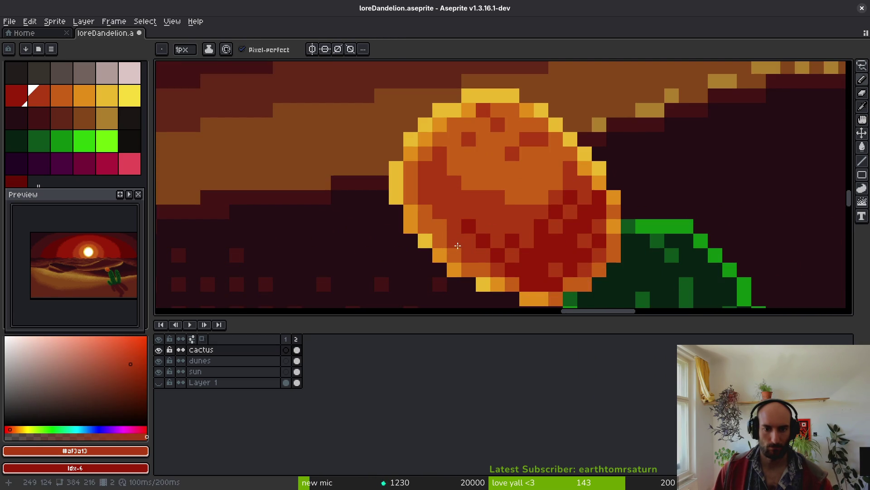
scroll(458, 246, down, 6)
scroll(474, 231, up, 6)
alt+click(466, 233)
mouse_move(466, 233)
mouse_down()
mouse_move(449, 231)
mouse_move(466, 244)
mouse_up()
click(480, 246)
click(464, 232)
scroll(516, 254, down, 3)
scroll(530, 255, up, 3)
key(ctrl+s)
- Undo a stray dark-green cactus pixel and save the sprite
scroll(528, 209, down, 4)
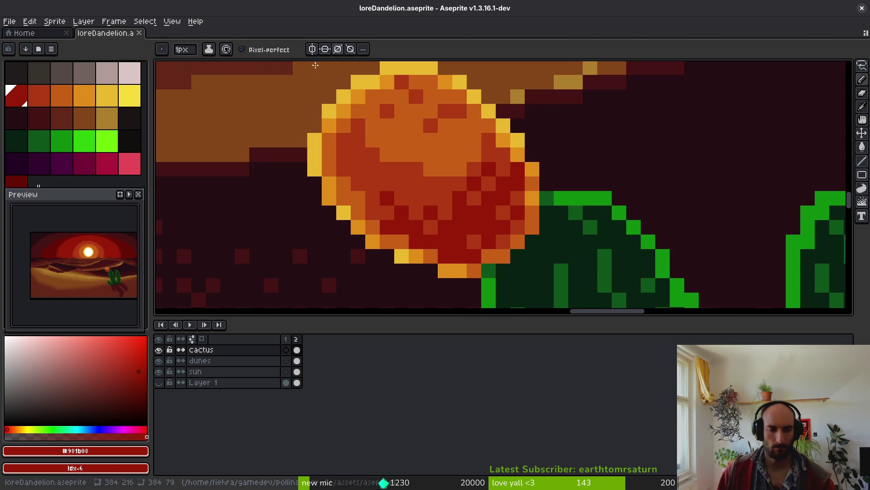
scroll(419, 204, down, 1)
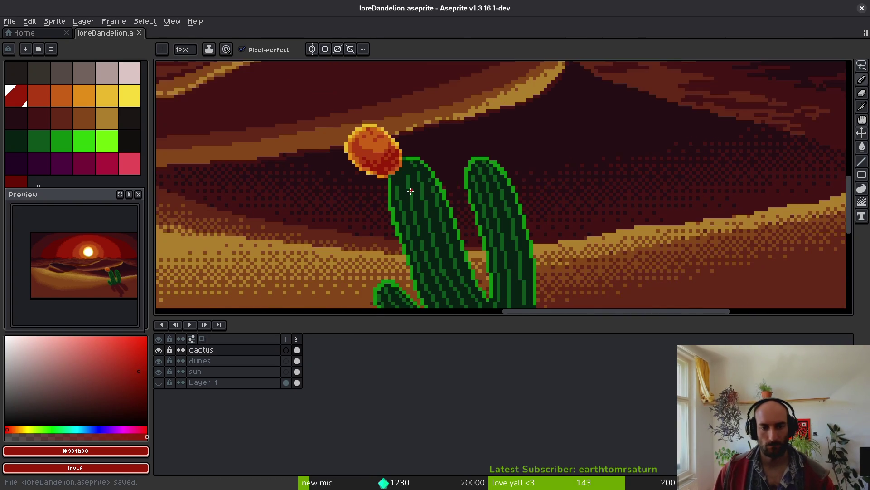
scroll(352, 177, up, 3)
alt+click(351, 177)
key(ctrl+z)
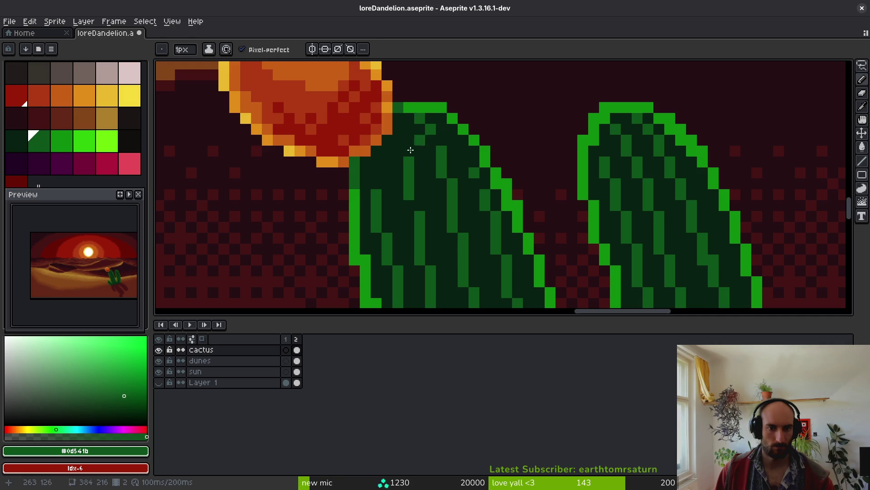
scroll(401, 156, down, 3)
scroll(367, 191, up, 3)
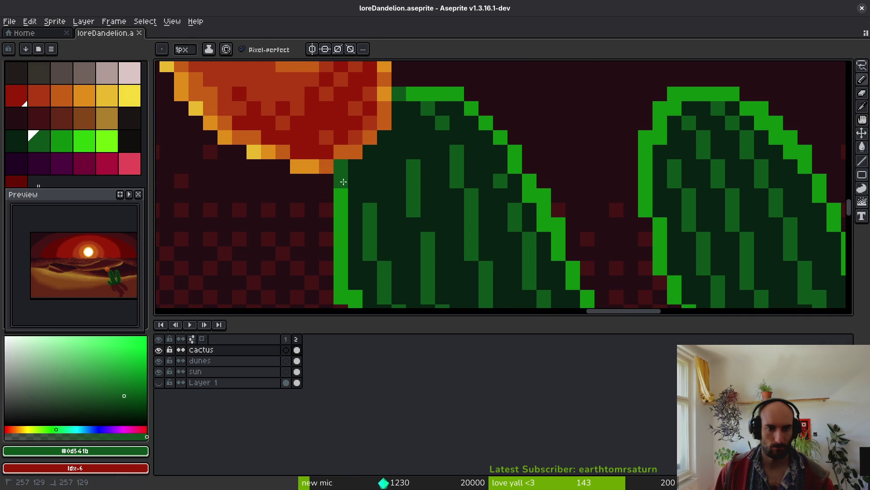
scroll(409, 87, down, 4)
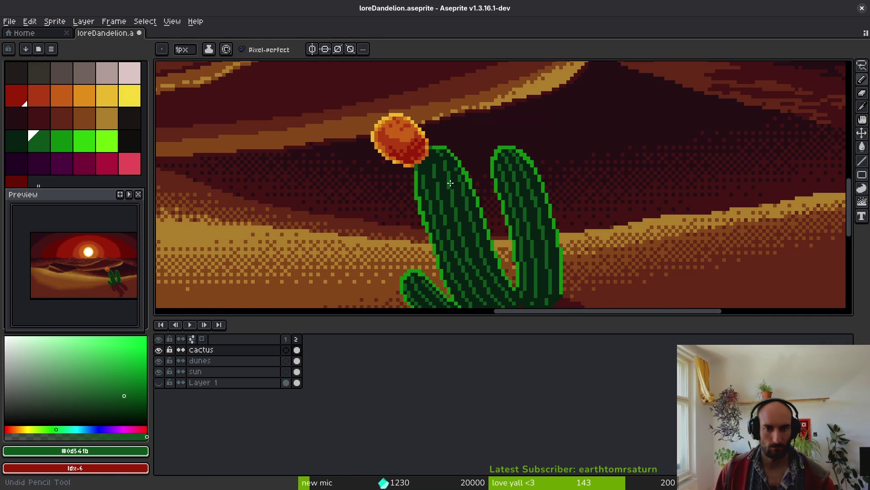
scroll(428, 189, up, 3)
scroll(411, 146, down, 3)
key(ctrl+s)
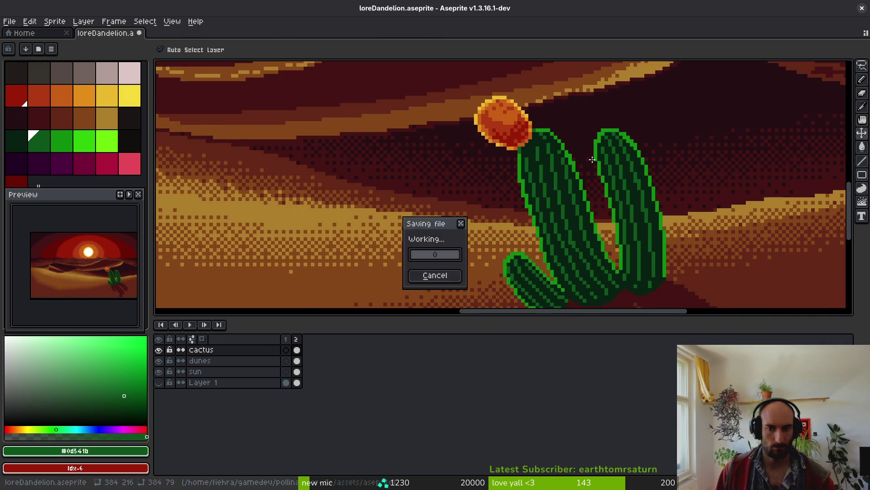
- Pick the cactus's darkest green, save loreDandelion.aseprite again, and return to the Home tab
scroll(587, 156, up, 3)
alt+click(564, 156)
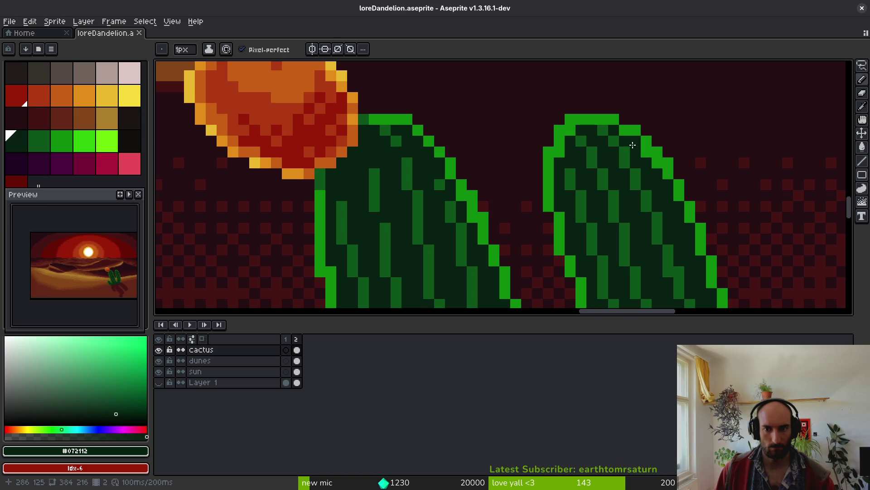
scroll(655, 180, down, 3)
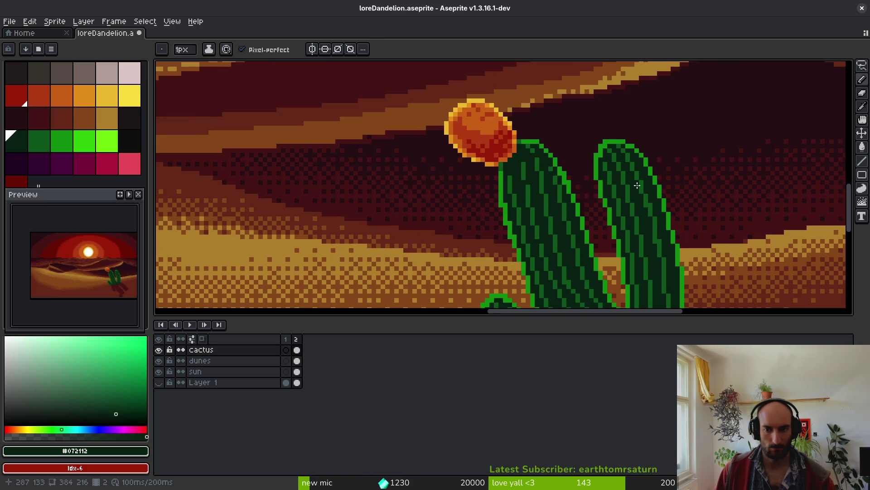
scroll(541, 159, up, 4)
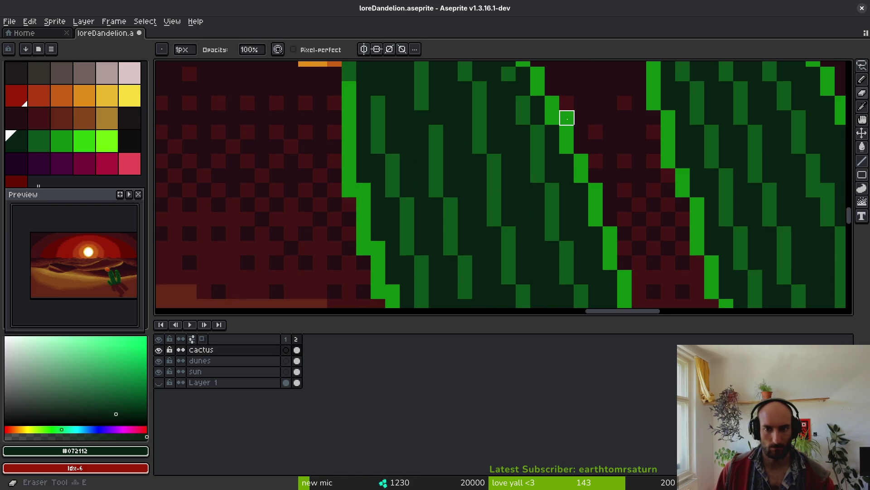
scroll(589, 134, down, 2)
key(ctrl+s)
scroll(566, 207, down, 4)
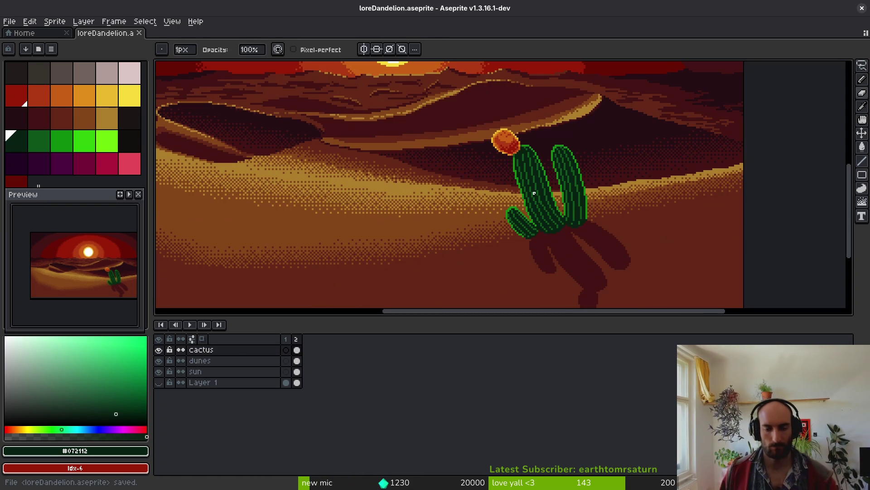
scroll(567, 200, down, 3)
scroll(526, 207, up, 3)
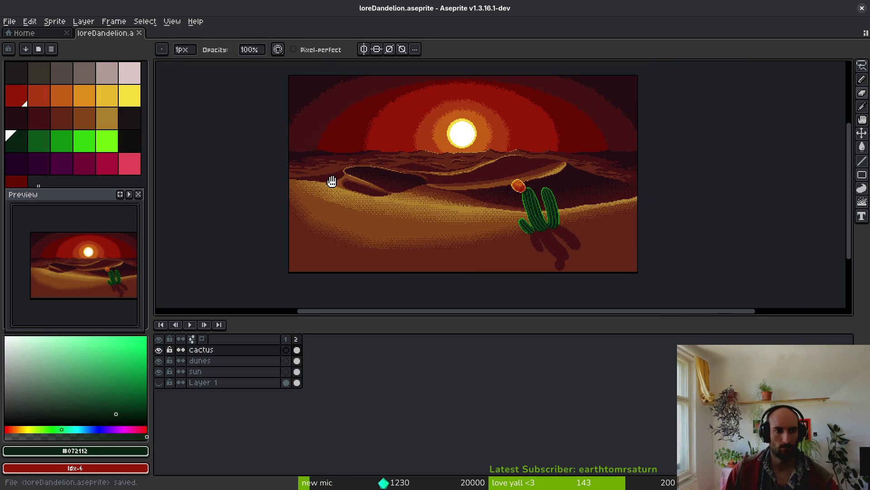
click(22, 32)
- Browse up into the aseprite folder and open loreEnvironmentalDestruction.aseprite
click(50, 62)
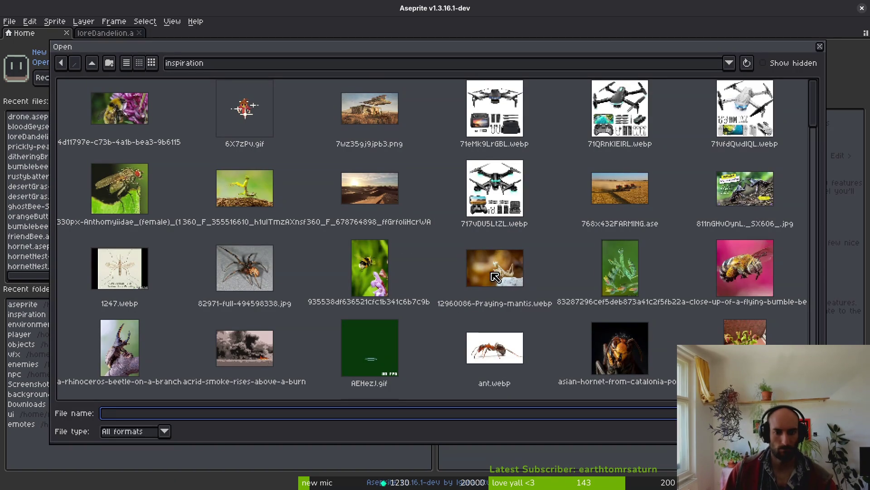
click(92, 62)
double_click(145, 111)
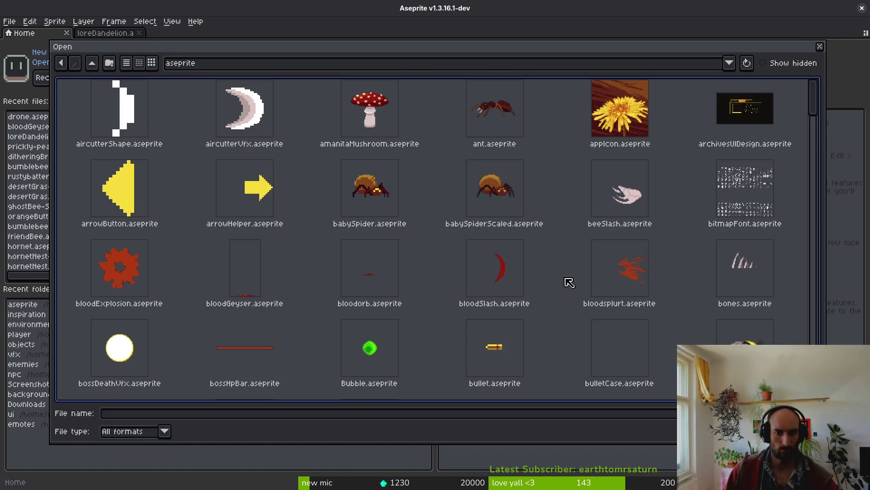
scroll(548, 280, down, 5)
scroll(548, 280, down, 10)
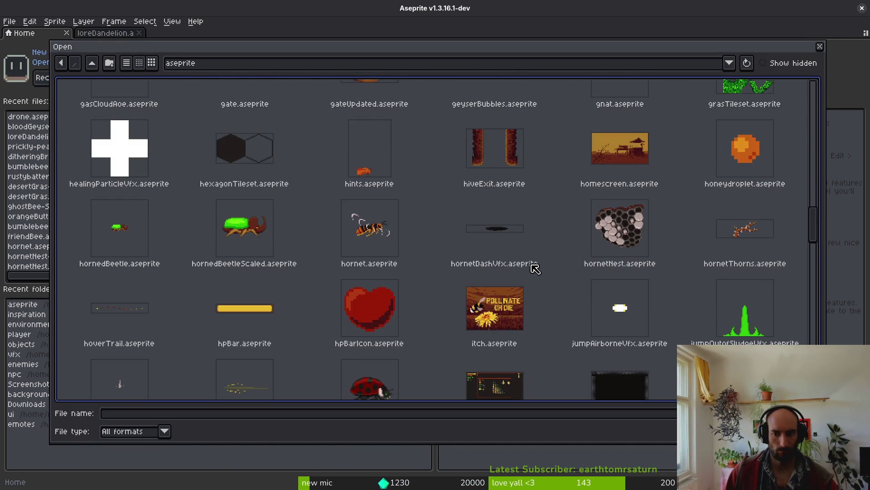
scroll(536, 269, down, 3)
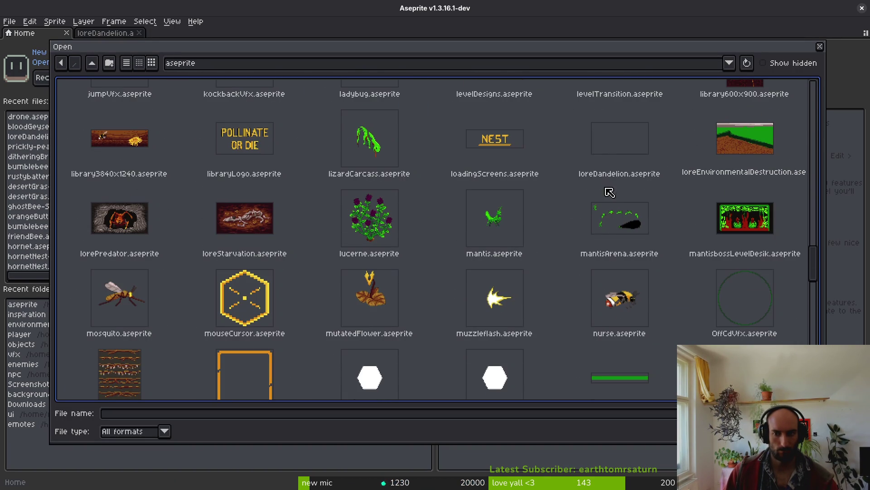
click(744, 144)
double_click(744, 145)
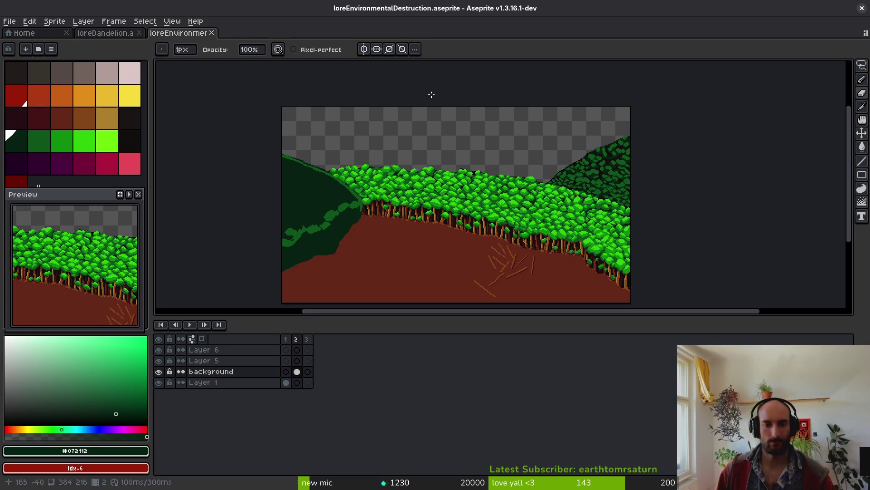
- Sample the canopy's bright green, set a palette green as background, dismiss Replace Color, and save
scroll(513, 197, up, 4)
key(alt)
click(513, 197)
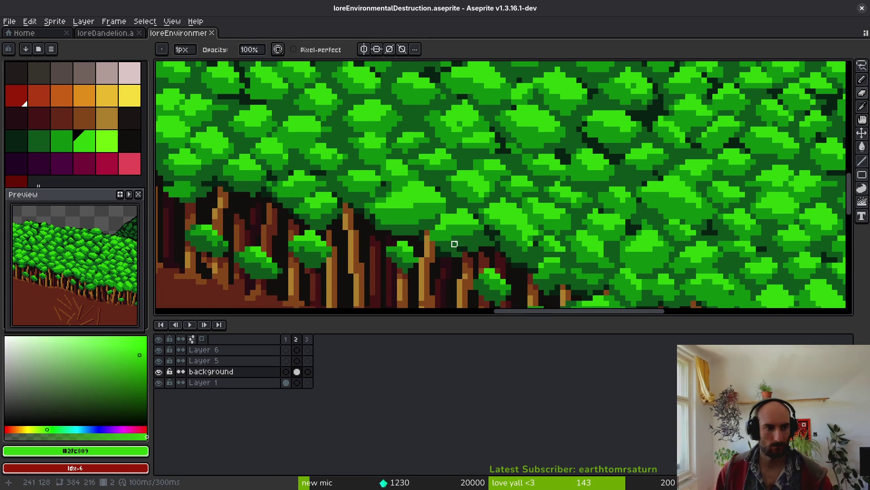
scroll(363, 215, down, 4)
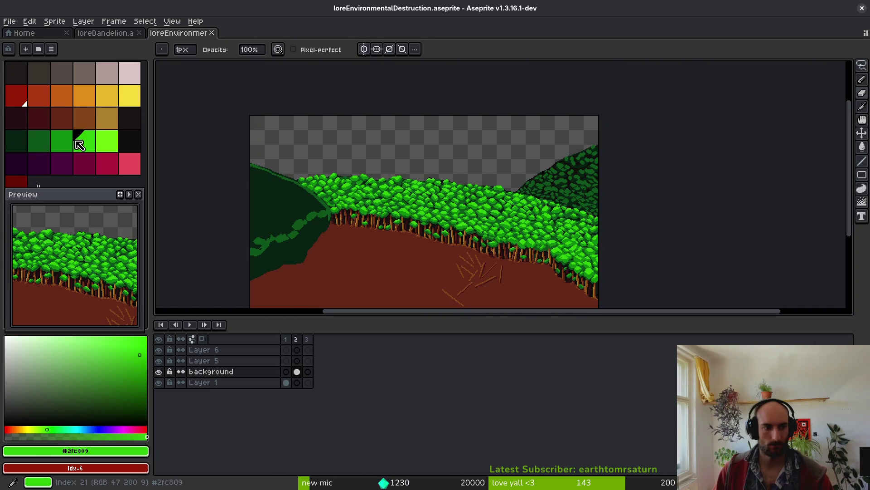
right_click(61, 141)
key(shift+r)
scroll(495, 169, down, 2)
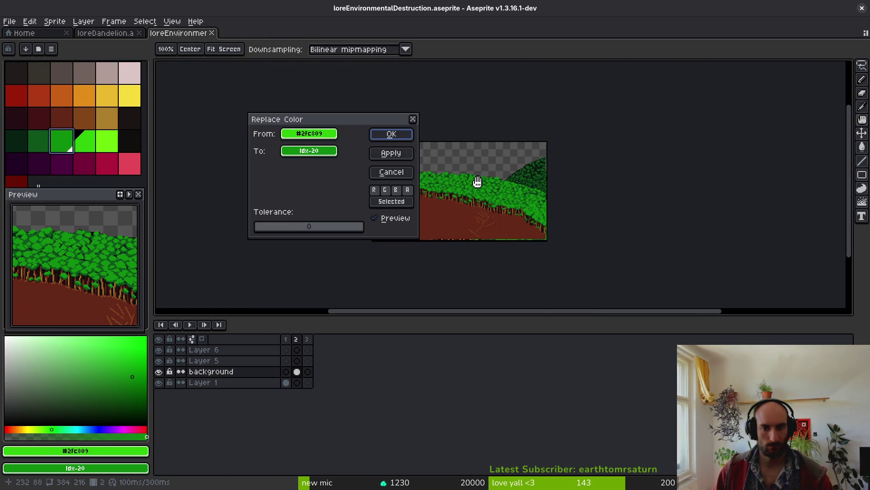
key(Return)
scroll(476, 219, up, 2)
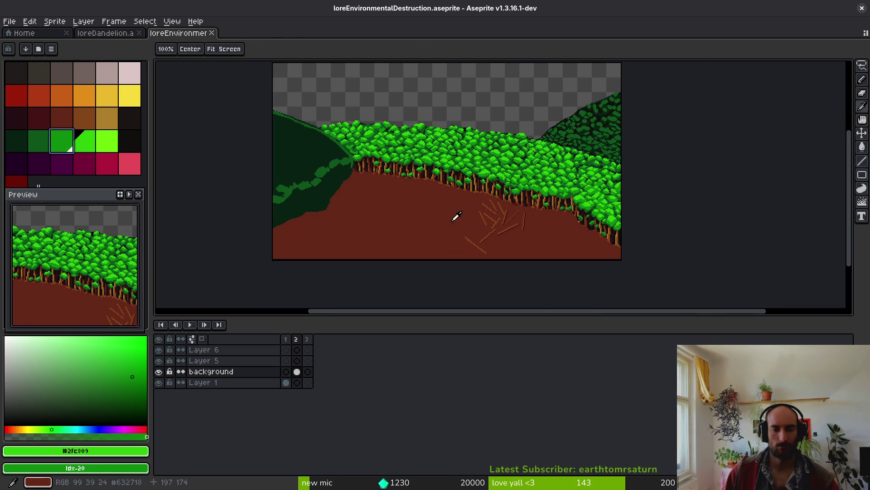
key(ctrl+s)
- Enlarge the canvas by shrinking the timeline, flip between scene tabs, and launch the Files app
drag(474, 194, 524, 206)
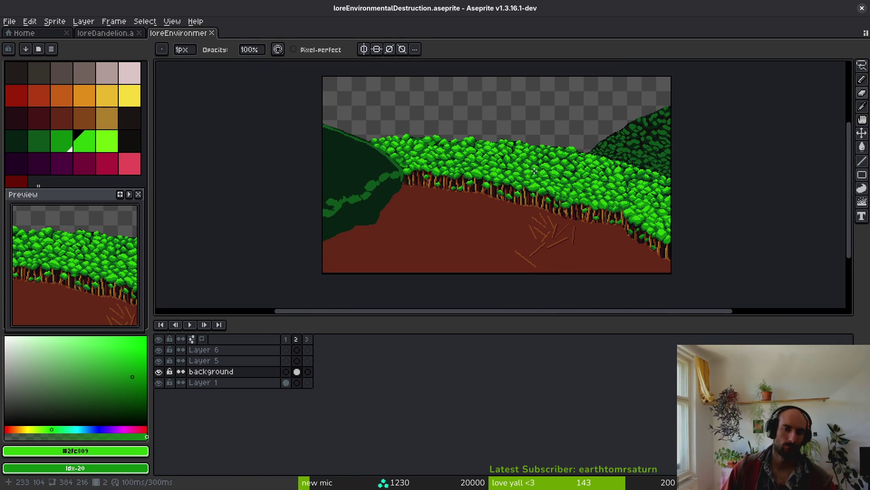
drag(530, 172, 526, 179)
mouse_move(487, 326)
mouse_down()
mouse_move(468, 352)
mouse_move(472, 364)
mouse_up()
mouse_move(506, 256)
mouse_down()
mouse_move(510, 275)
mouse_move(544, 272)
mouse_up()
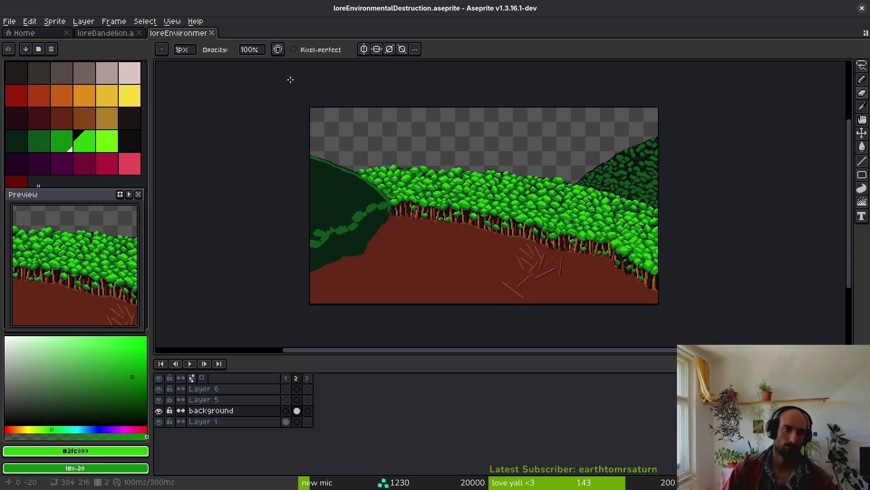
click(102, 34)
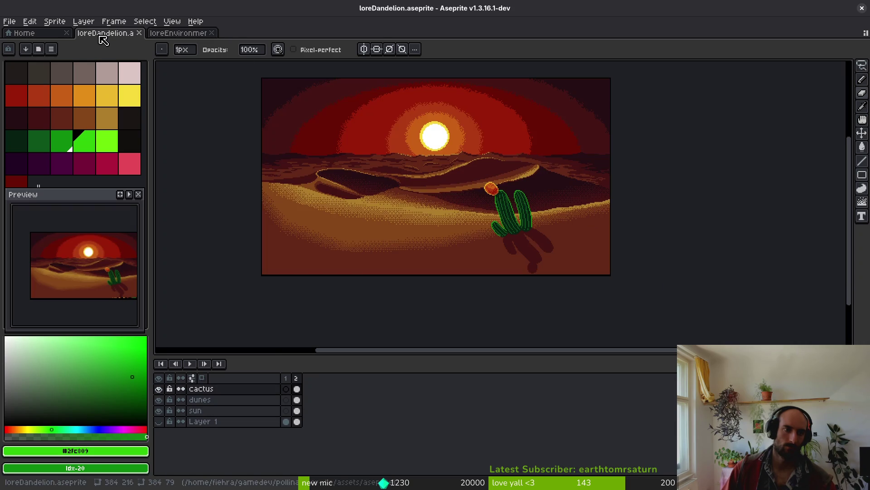
click(178, 34)
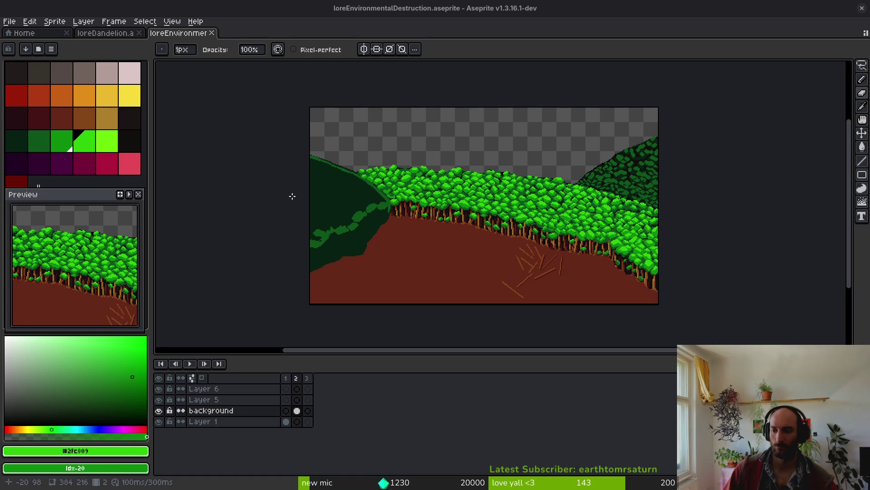
key(super+e)
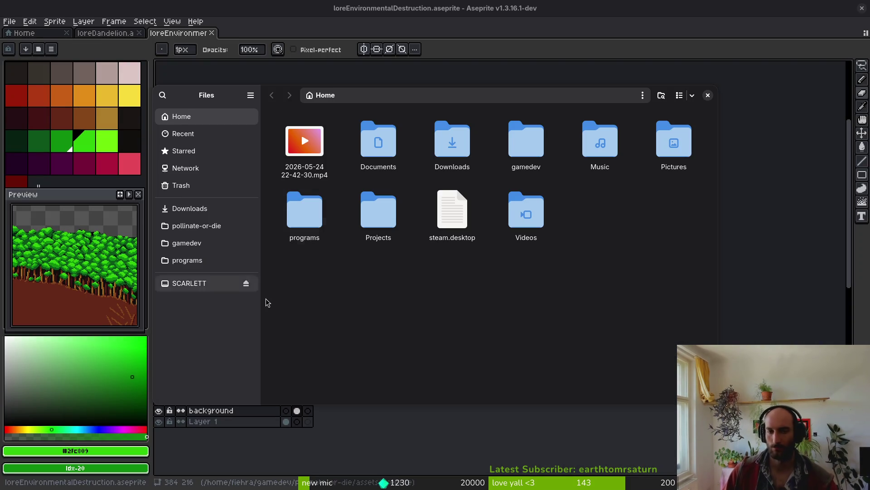
- Navigate Downloads > pollinateOrDieSteamMarketingStuff > imagesLoreReferences > champs and open Capture d'écran 2026-04-02 090435.png
double_click(464, 152)
key(alt+Left)
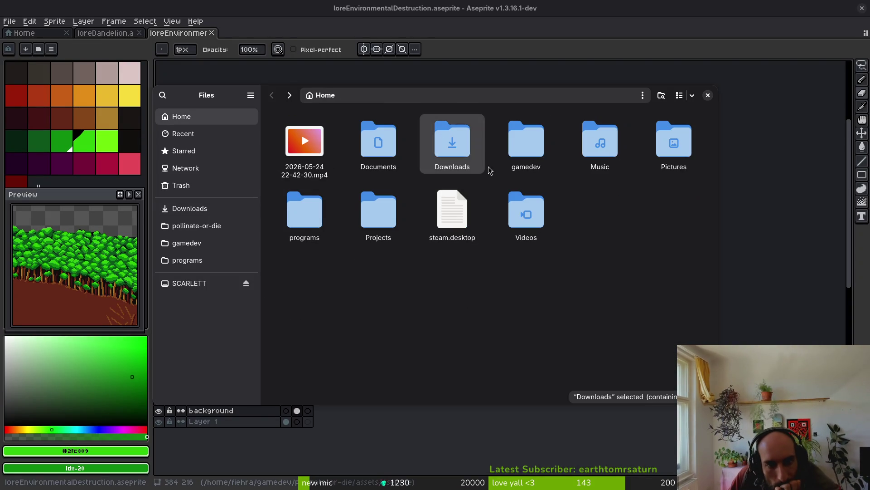
click(213, 225)
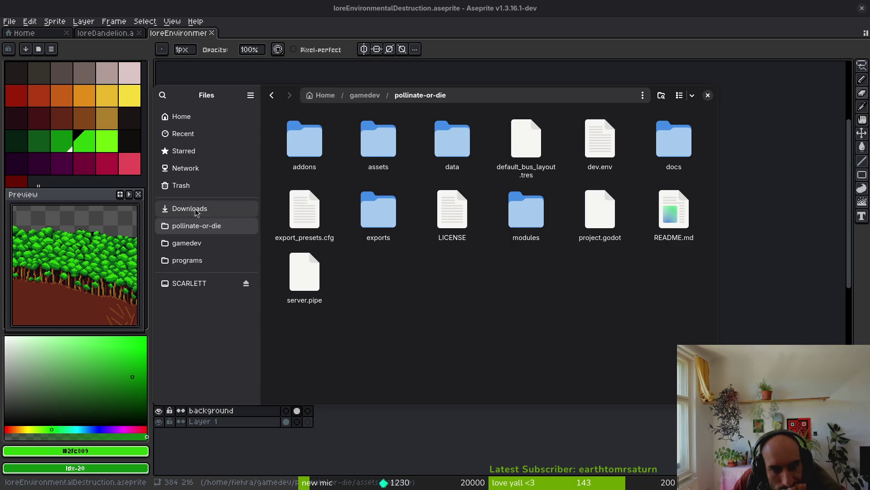
click(210, 213)
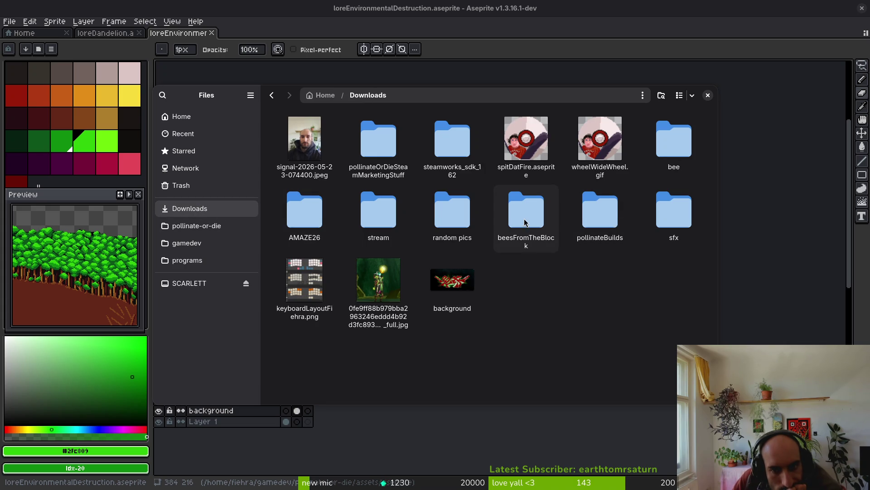
double_click(379, 140)
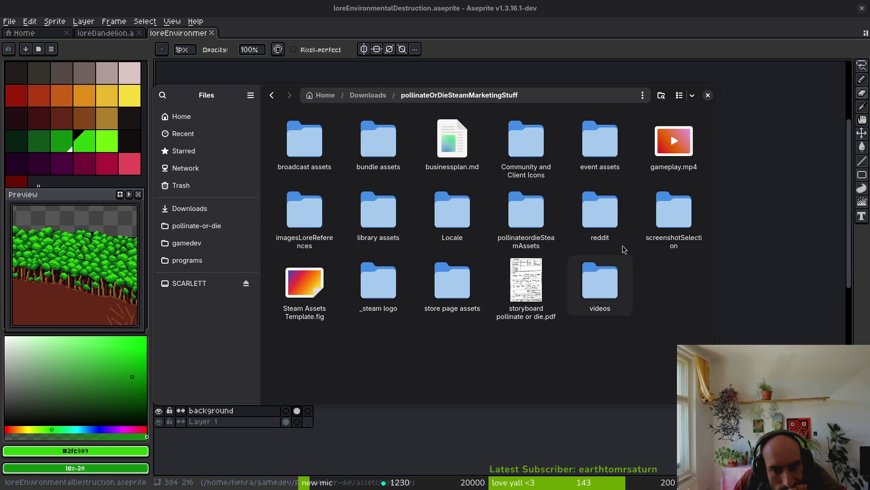
double_click(674, 213)
key(alt+Left)
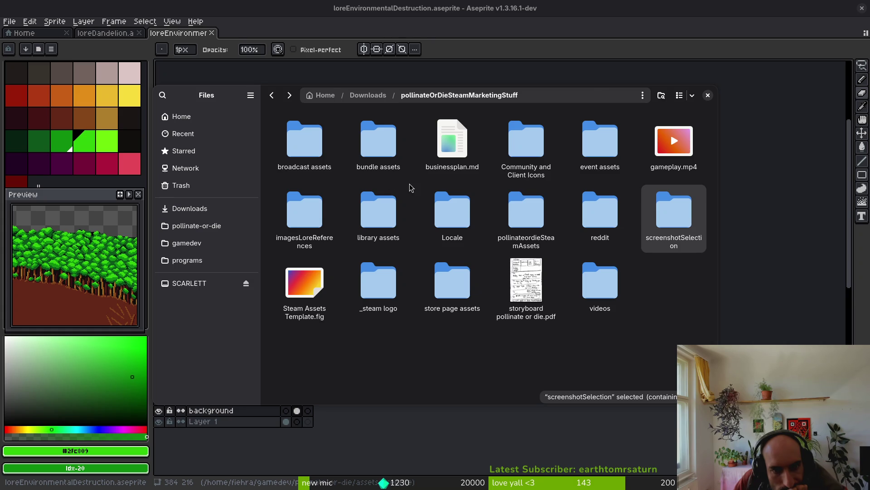
double_click(305, 213)
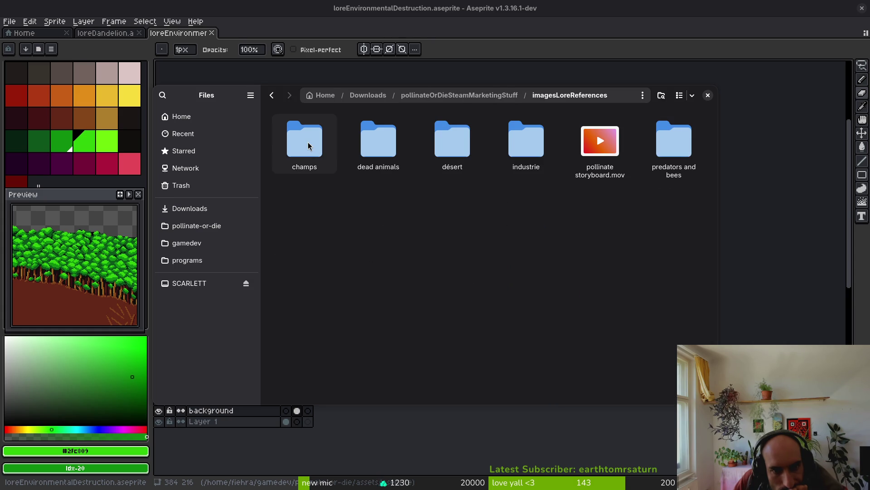
double_click(309, 145)
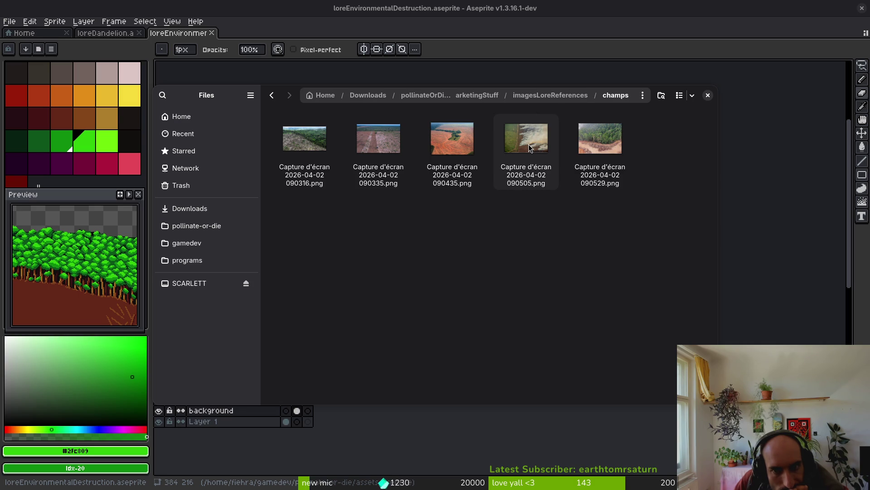
double_click(463, 149)
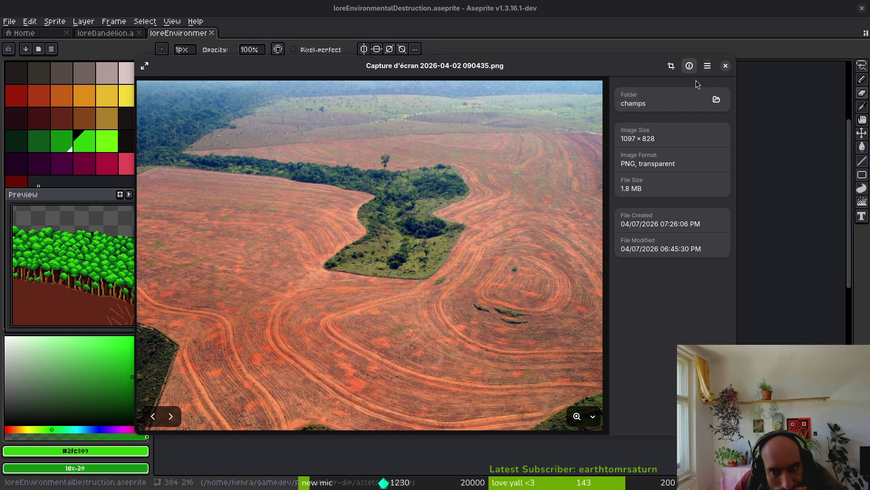
- Browse back and forth through the champs reference photos up to the log-pile photo
click(725, 67)
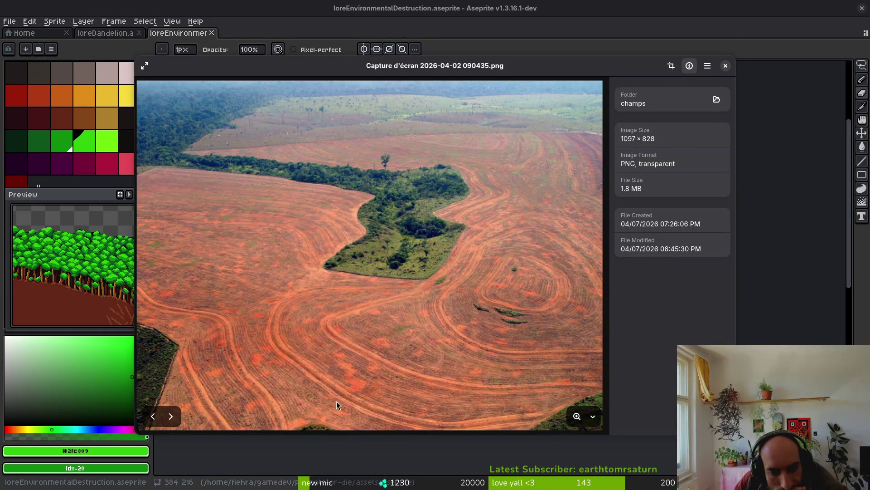
click(171, 416)
click(172, 417)
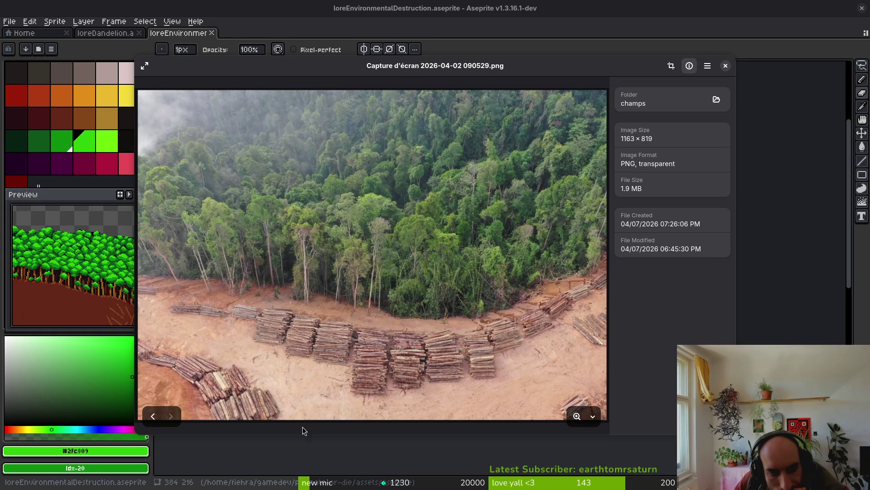
click(151, 416)
click(151, 416)
click(151, 416)
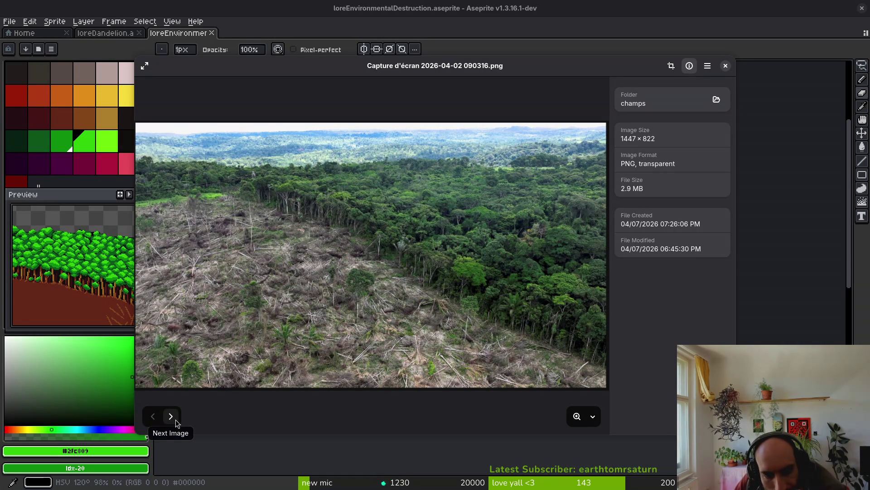
click(176, 420)
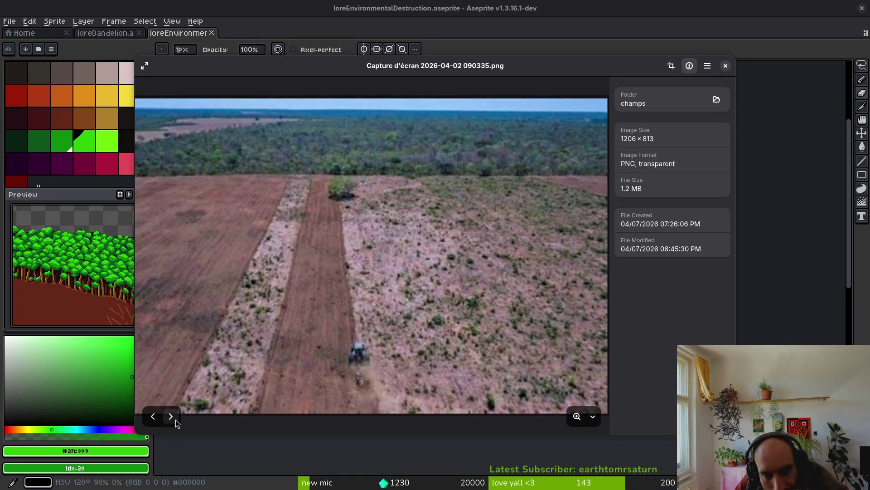
click(167, 420)
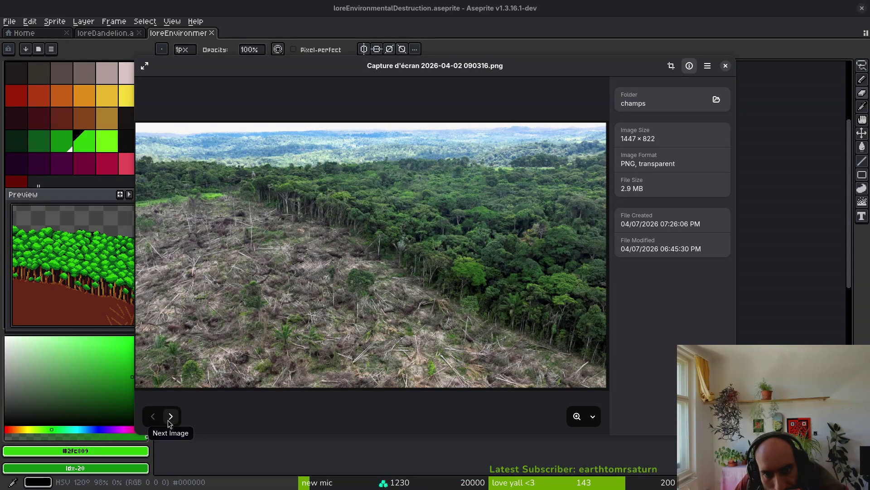
click(170, 416)
click(171, 417)
click(170, 417)
click(170, 416)
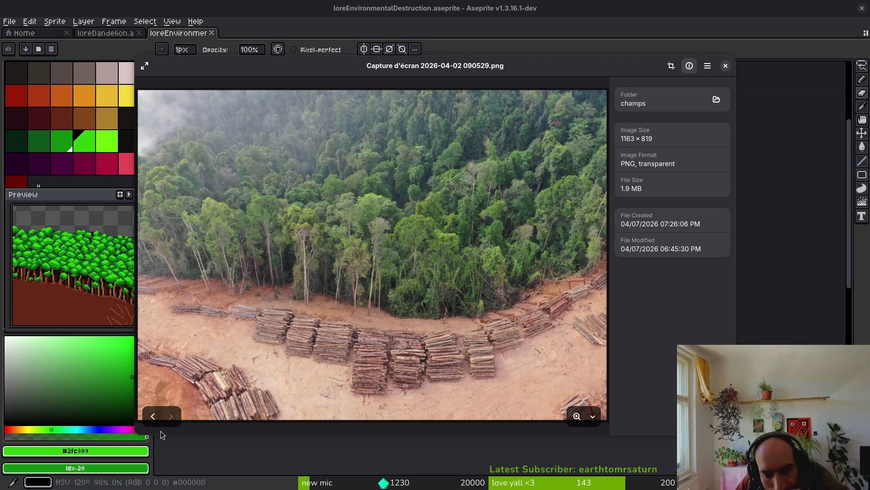
- Close the image viewer and Files window, then return to the desert dandelion tab
click(725, 67)
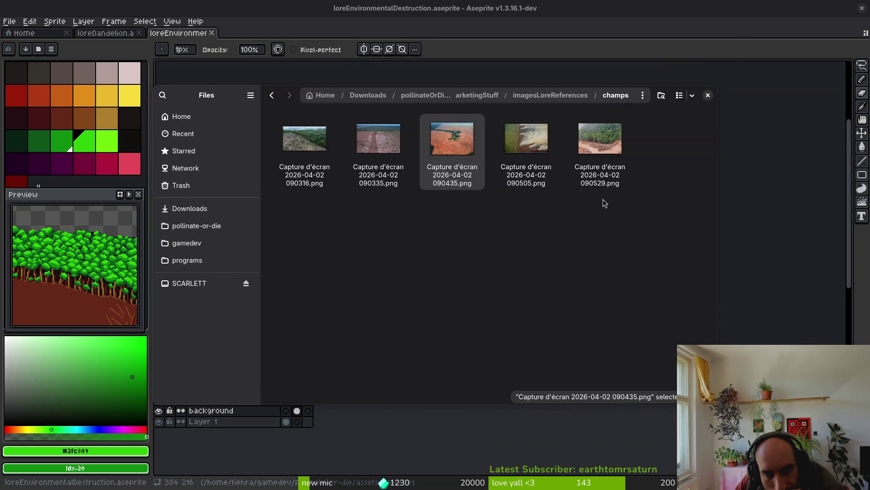
click(710, 97)
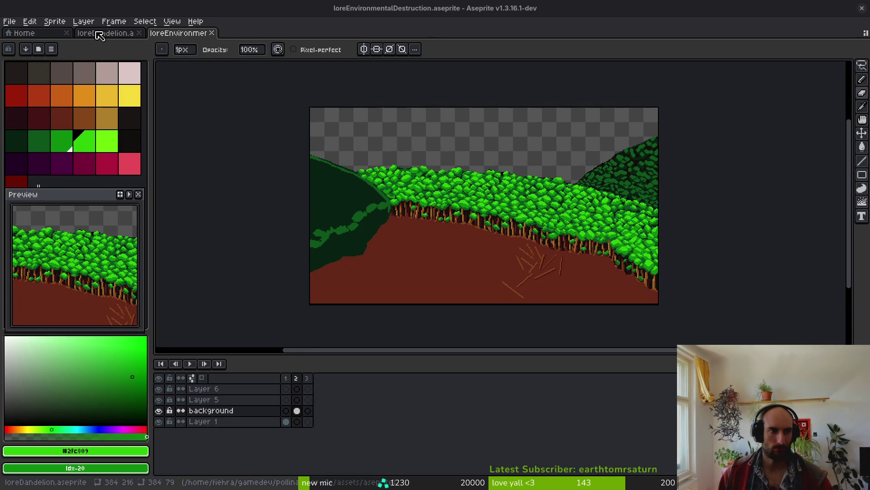
click(102, 32)
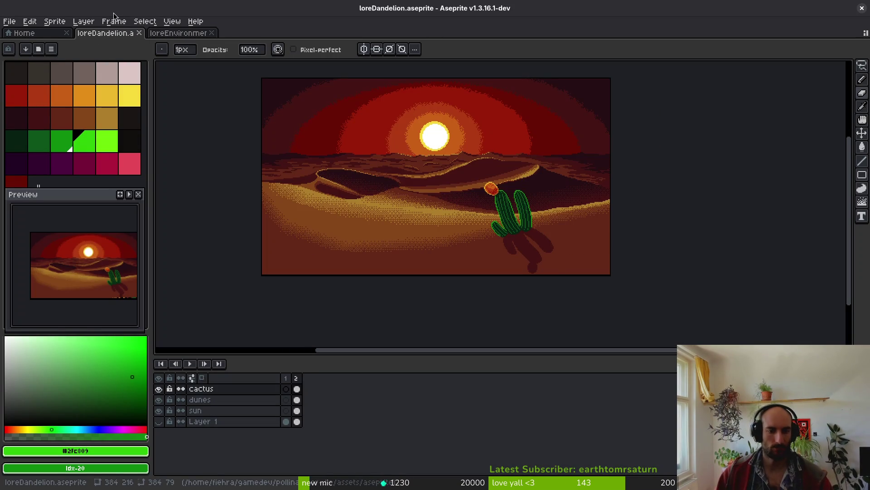
- Select the second frame and limit the sprite sheet export to only the selected frame
key(ctrl+e)
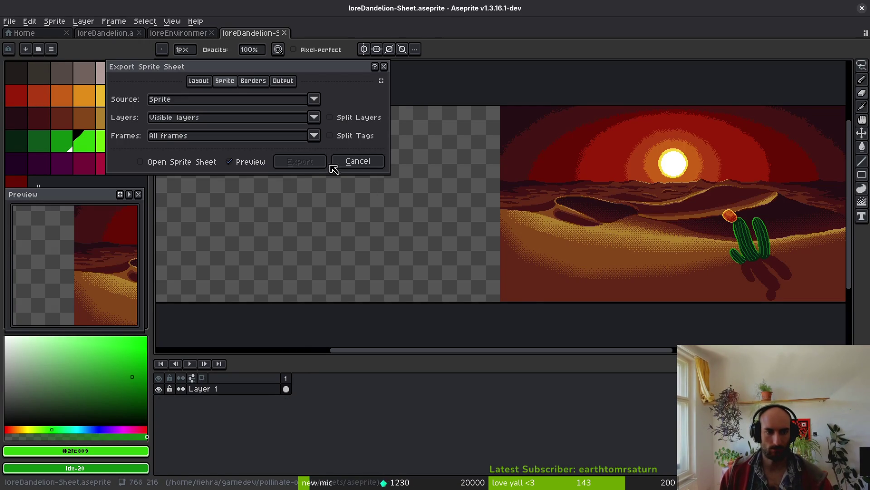
click(336, 166)
click(297, 378)
key(ctrl+e)
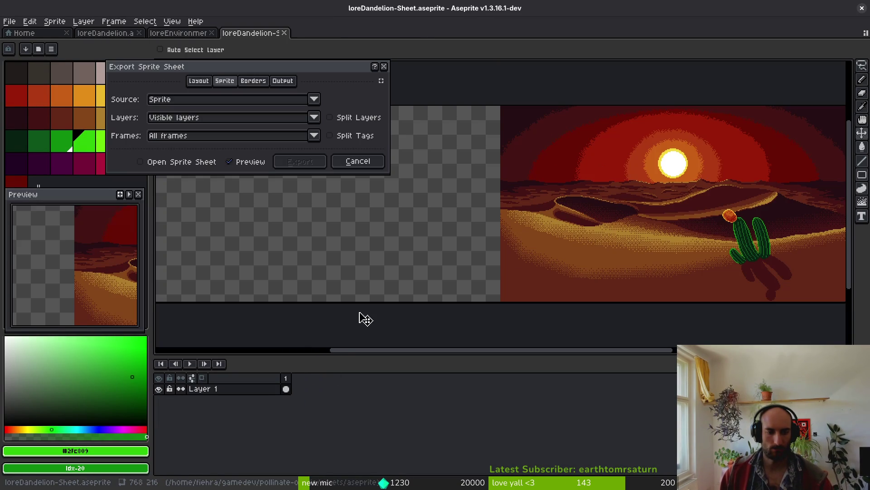
click(217, 135)
click(204, 158)
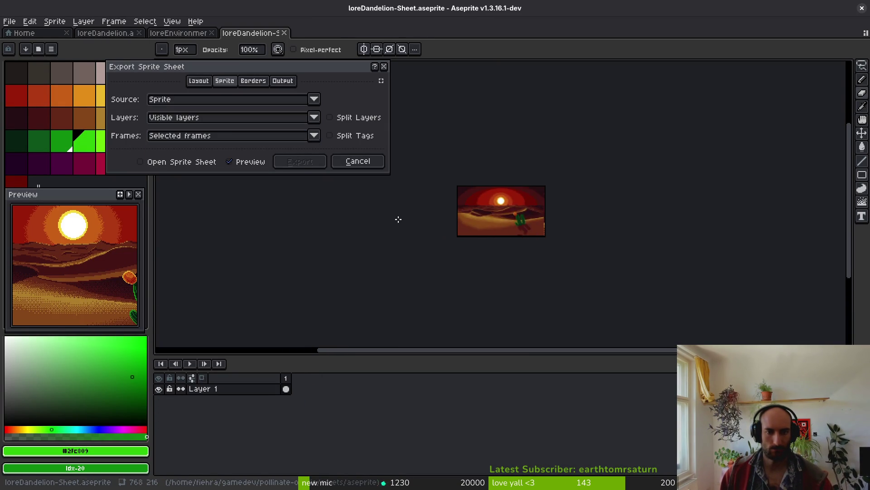
click(279, 165)
- Create a new 'lore' folder inside the art folder and choose it as the export location
key(ctrl+alt+shift+s)
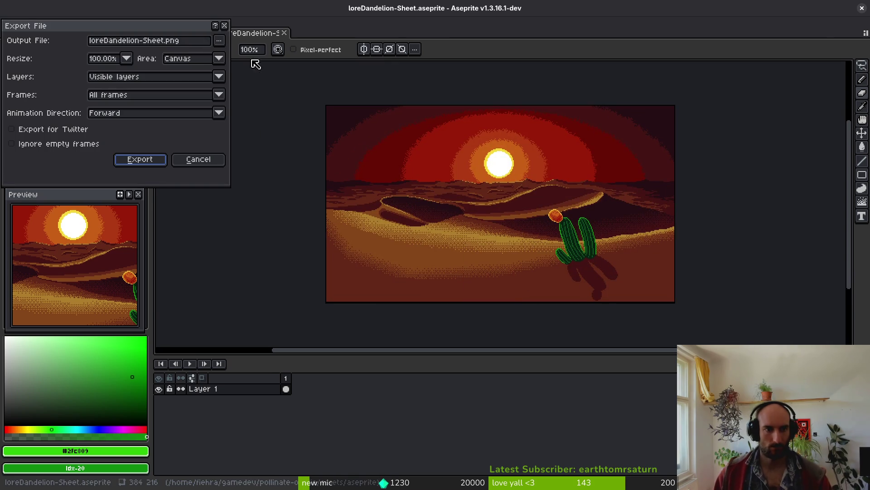
click(220, 40)
click(92, 63)
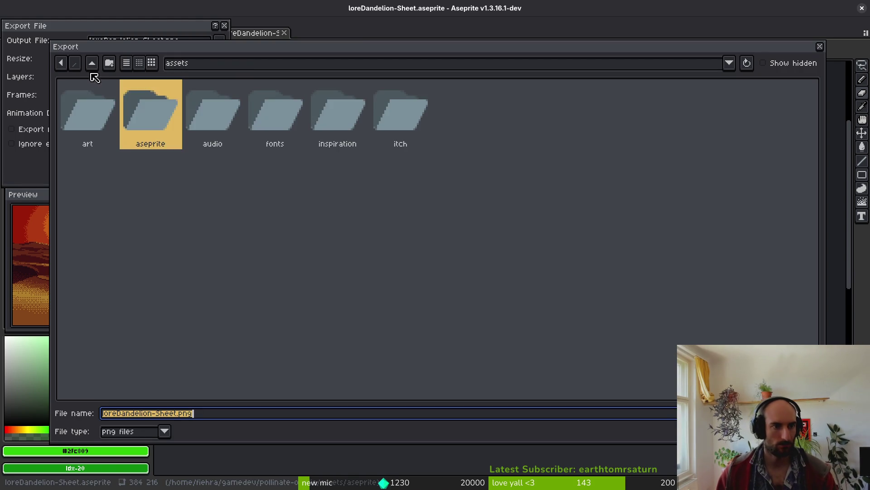
double_click(96, 108)
click(359, 264)
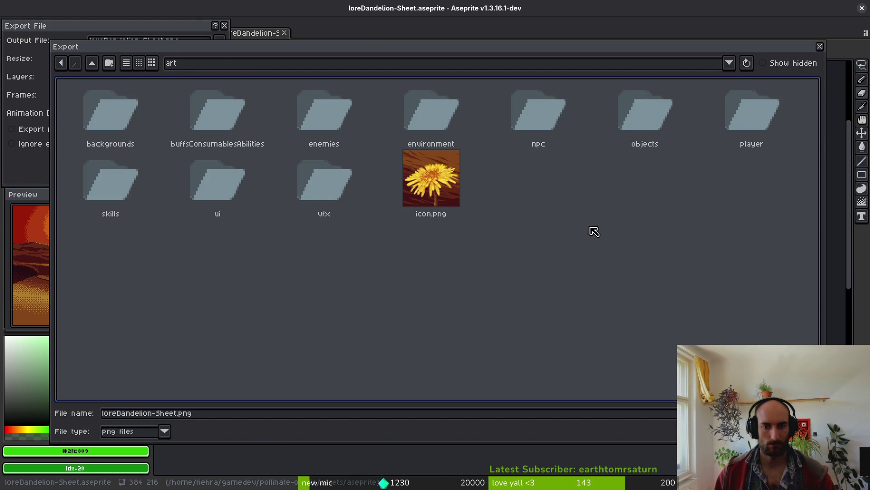
click(109, 63)
text(lore)
key(Return)
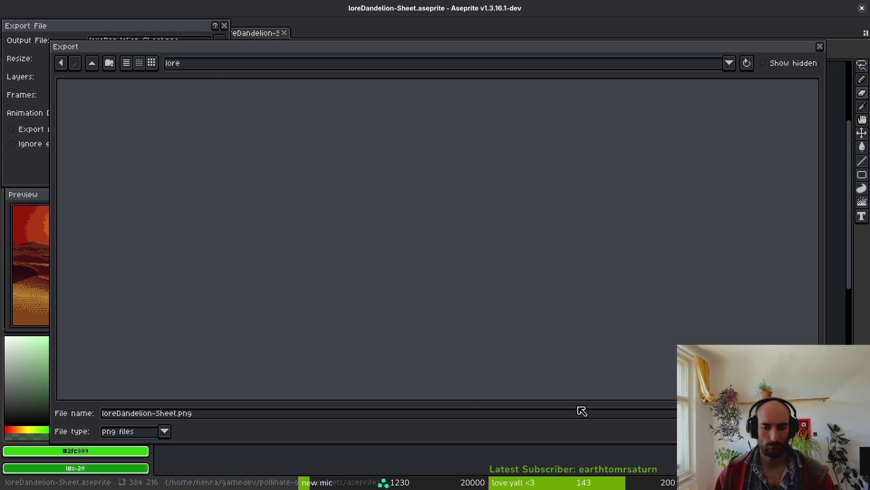
key(Return)
- Export the desert scene as loreDesert.png and close the loreDandelion-Sheet preview tab
click(191, 43)
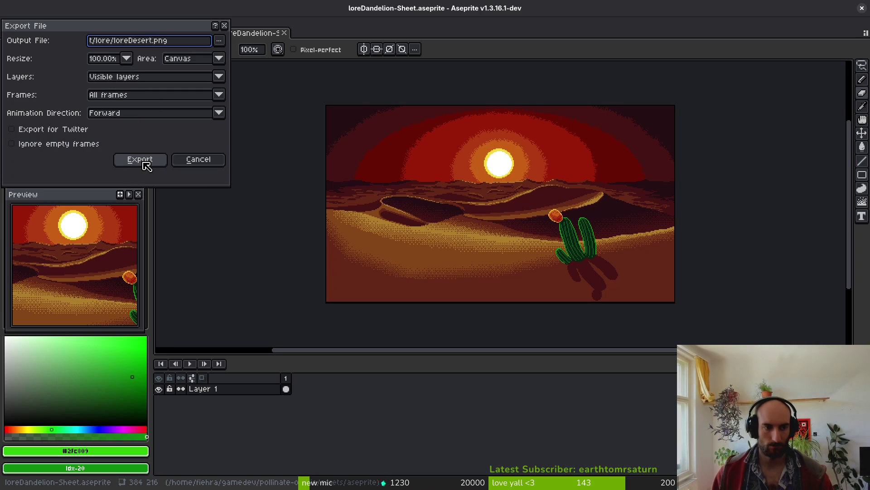
click(146, 162)
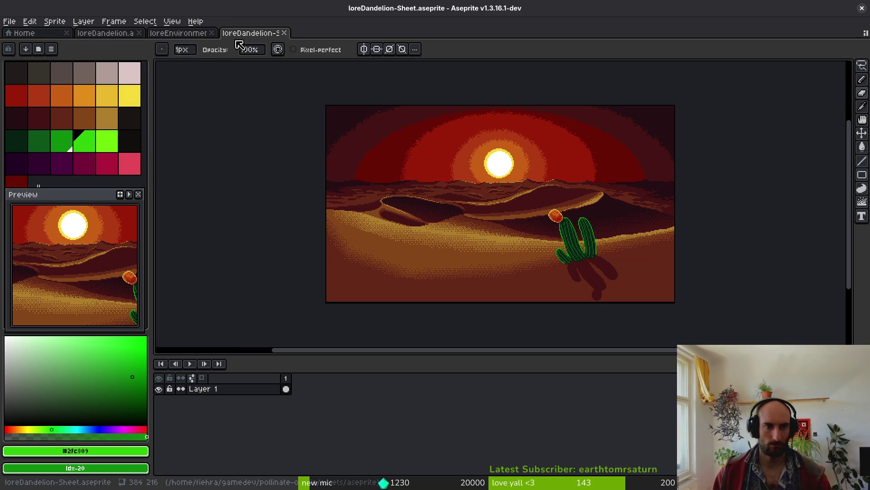
click(285, 33)
- From the desert file, browse Open Recent up to the aseprite source files folder
click(113, 33)
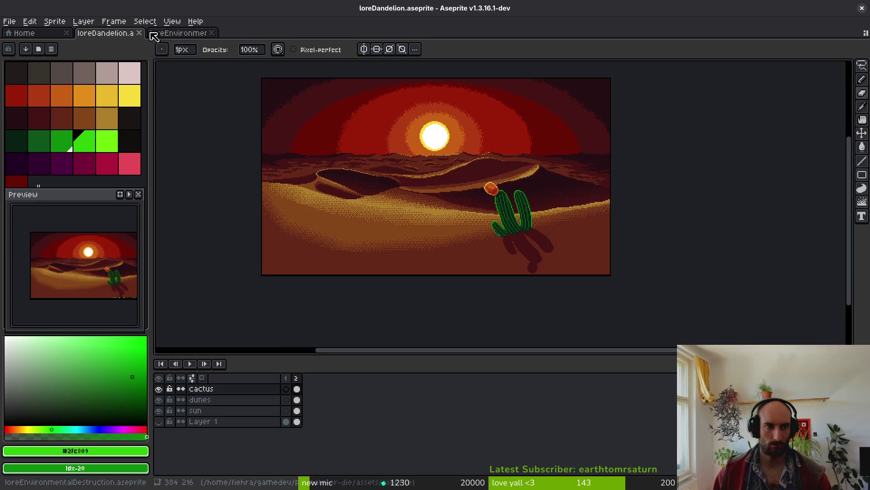
click(9, 22)
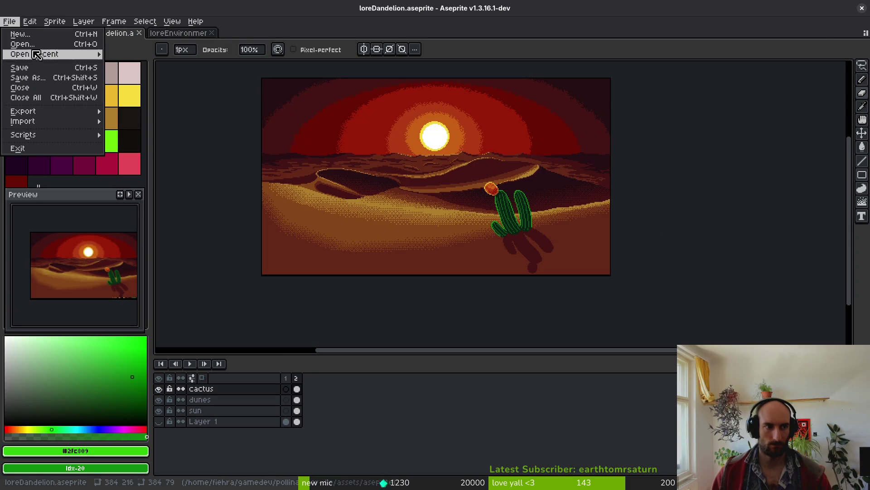
click(22, 44)
click(92, 63)
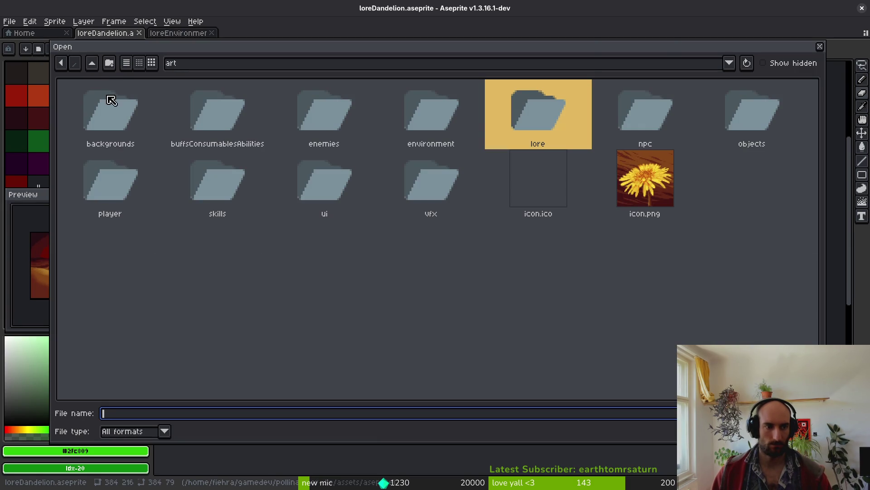
click(92, 64)
double_click(146, 113)
- Open loreStarvation and lorePredator together from the aseprite folder
scroll(567, 299, down, 3)
scroll(591, 296, down, 15)
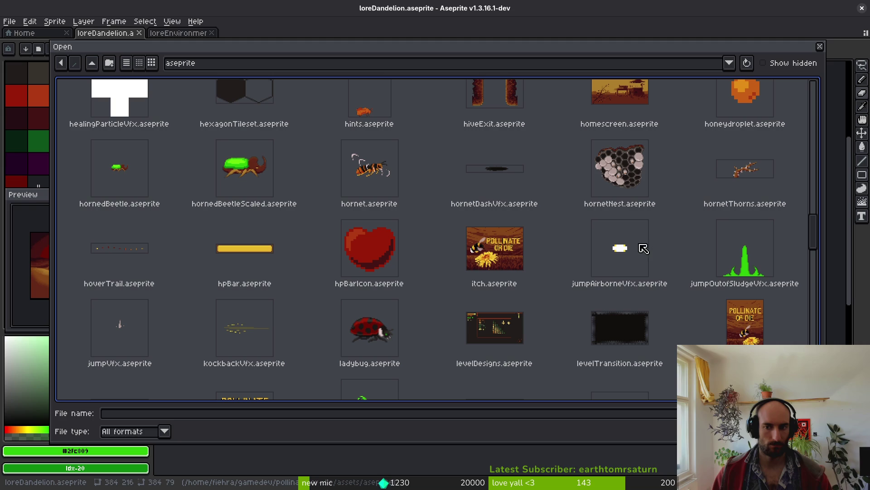
scroll(544, 258, up, 3)
scroll(535, 254, down, 8)
scroll(528, 256, down, 3)
click(262, 189)
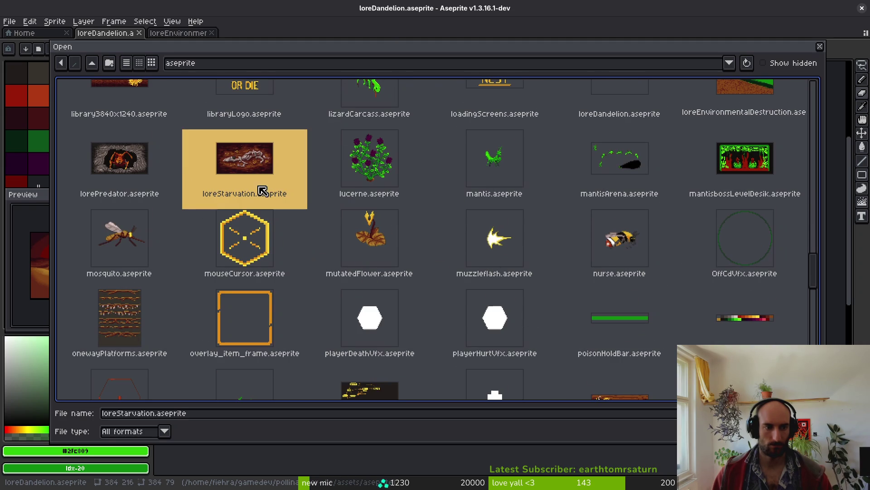
ctrl+click(136, 161)
key(Return)
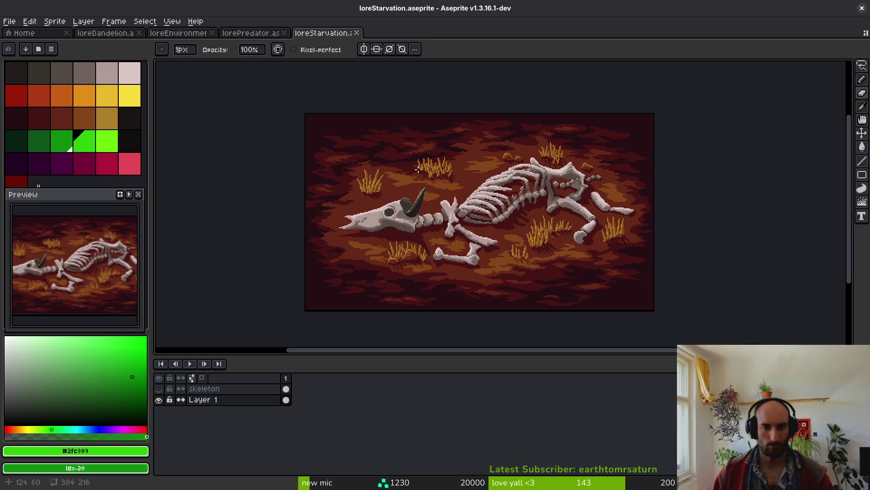
- Compare the lorePredator, loreDandelion, destruction and loreStarvation scenes, ending on loreStarvation
click(253, 36)
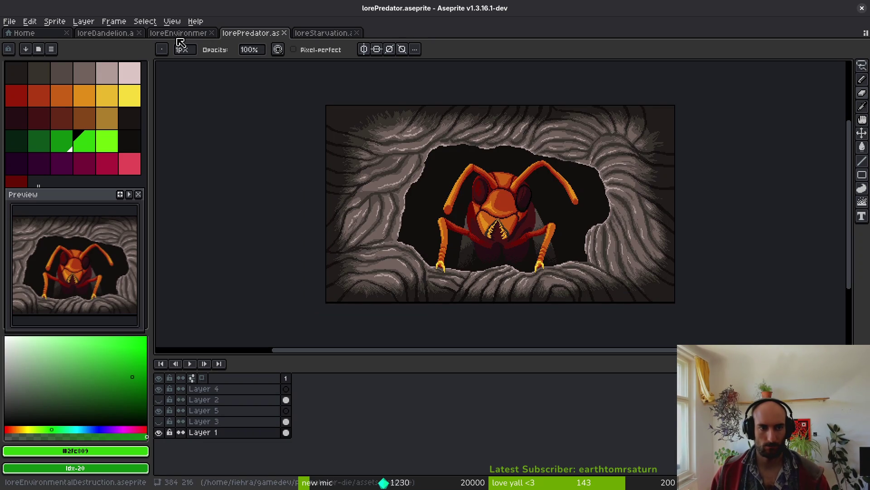
click(111, 36)
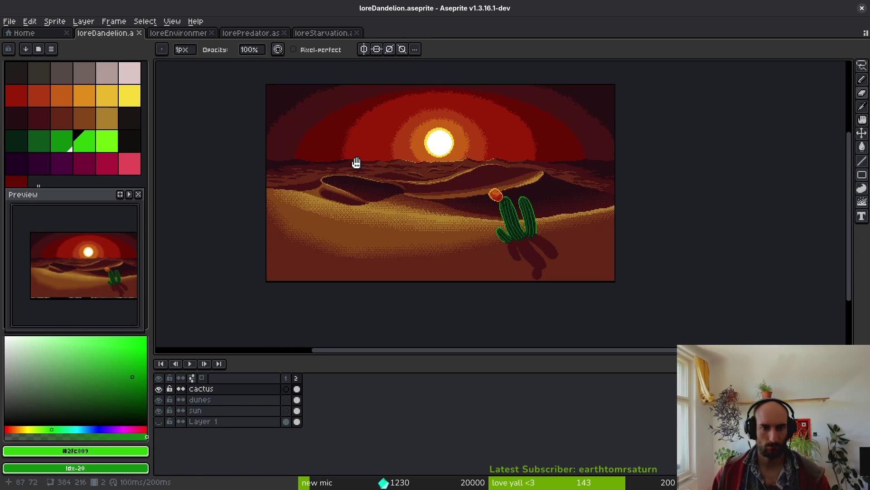
click(177, 35)
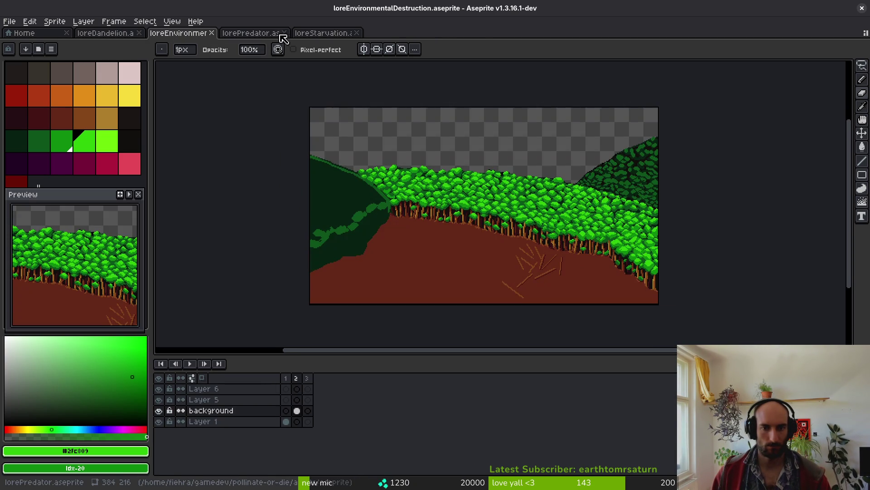
click(279, 35)
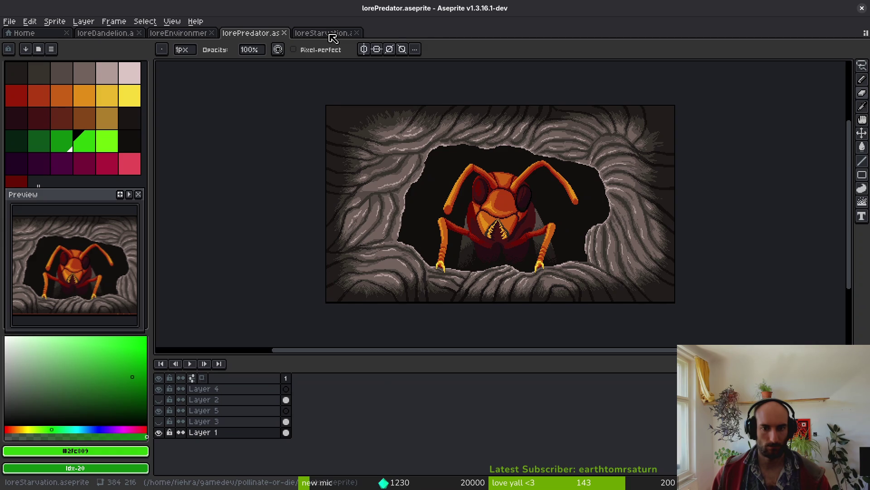
click(333, 36)
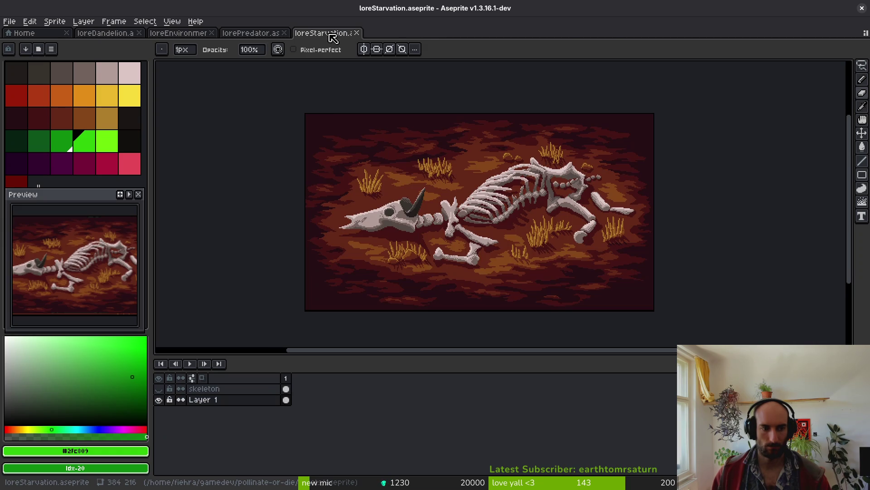
click(253, 33)
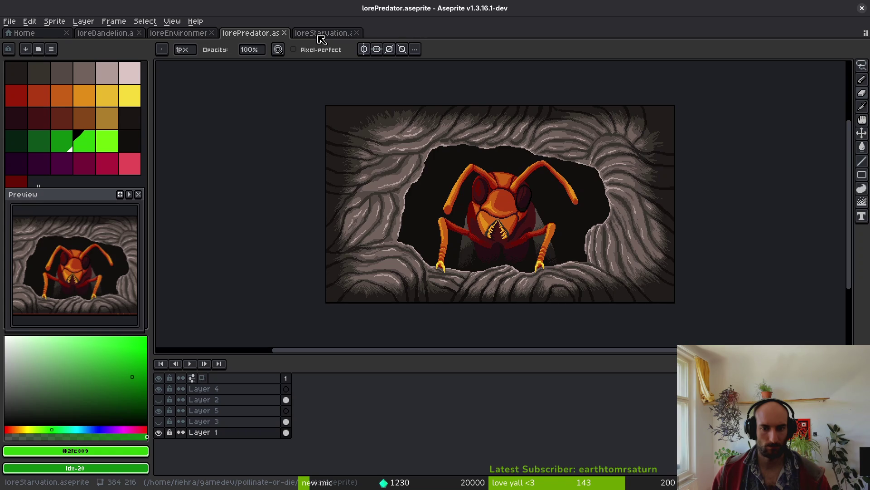
click(330, 39)
- Export the skeleton scene as loreStarvation-Sheet.png into art/lore, then close loreStarvation
key(ctrl+e)
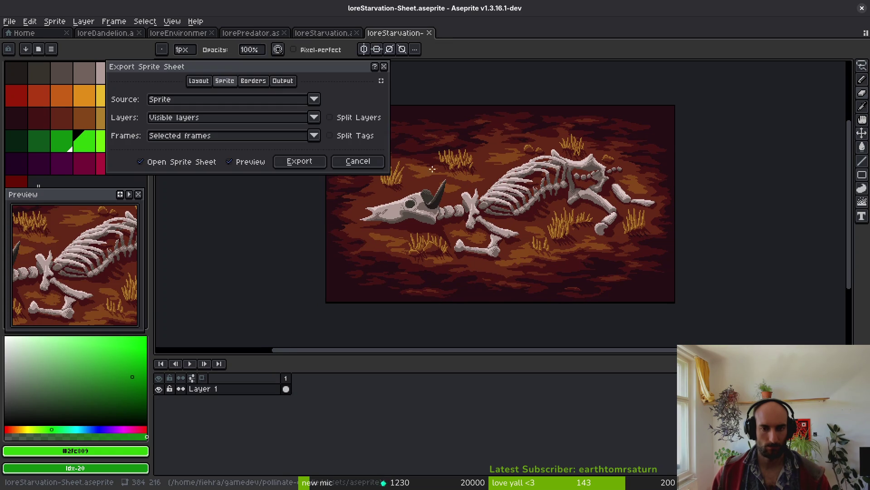
click(306, 160)
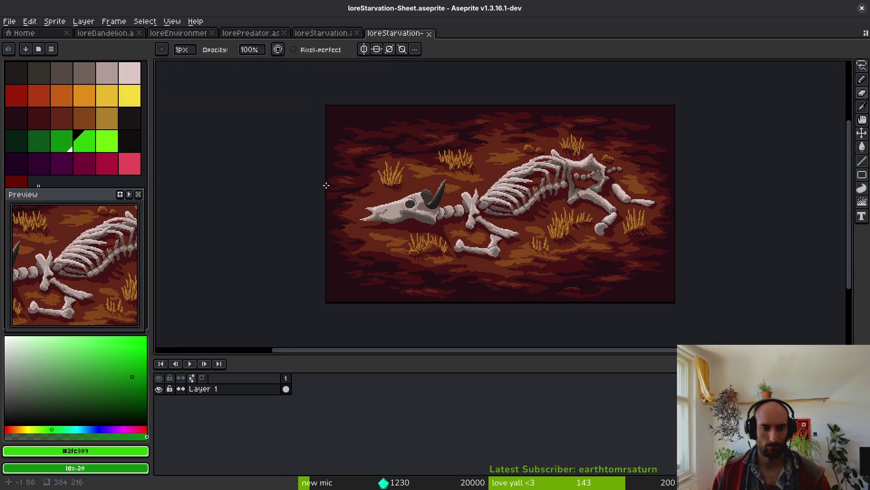
key(ctrl+shift+e)
click(219, 40)
click(243, 55)
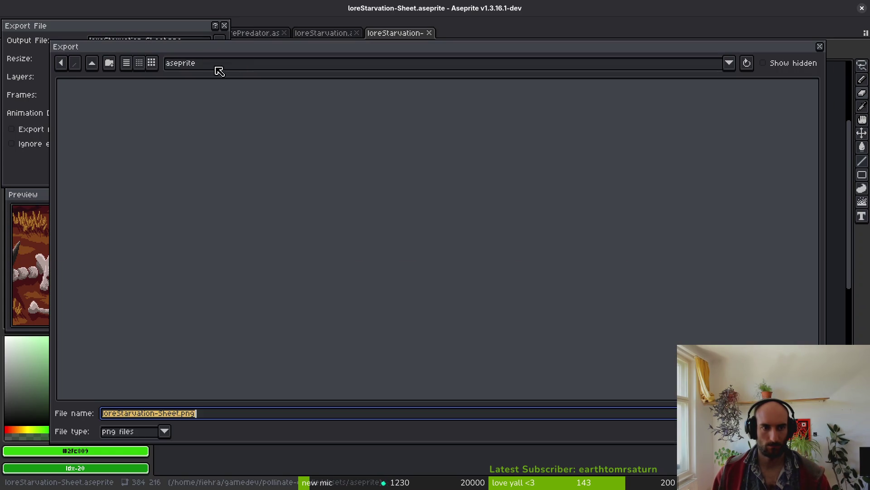
click(92, 62)
double_click(110, 116)
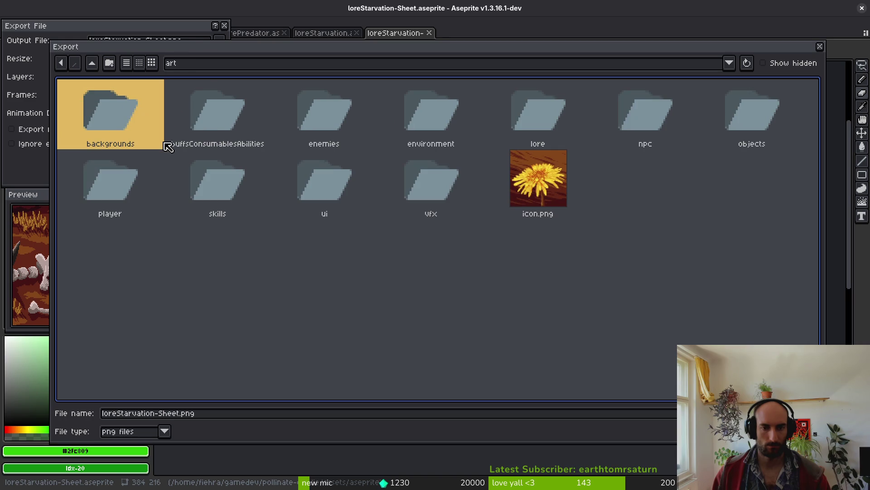
double_click(550, 116)
key(Return)
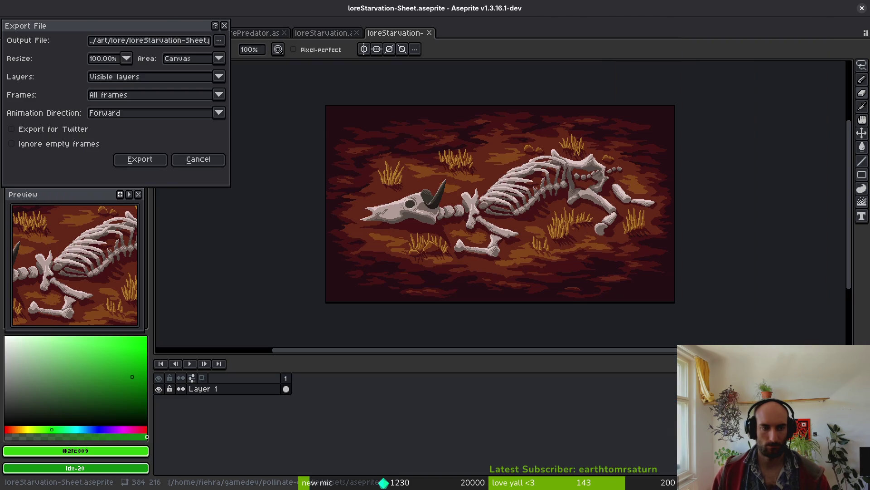
click(150, 159)
click(322, 34)
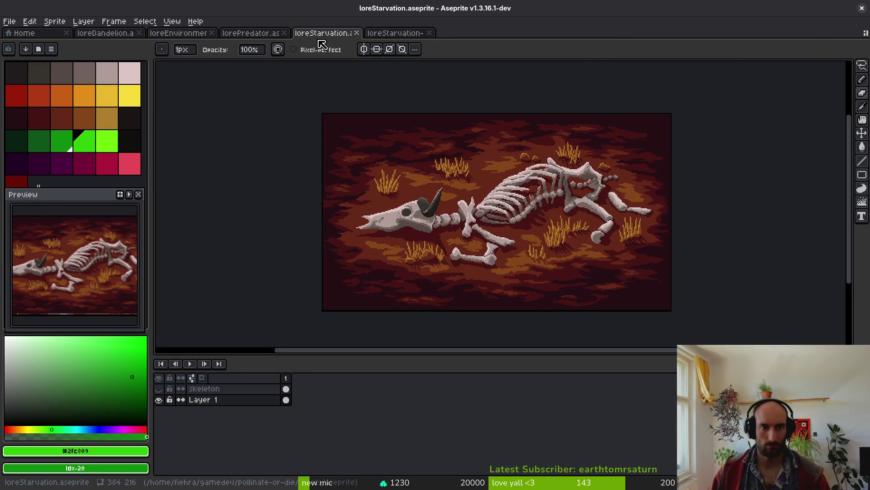
key(ctrl+w)
key(ctrl+w)
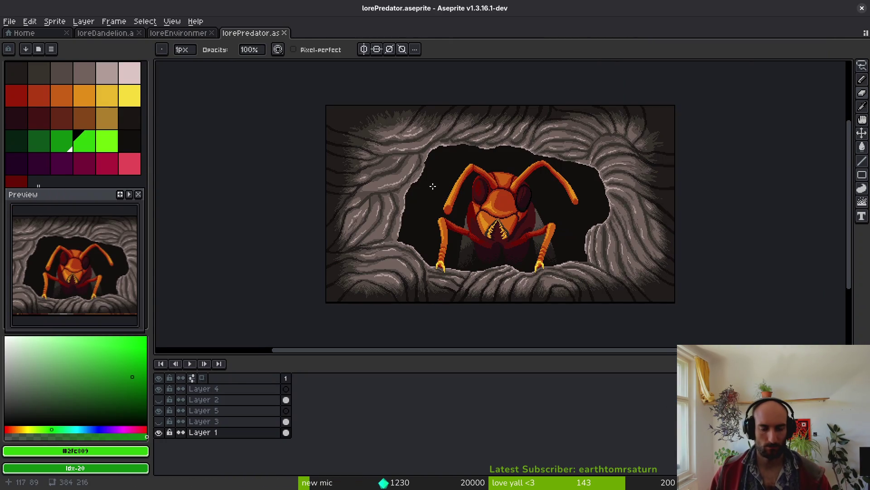
- Export the hornet cave scene as lorePredator-Sheet.png into the art/lore folder
key(ctrl+e)
click(300, 161)
key(ctrl+shift+e)
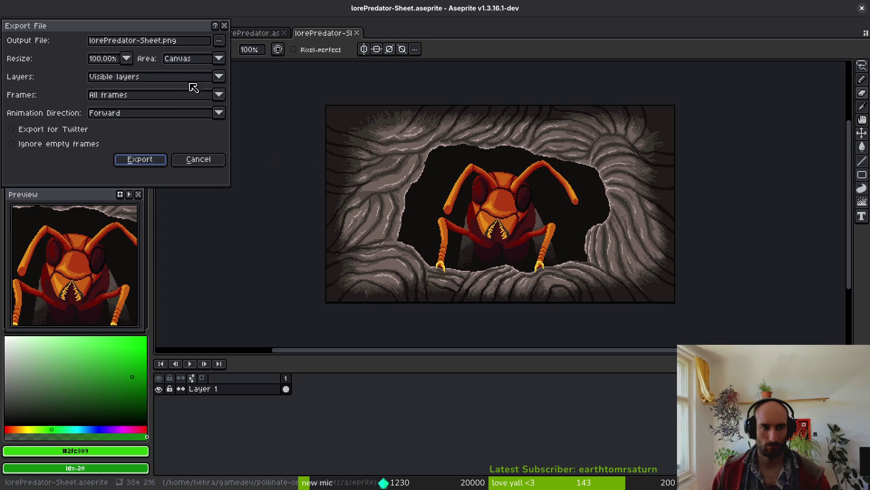
click(219, 47)
click(93, 62)
double_click(102, 111)
double_click(510, 115)
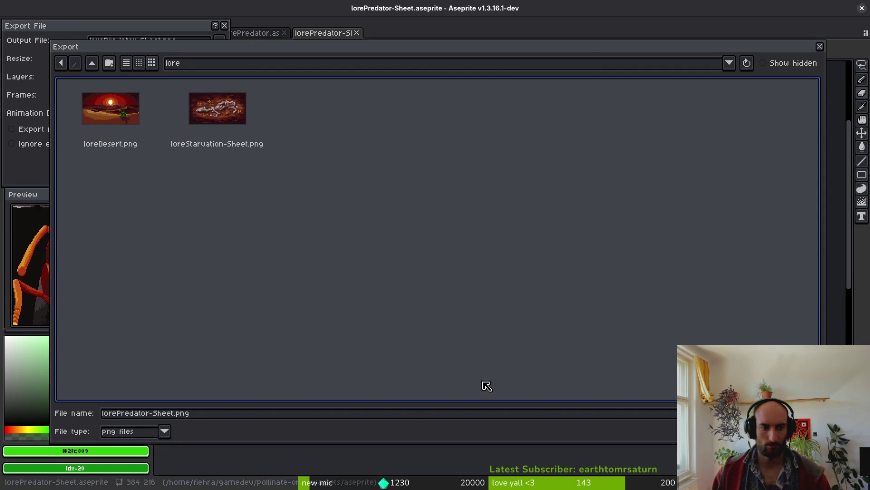
key(Return)
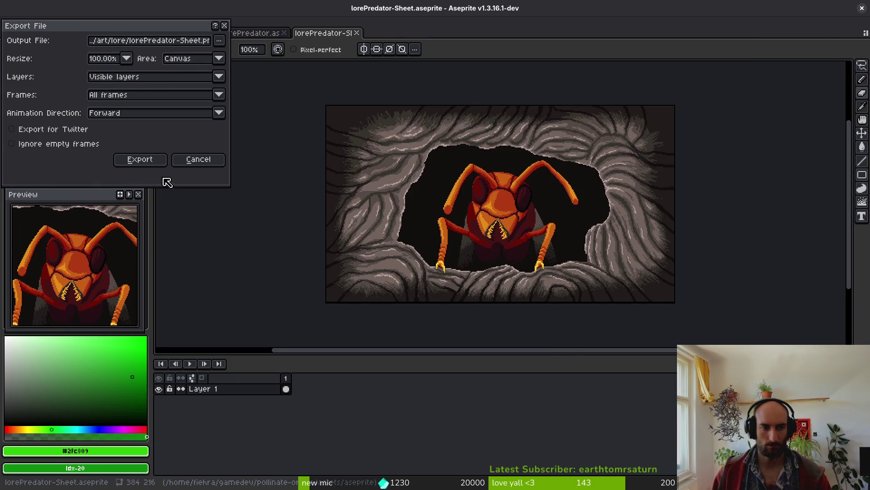
click(145, 161)
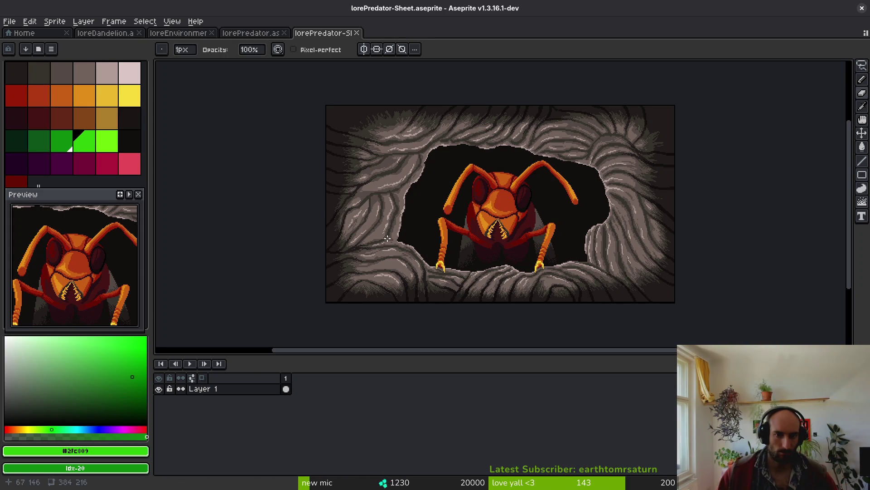
- Sample the near-black #120f0c and paint dark strokes across the cave's upper-left rock edge
scroll(408, 232, up, 4)
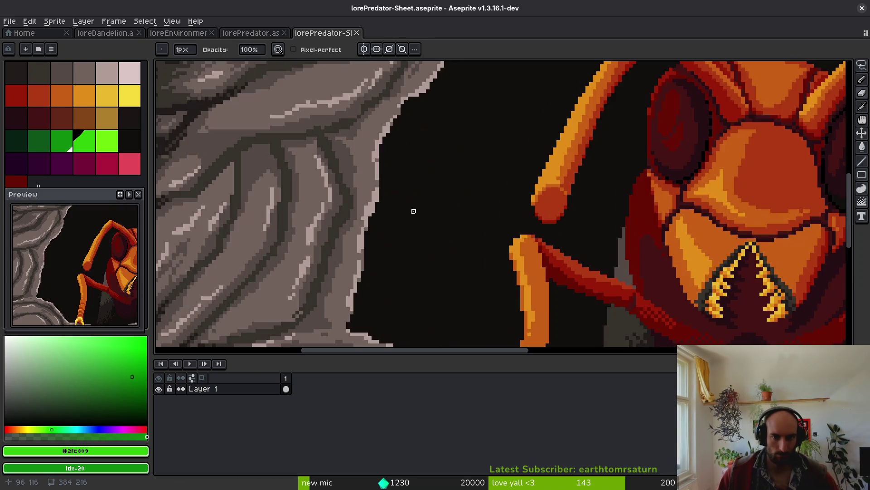
scroll(406, 243, down, 6)
scroll(433, 250, up, 1)
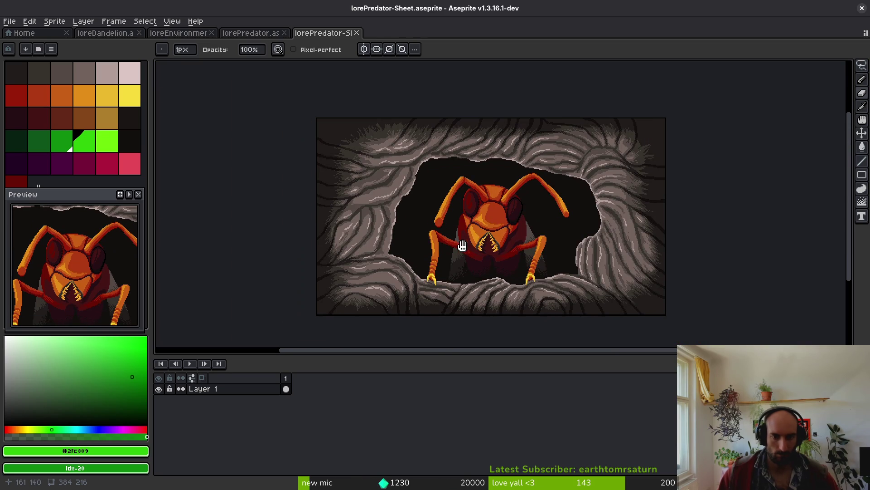
scroll(367, 132, up, 4)
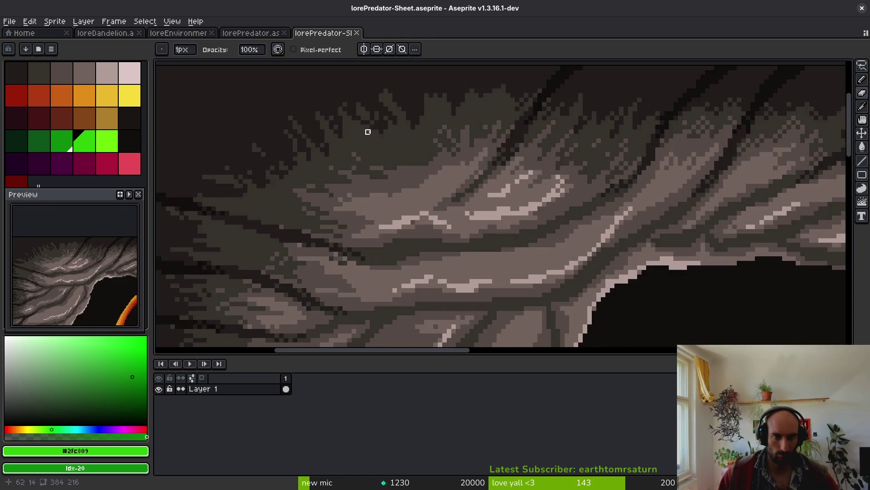
scroll(414, 208, down, 1)
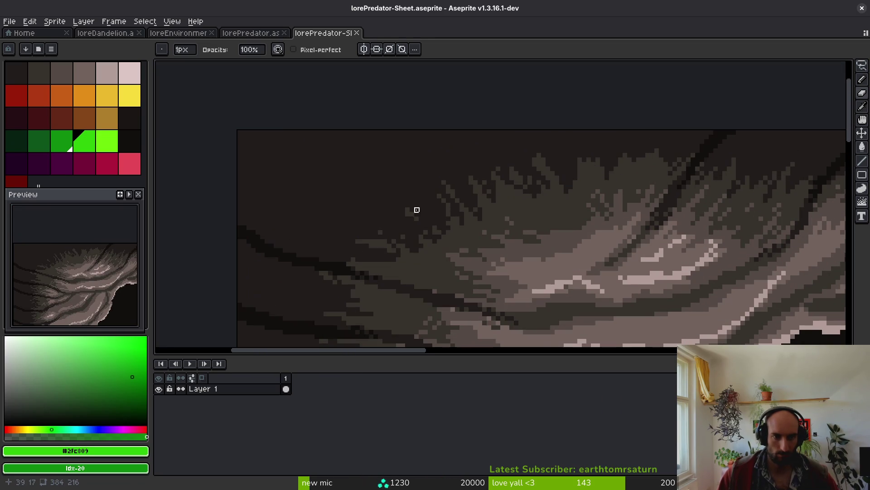
alt+click(292, 253)
scroll(347, 168, up, 3)
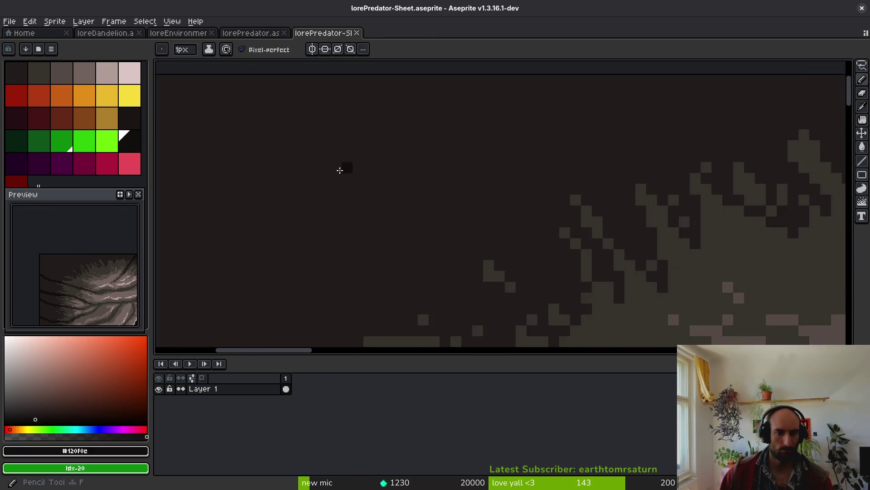
scroll(326, 176, down, 3)
scroll(281, 228, up, 2)
drag(265, 238, 304, 257)
drag(268, 222, 333, 237)
drag(292, 211, 356, 256)
mouse_move(307, 199)
mouse_down()
mouse_move(413, 216)
mouse_move(540, 140)
mouse_move(739, 130)
mouse_up()
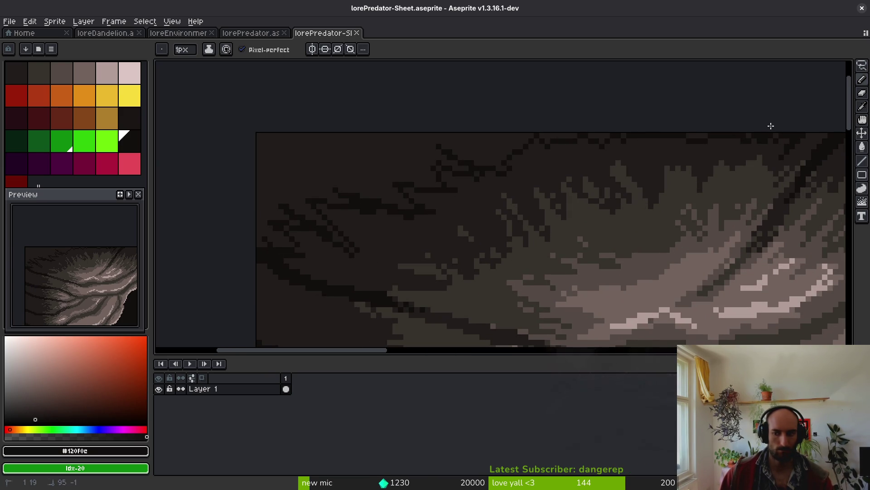
- Dot dark pixels along the cave's top band, then pick a slightly lighter dark brown
scroll(644, 178, up, 5)
click(517, 166)
click(505, 151)
click(528, 188)
click(410, 166)
click(388, 157)
click(376, 157)
click(328, 139)
click(399, 160)
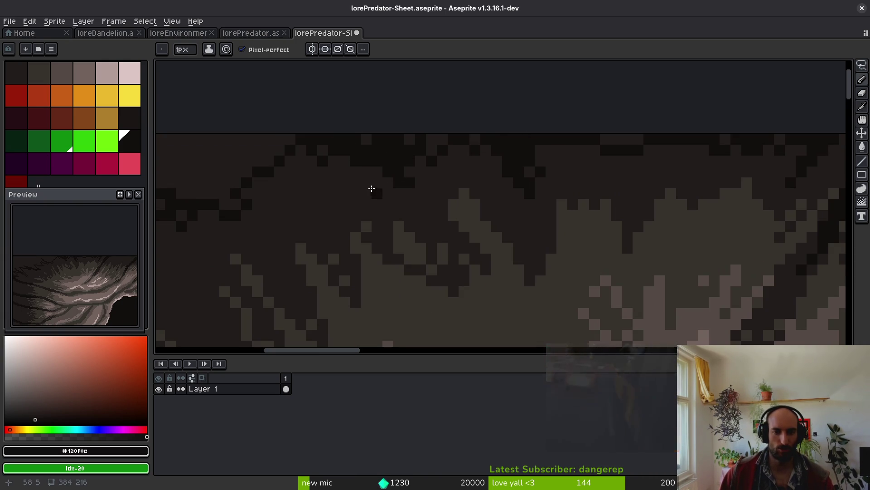
alt+click(397, 180)
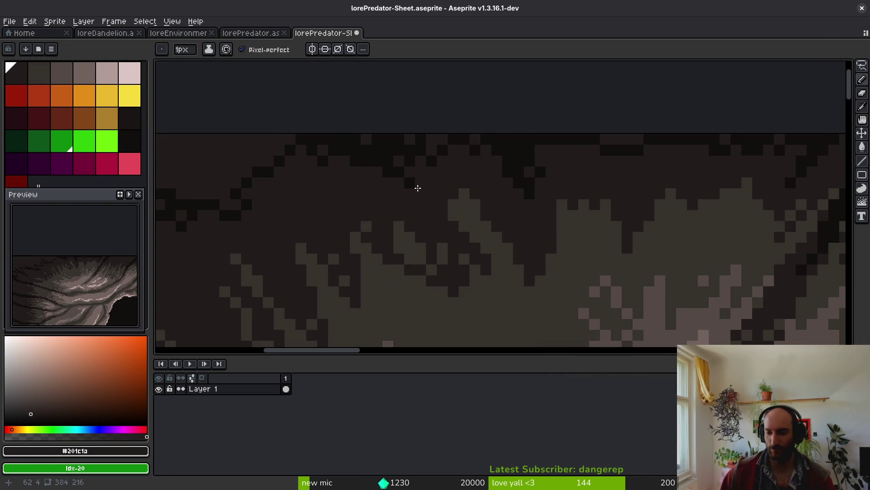
- Bring up the Save As window and cancel it without saving
key(ctrl+shift+s)
click(417, 232)
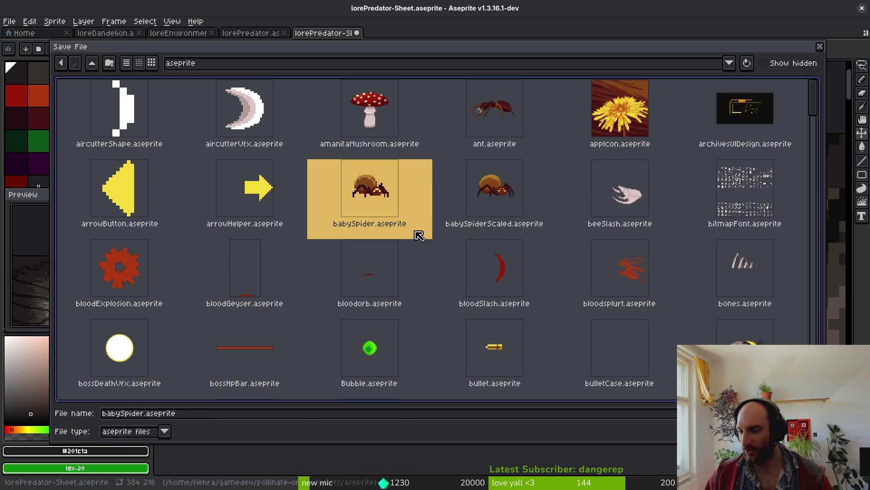
click(479, 209)
click(819, 46)
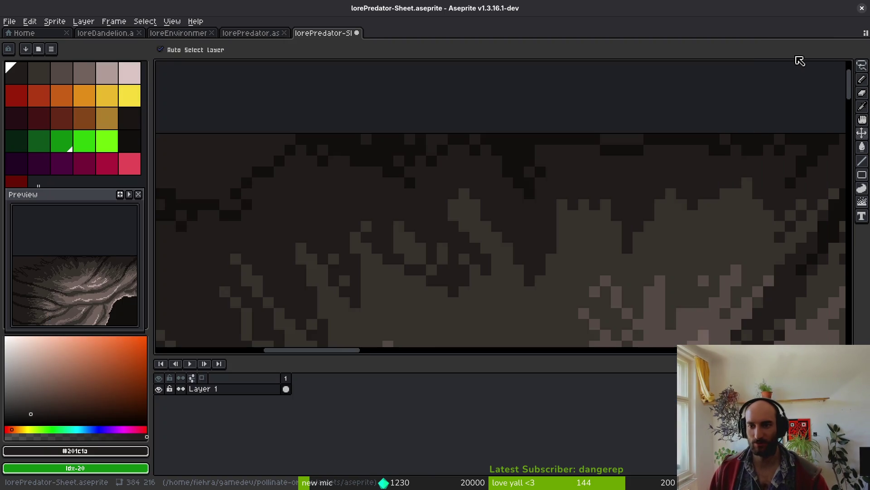
- Sample the darkest brown with the Pencil and paint dark strokes into the rock's top edge
key(b)
alt+click(482, 142)
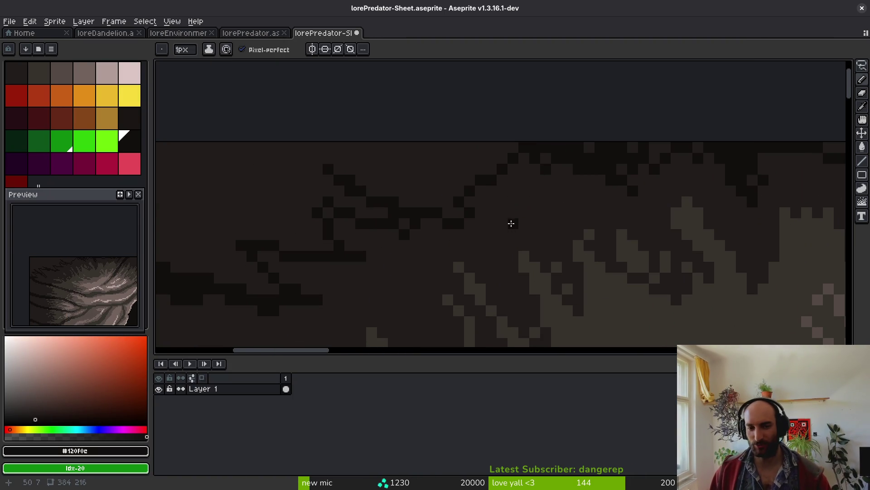
mouse_move(459, 179)
mouse_down()
mouse_move(516, 213)
mouse_move(560, 187)
mouse_up()
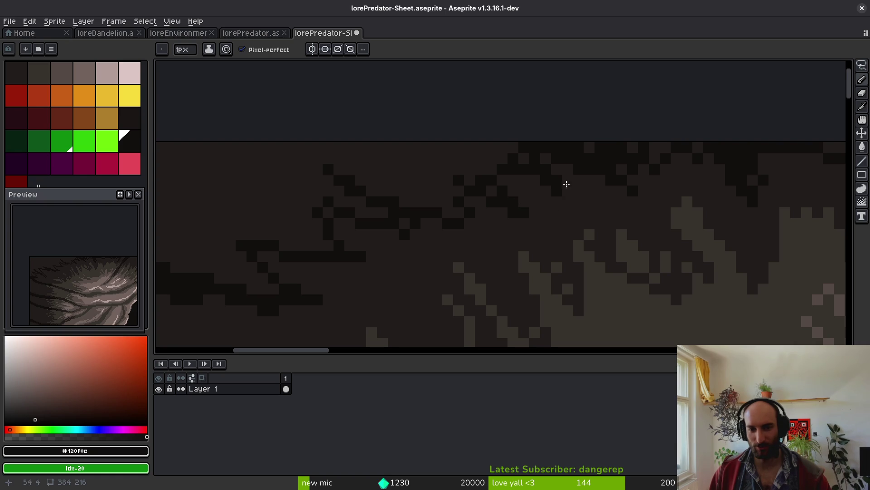
scroll(414, 196, down, 3)
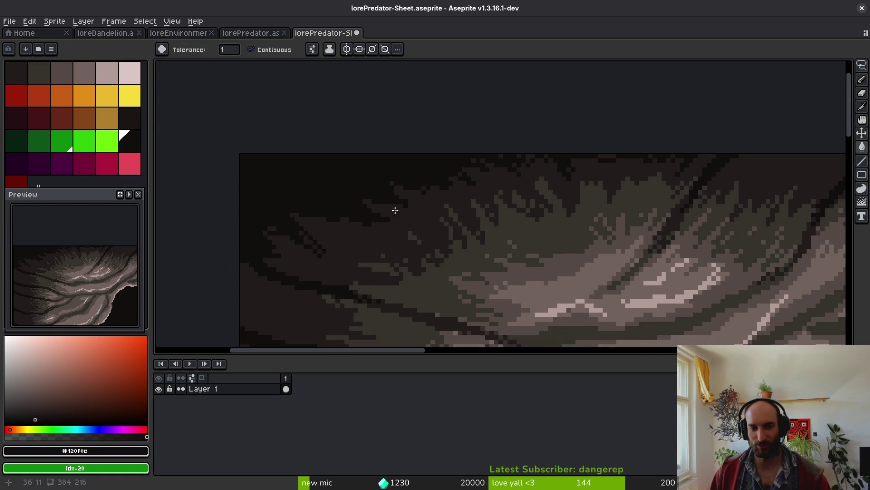
scroll(361, 167, up, 3)
mouse_move(356, 153)
mouse_down()
mouse_move(400, 185)
mouse_move(455, 196)
mouse_up()
drag(362, 209, 363, 200)
click(334, 207)
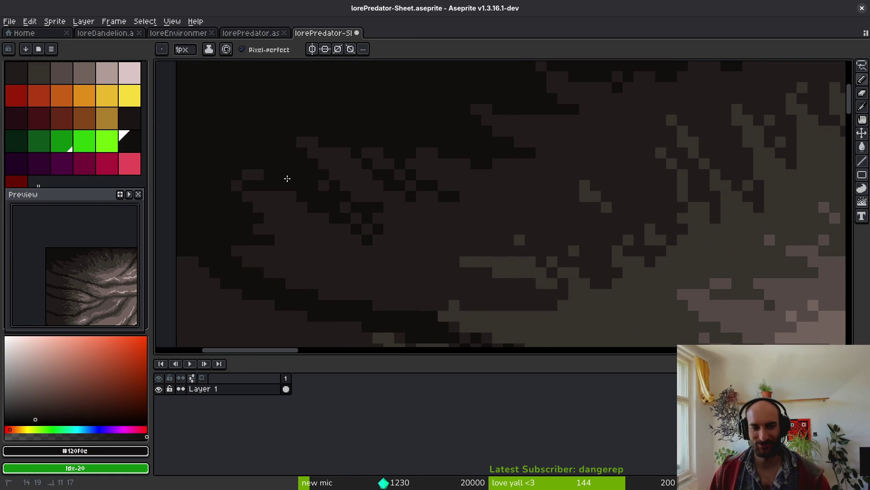
- Add further dark strokes along the cave rock edge
scroll(346, 205, down, 4)
scroll(405, 222, up, 5)
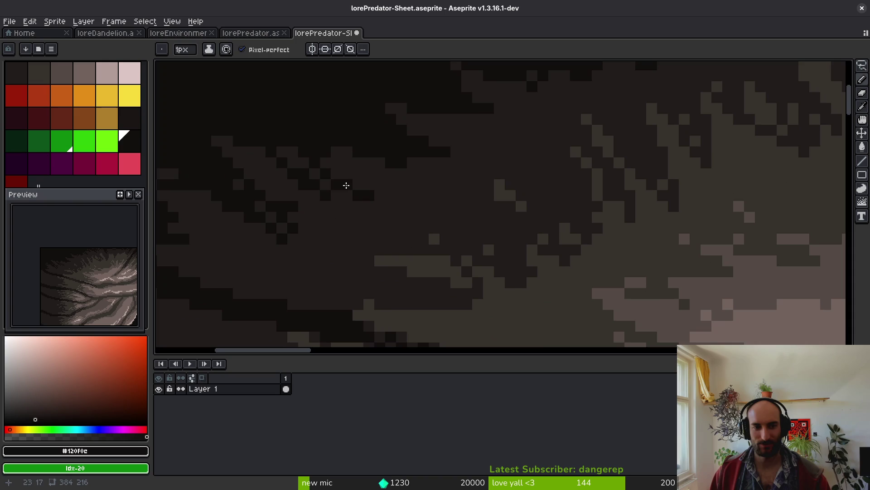
drag(278, 187, 359, 214)
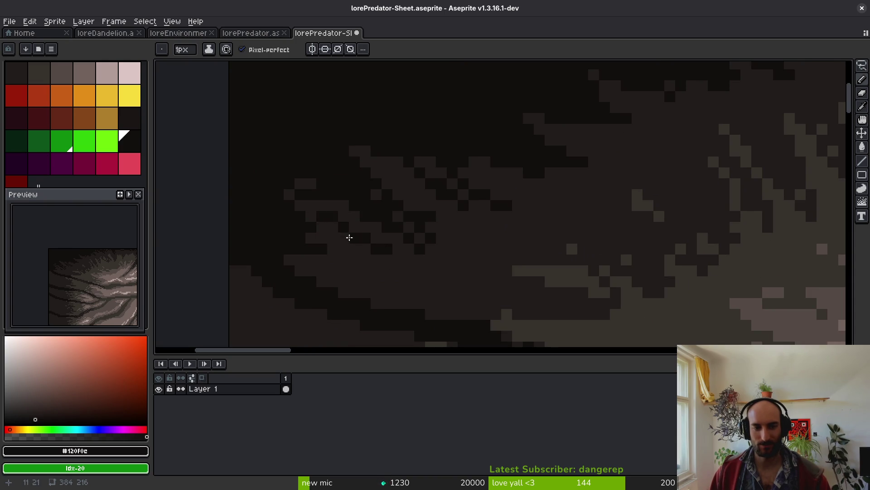
scroll(349, 237, down, 5)
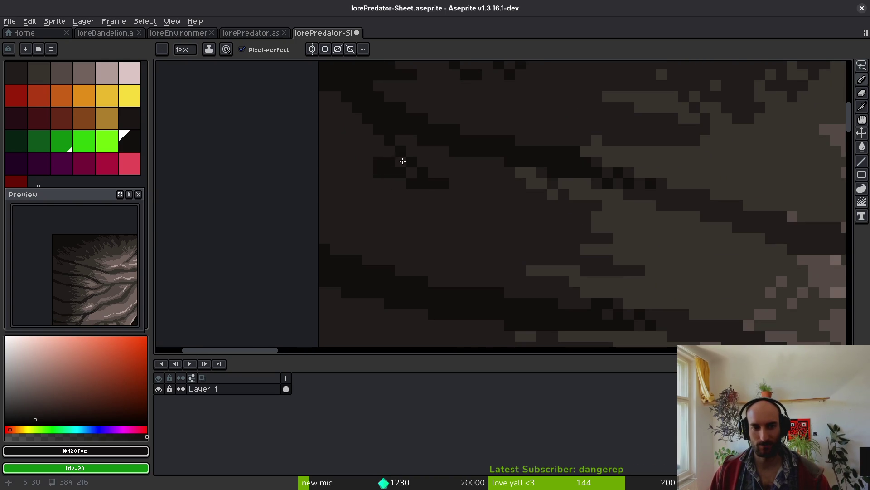
mouse_move(446, 192)
mouse_down()
mouse_move(396, 196)
mouse_move(425, 224)
mouse_move(414, 241)
mouse_up()
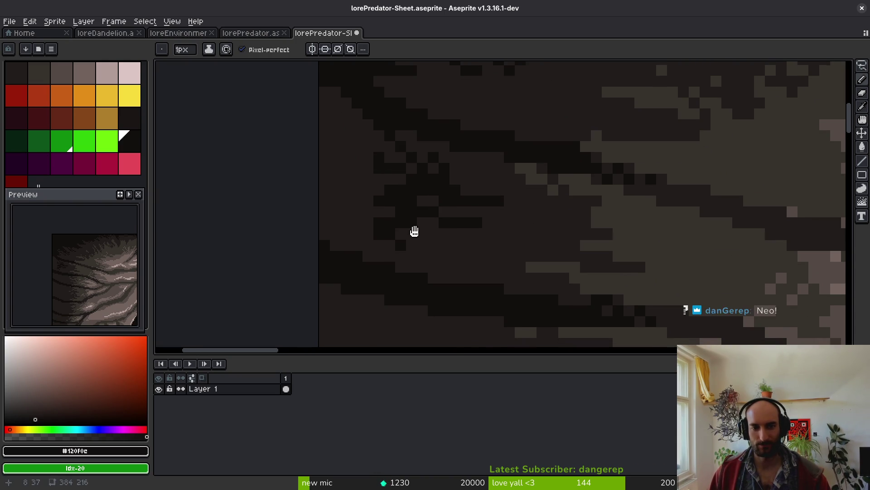
scroll(442, 234, down, 1)
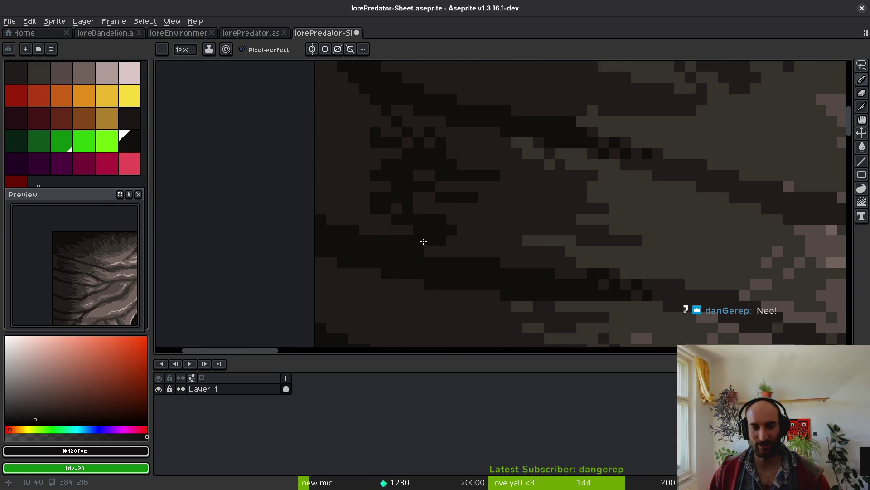
- Close the lorePredator-Sheet document, discarding its unsaved changes
key(ctrl+o)
key(Escape)
scroll(449, 241, left, 1)
scroll(457, 233, up, 1)
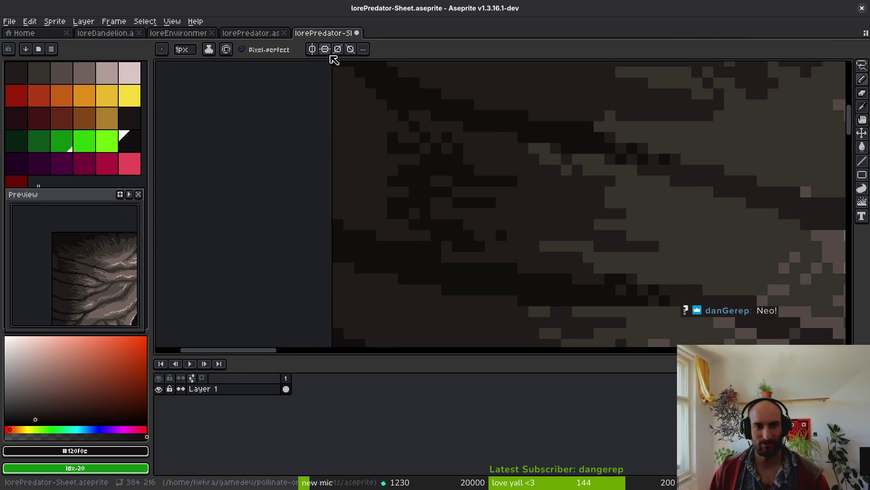
scroll(478, 184, down, 4)
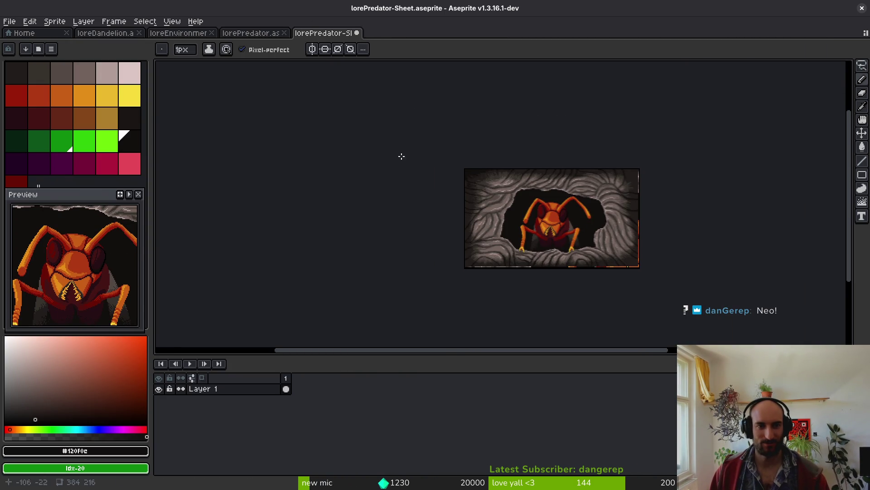
click(357, 32)
click(434, 273)
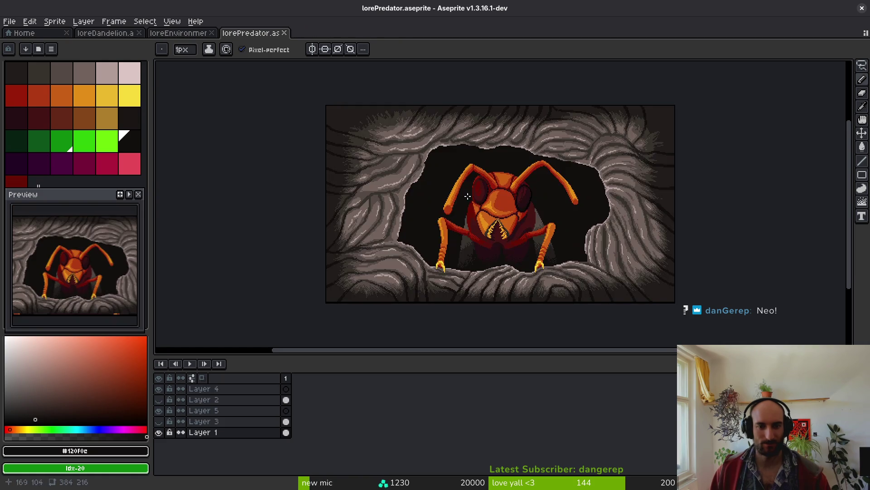
- Bring the cave's top edge into view and paint dark pixels along it
scroll(571, 270, up, 5)
drag(481, 236, 467, 284)
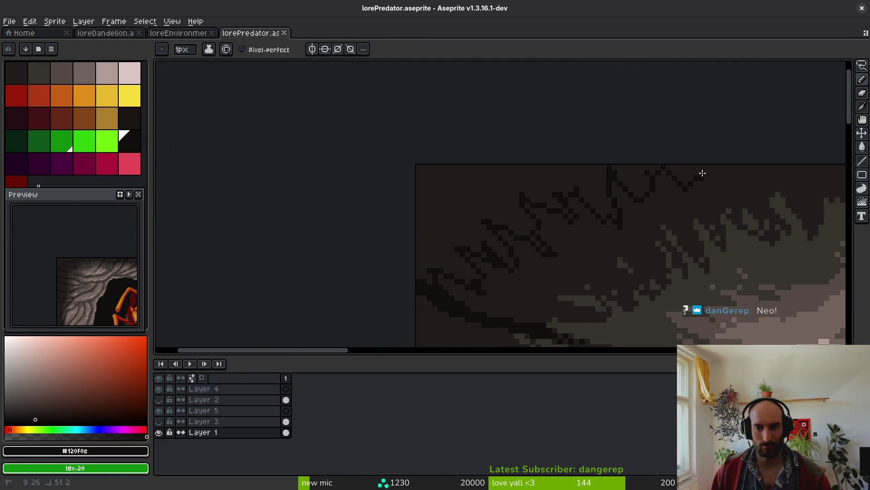
drag(707, 177, 530, 205)
scroll(521, 192, up, 1)
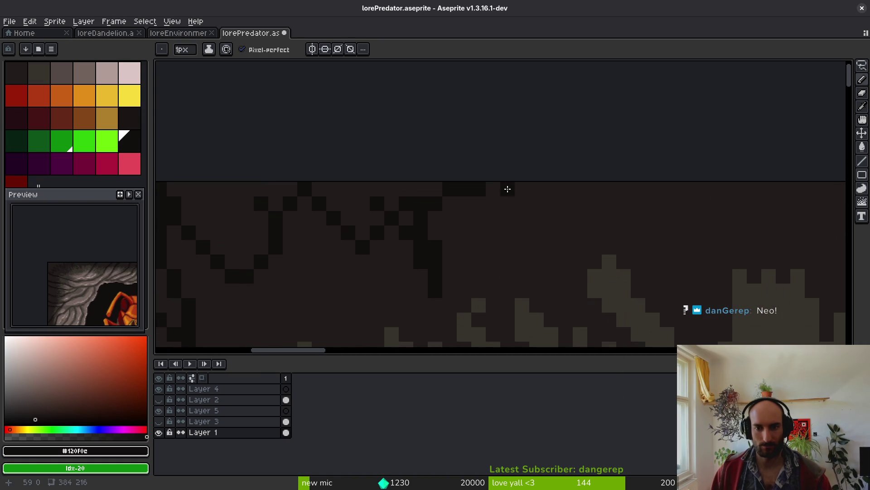
click(537, 246)
drag(540, 257, 467, 210)
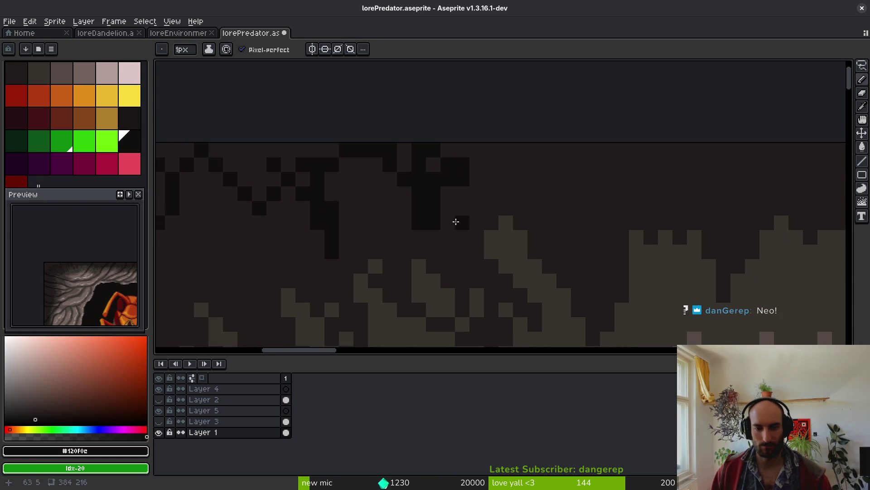
- Resample the darkest brown, paint the rock's top edge, and undo a stray pixel column
key(i)
click(402, 201)
click(433, 178)
key(b)
mouse_move(488, 153)
mouse_down()
mouse_move(586, 237)
mouse_move(560, 194)
mouse_move(506, 202)
mouse_move(507, 167)
mouse_move(484, 163)
mouse_up()
scroll(506, 202, right, 5)
scroll(494, 204, right, 1)
key(ctrl+z)
key(ctrl+z)
click(495, 202)
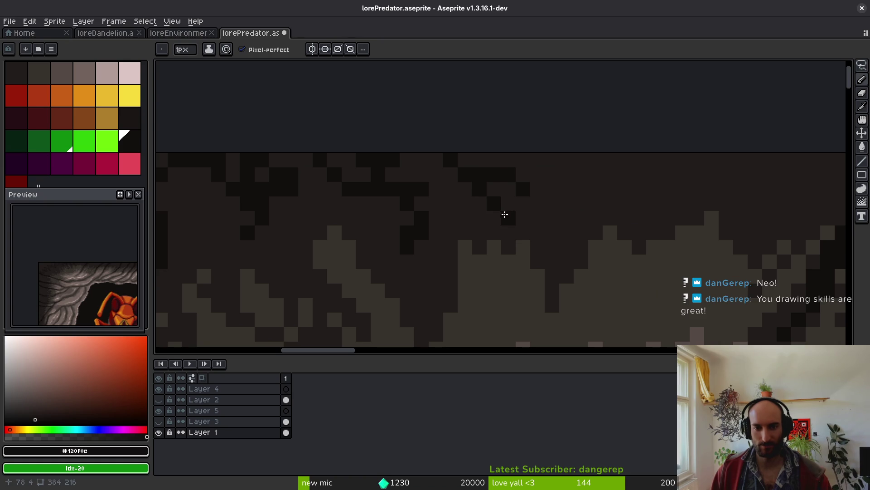
- Fill the top rows of the rock with dark strokes, extending further left
scroll(570, 218, up, 2)
scroll(558, 219, right, 3)
mouse_move(548, 190)
mouse_down()
mouse_move(530, 229)
mouse_move(500, 188)
mouse_up()
drag(443, 183, 515, 199)
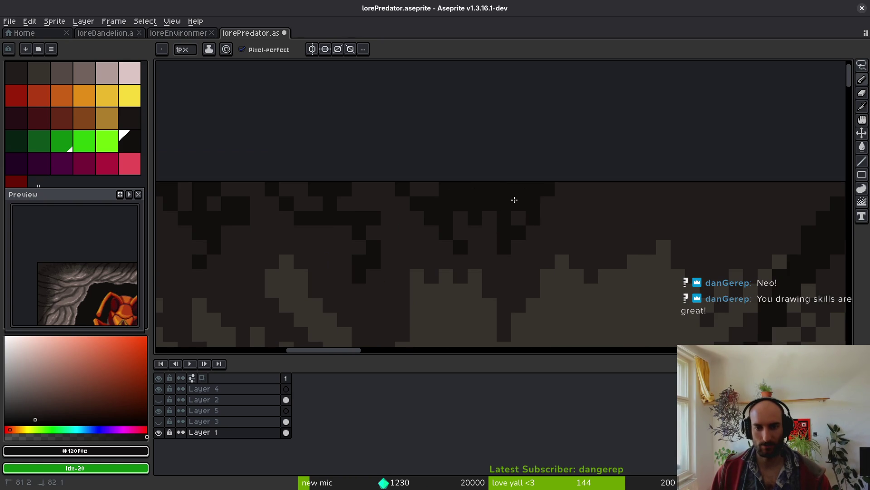
drag(367, 194, 230, 185)
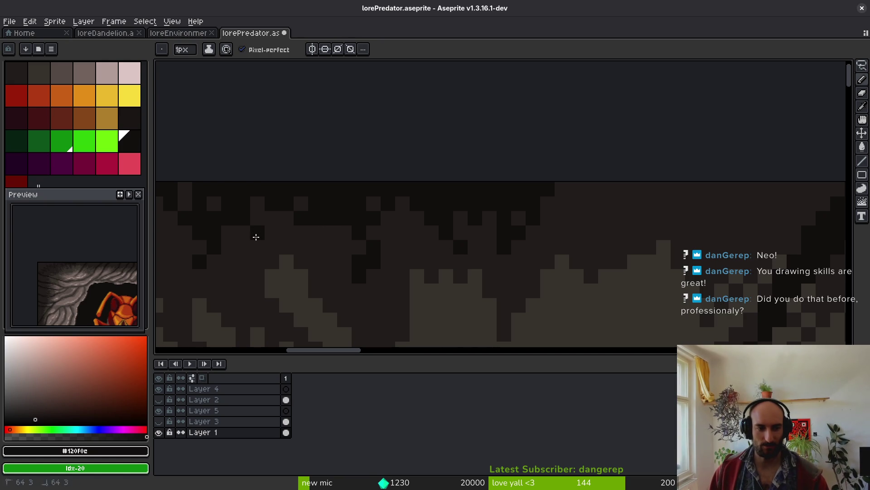
- Draw a long dark line across the upper rock
scroll(344, 210, down, 1)
scroll(385, 193, left, 5)
scroll(401, 203, up, 3)
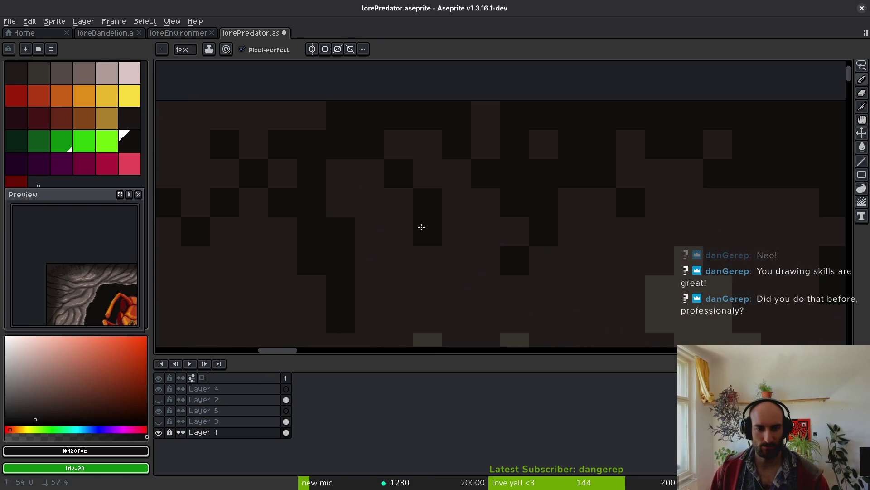
scroll(602, 217, up, 1)
scroll(631, 196, right, 5)
scroll(631, 196, up, 1)
scroll(631, 196, right, 3)
mouse_move(272, 140)
mouse_down()
mouse_move(323, 193)
mouse_move(433, 175)
mouse_move(569, 255)
mouse_move(678, 159)
mouse_move(671, 211)
mouse_up()
scroll(488, 168, down, 1)
mouse_move(487, 168)
mouse_down()
mouse_move(558, 144)
mouse_move(488, 195)
mouse_move(509, 200)
mouse_up()
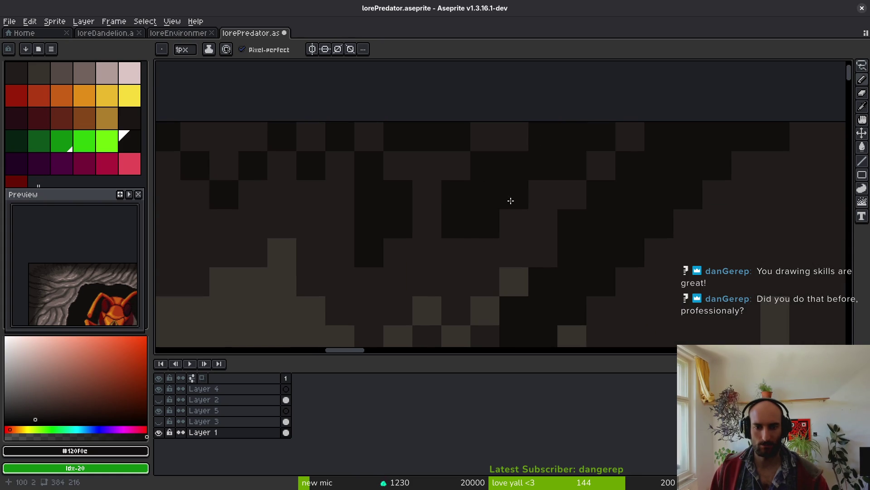
- Add a lighter brown pixel below the top edge, then resample the darkest brown
alt+click(459, 171)
click(484, 191)
click(398, 223)
scroll(501, 237, up, 1)
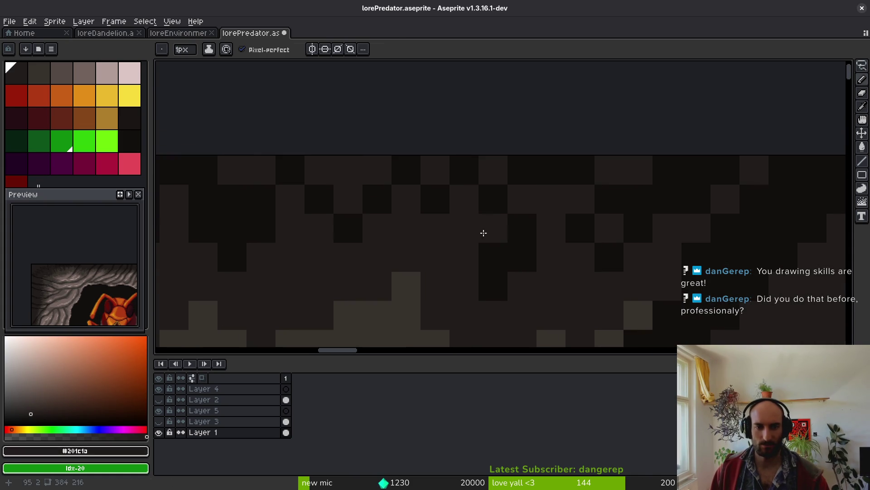
alt+click(494, 159)
- Darken single cells across the top row and a short column below the edge
click(435, 170)
click(348, 199)
click(348, 170)
click(319, 170)
click(377, 170)
click(261, 170)
click(232, 170)
drag(290, 228, 290, 249)
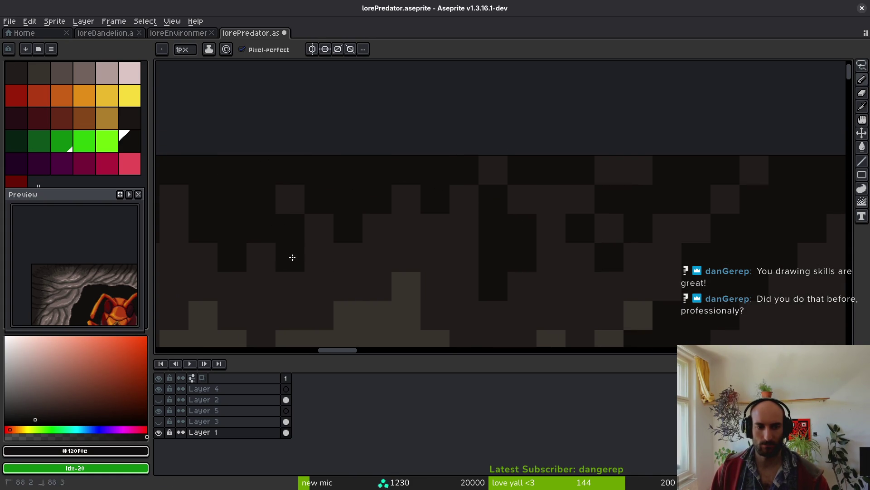
click(406, 286)
- Sample dark rock tones and paint more dark cells near the top edge
scroll(416, 290, down, 3)
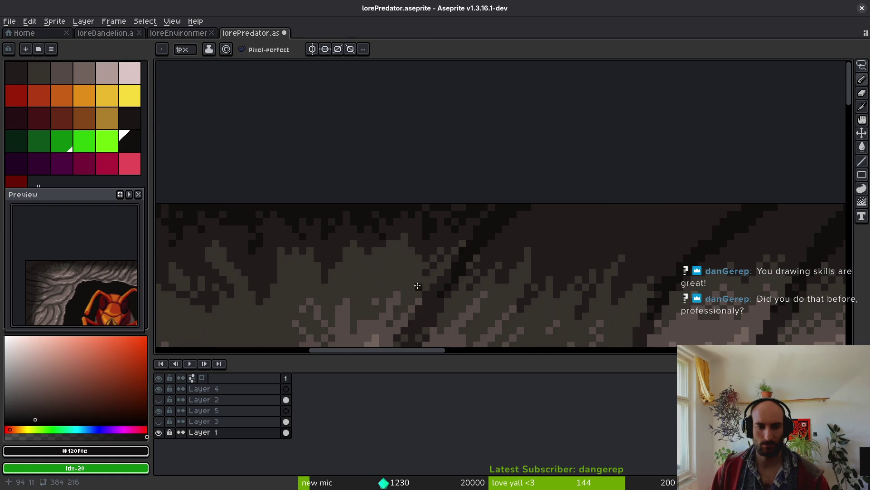
scroll(425, 256, up, 5)
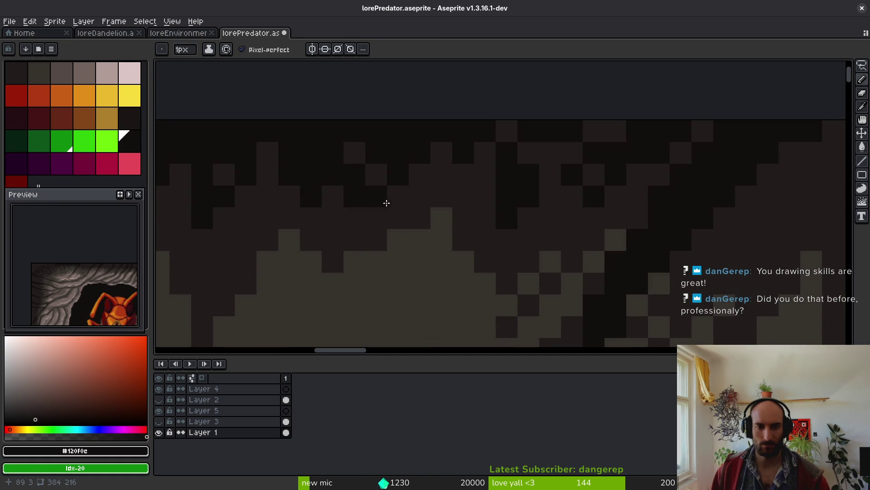
click(373, 191)
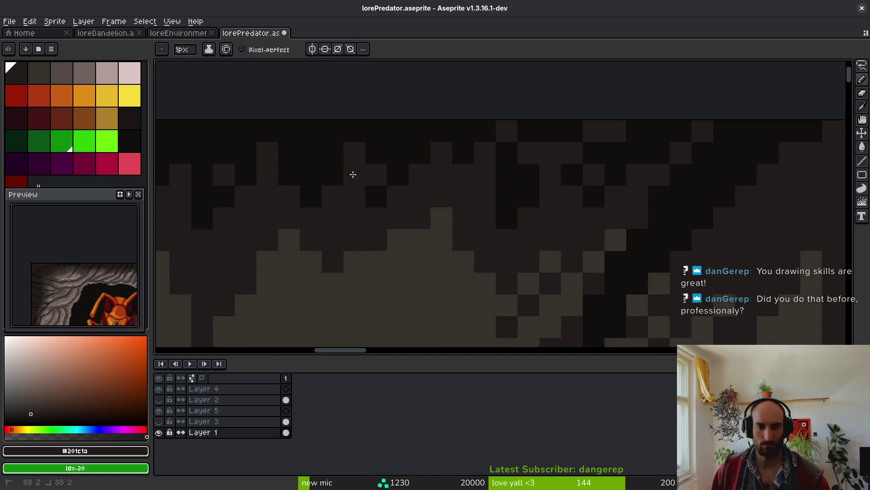
alt+click(344, 168)
drag(519, 182, 424, 208)
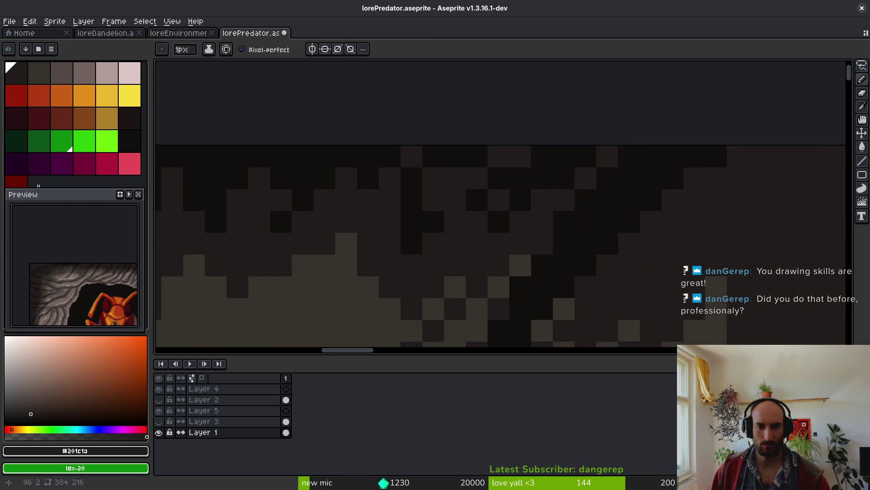
alt+click(426, 200)
drag(412, 157, 427, 170)
click(499, 157)
- Paint a diagonal run and more dark strokes along the upper rock edge
drag(593, 151, 299, 198)
click(271, 204)
drag(538, 245, 493, 205)
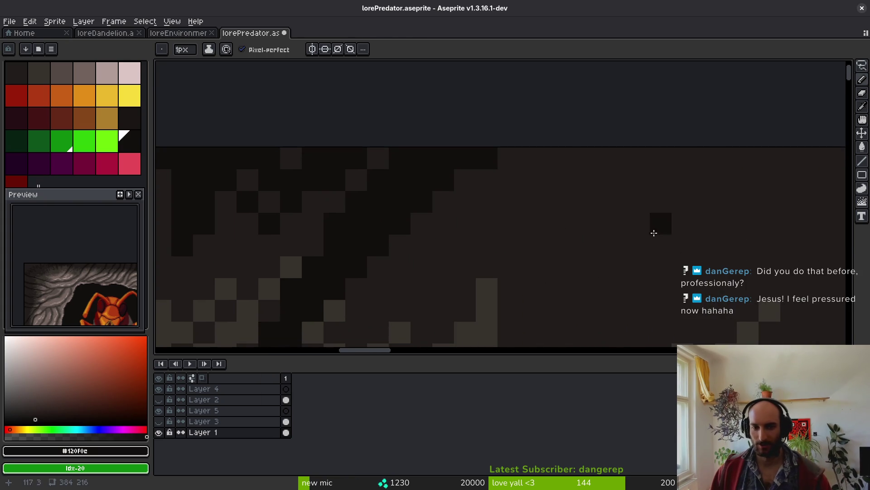
drag(438, 347, 412, 269)
mouse_move(451, 170)
mouse_down()
mouse_move(414, 206)
mouse_move(487, 182)
mouse_move(488, 247)
mouse_move(623, 165)
mouse_move(471, 106)
mouse_up()
mouse_move(470, 200)
mouse_down()
mouse_move(442, 193)
mouse_move(493, 205)
mouse_move(480, 223)
mouse_move(589, 255)
mouse_move(648, 215)
mouse_move(646, 277)
mouse_move(605, 214)
mouse_up()
mouse_move(562, 314)
mouse_down()
mouse_move(618, 204)
mouse_move(606, 278)
mouse_up()
- Paint #201c1a cells near the top, then switch to Fill with near-black #120f0c
alt+click(606, 278)
drag(625, 194, 599, 269)
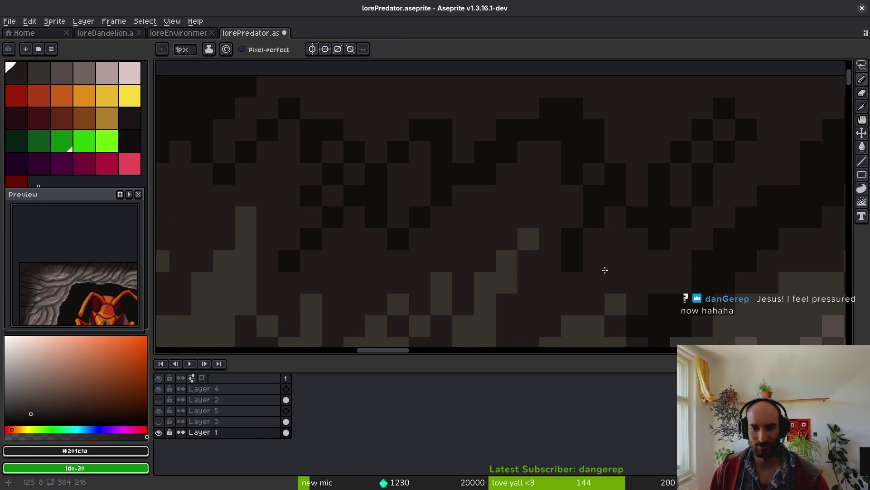
scroll(608, 272, up, 2)
key(g)
alt+click(674, 204)
- Bucket-fill the cave ceiling with near-black #120f0c and paint a diagonal staircase of dark cells
click(633, 155)
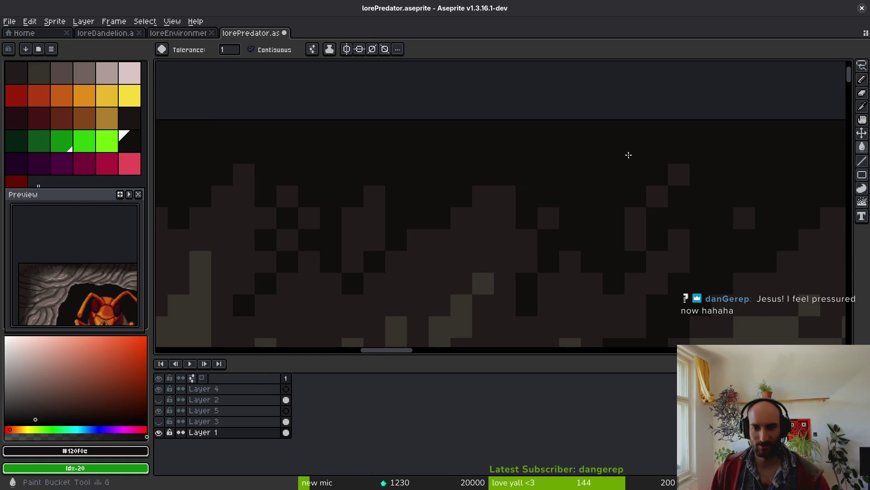
scroll(633, 156, down, 2)
key(b)
scroll(524, 200, up, 2)
mouse_move(462, 266)
mouse_down()
mouse_move(566, 198)
mouse_move(585, 260)
mouse_move(680, 253)
mouse_up()
- Flood-fill another dark patch and paint dark pixels along the ceiling
key(g)
click(641, 195)
scroll(643, 231, down, 4)
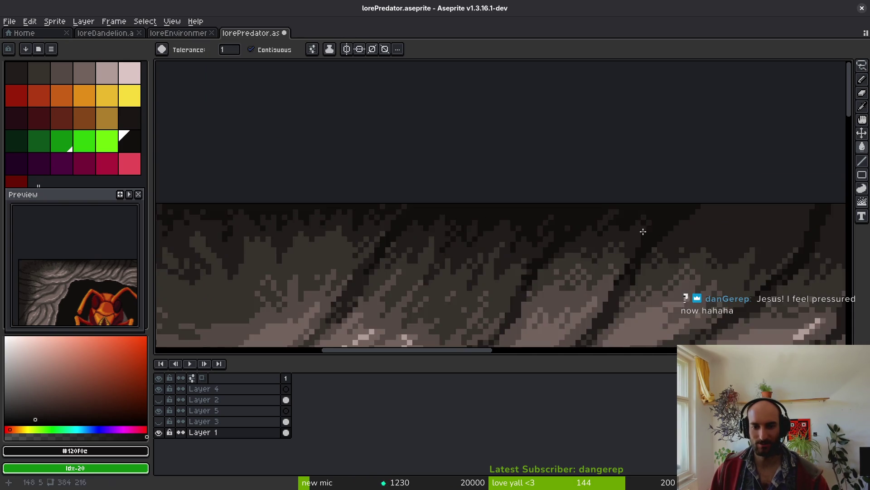
scroll(643, 232, up, 1)
key(b)
scroll(615, 217, up, 2)
drag(615, 218, 343, 224)
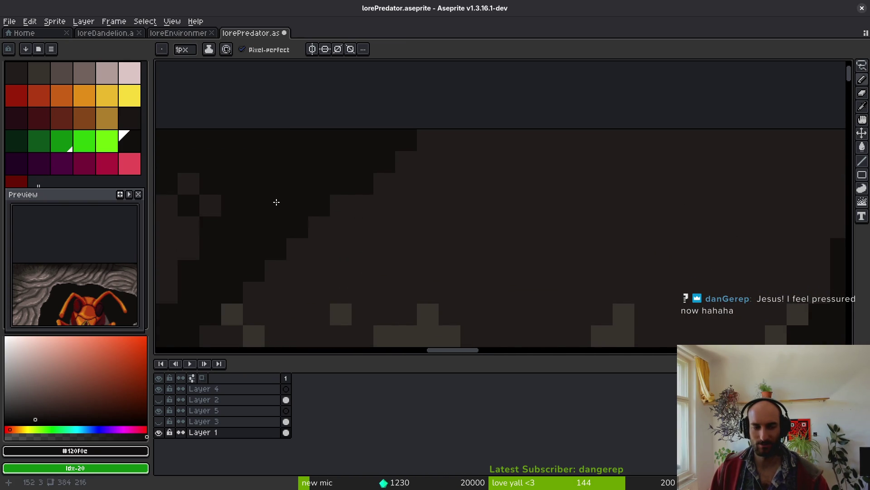
scroll(276, 203, down, 1)
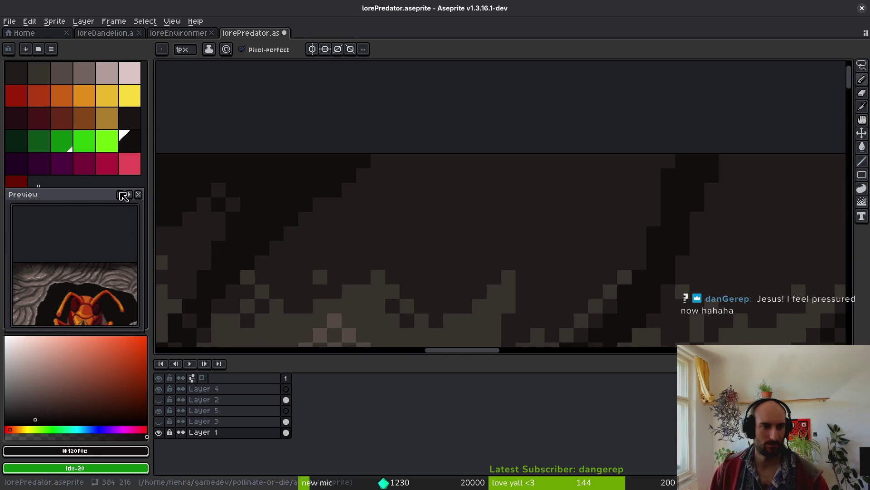
- Switch to black and draw diagonal crack strokes, undoing the last one
click(29, 369)
click(248, 233)
scroll(440, 265, up, 1)
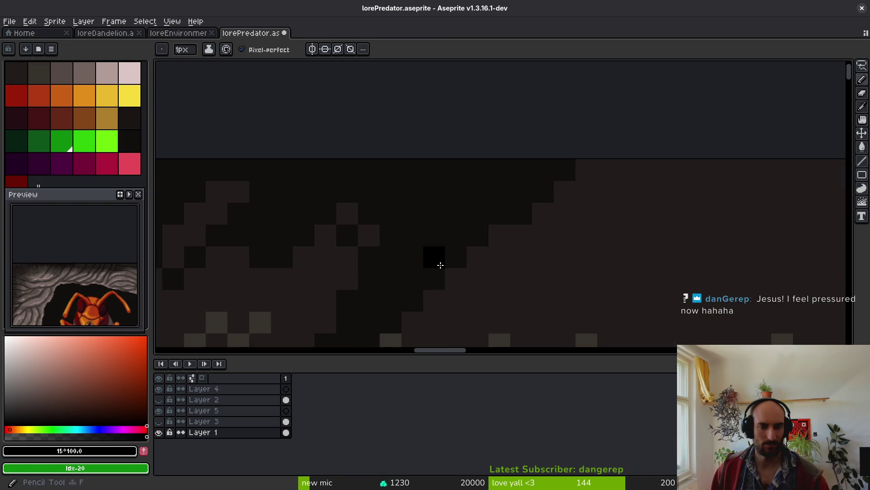
mouse_move(417, 278)
mouse_down()
mouse_move(551, 165)
mouse_move(539, 175)
mouse_up()
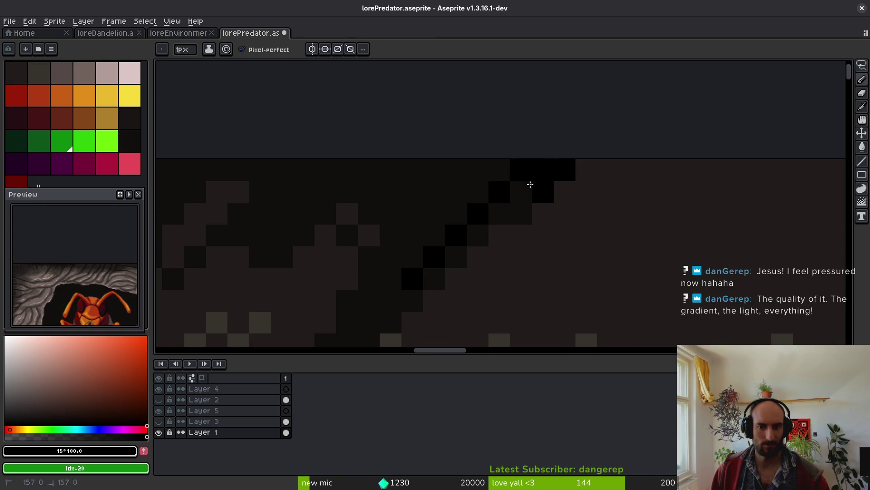
mouse_move(499, 212)
mouse_down()
mouse_move(414, 257)
mouse_move(354, 315)
mouse_move(411, 293)
mouse_up()
key(ctrl+z)
scroll(439, 268, down, 3)
scroll(438, 268, left, 3)
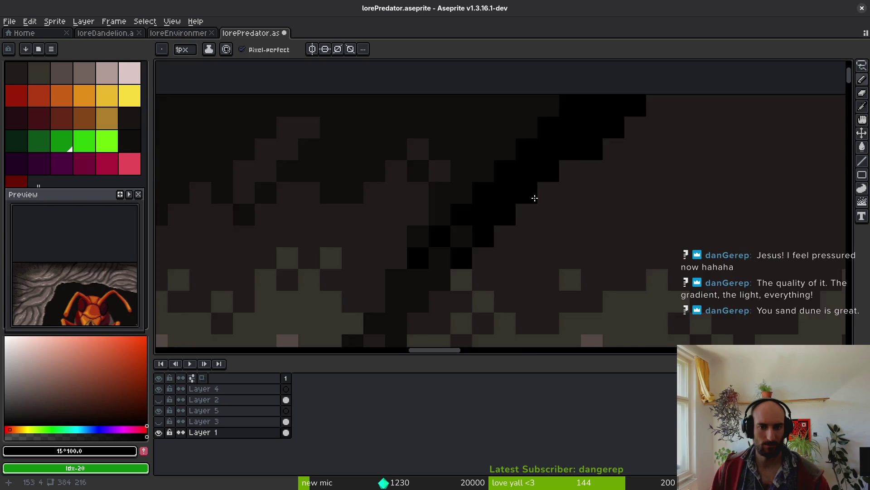
- Draw a diagonal black crack down-left from the top and touch up ceiling pixels
scroll(596, 270, down, 7)
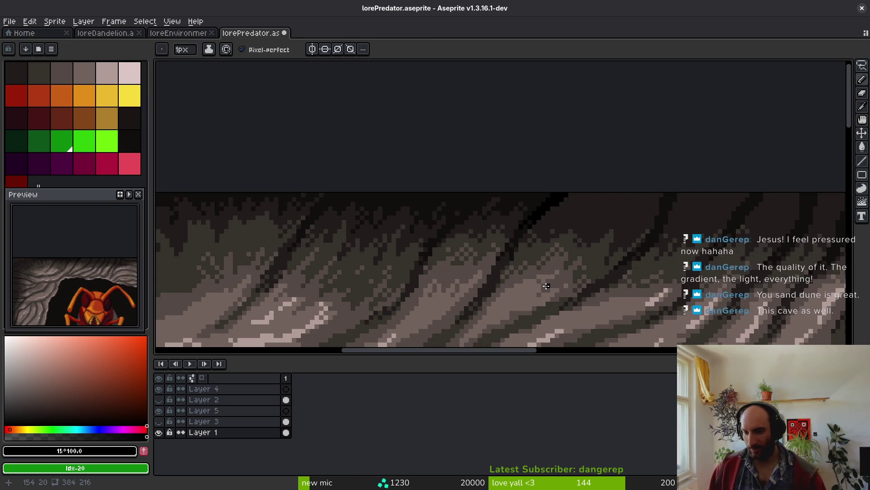
scroll(526, 207, down, 2)
scroll(550, 226, up, 4)
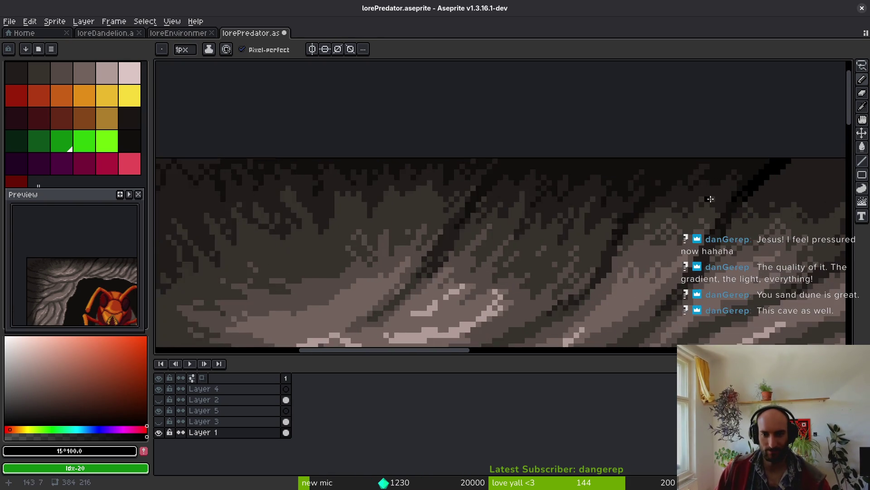
scroll(544, 214, up, 2)
mouse_move(610, 159)
mouse_down()
mouse_move(488, 254)
mouse_move(505, 200)
mouse_move(565, 163)
mouse_move(549, 188)
mouse_move(414, 288)
mouse_move(445, 284)
mouse_move(458, 254)
mouse_move(485, 239)
mouse_up()
click(536, 195)
- Pick pure black from the canvas, add a short crack stroke, and save the sprite
alt+click(519, 171)
click(499, 200)
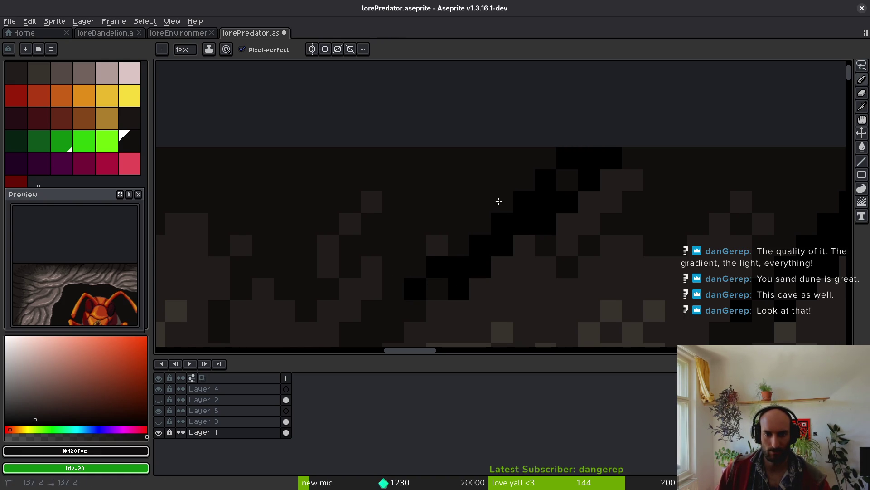
scroll(613, 174, down, 1)
alt+click(613, 174)
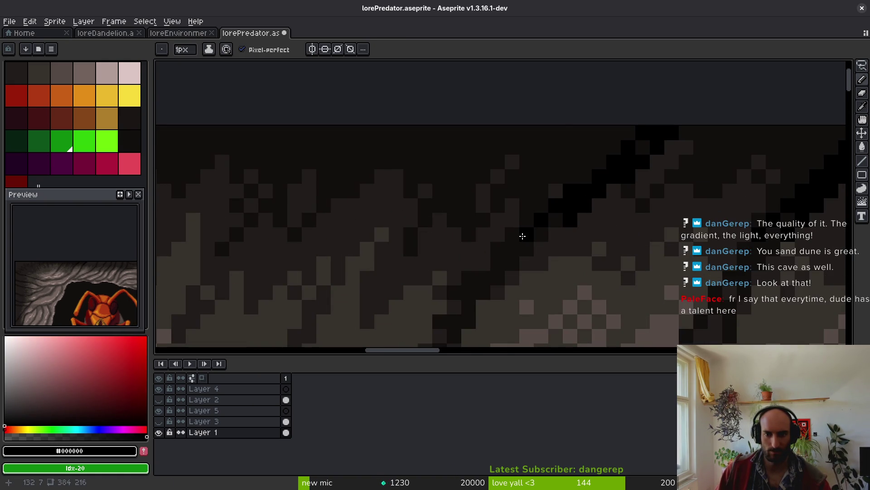
drag(524, 235, 560, 180)
key(ctrl+s)
- Add more black crack lines running down from the top edge
drag(530, 214, 705, 218)
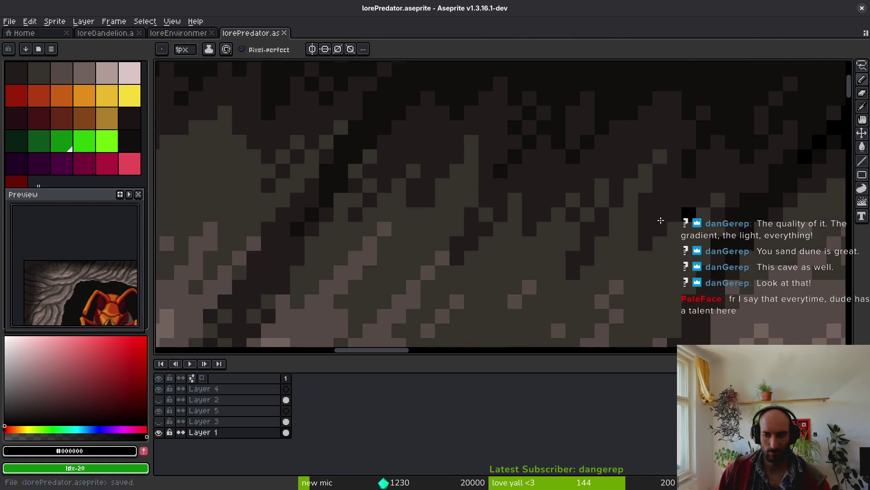
scroll(705, 218, left, 3)
scroll(504, 190, up, 3)
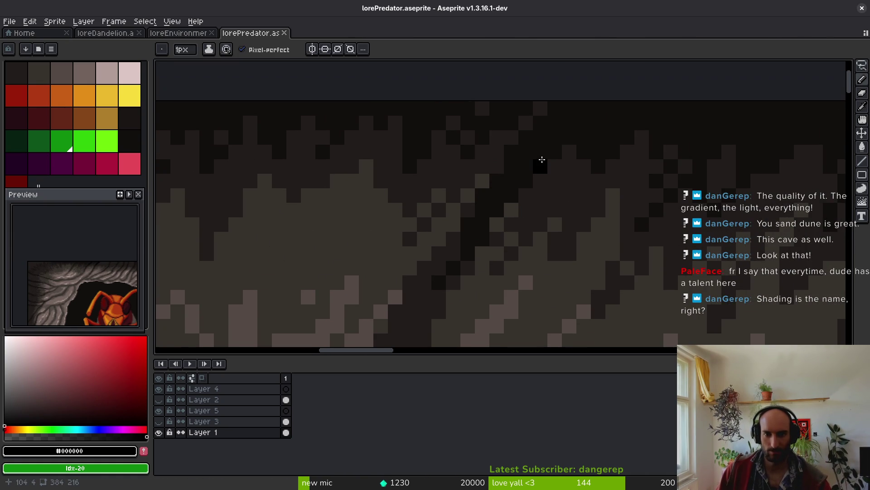
scroll(540, 158, up, 2)
mouse_move(561, 140)
mouse_down()
mouse_move(525, 184)
mouse_move(517, 175)
mouse_move(561, 128)
mouse_up()
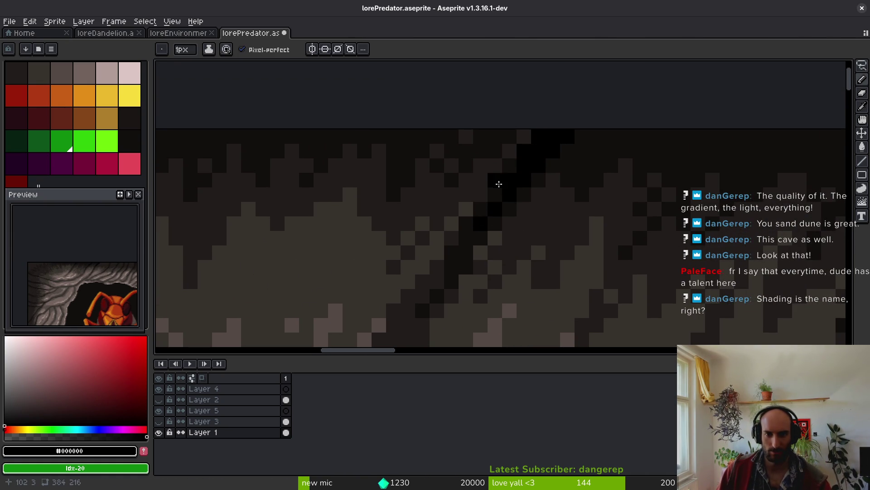
scroll(551, 215, down, 4)
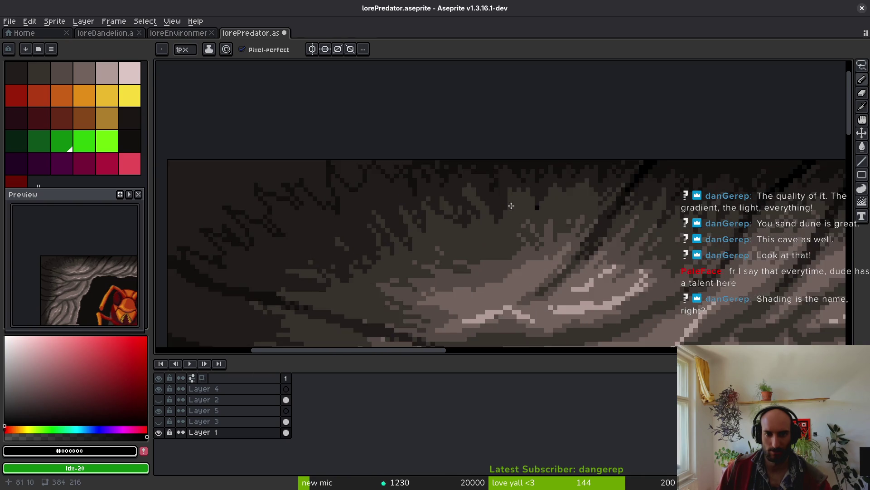
- Zoom in and paint black pixels across the dark band near the cave's left side
scroll(526, 222, up, 2)
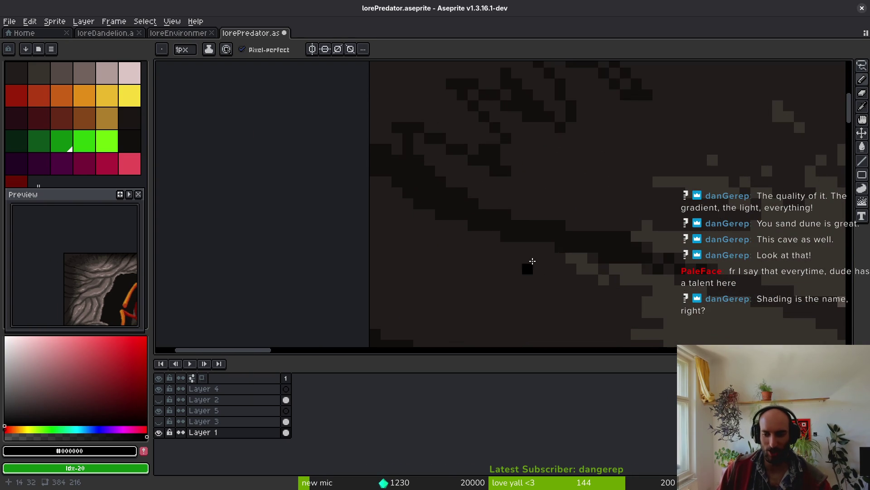
scroll(498, 245, up, 1)
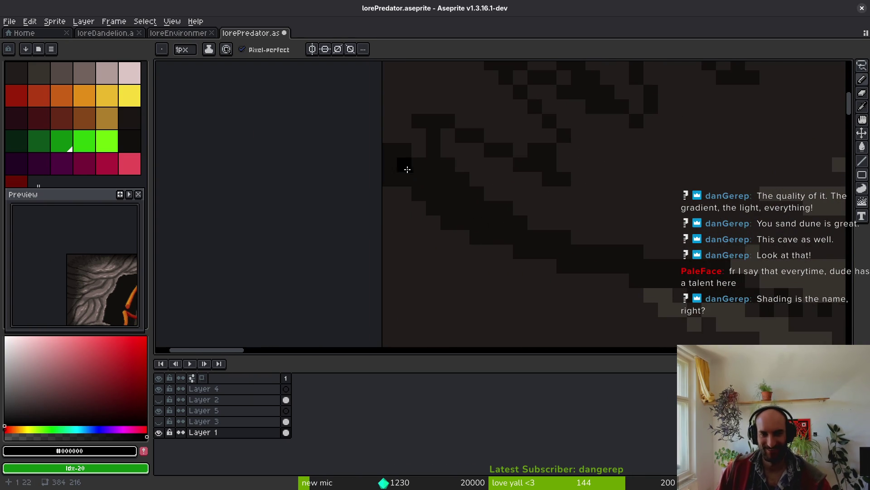
scroll(411, 171, up, 2)
mouse_move(362, 136)
mouse_down()
mouse_move(566, 243)
mouse_move(466, 230)
mouse_move(399, 180)
mouse_move(444, 225)
mouse_move(375, 178)
mouse_move(444, 177)
mouse_move(602, 247)
mouse_move(562, 243)
mouse_move(594, 264)
mouse_up()
scroll(474, 219, right, 5)
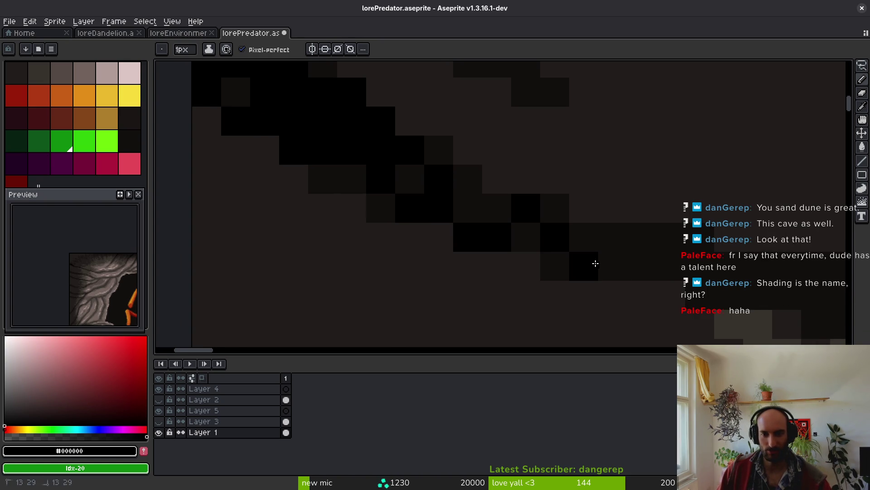
scroll(594, 263, down, 5)
scroll(512, 235, up, 3)
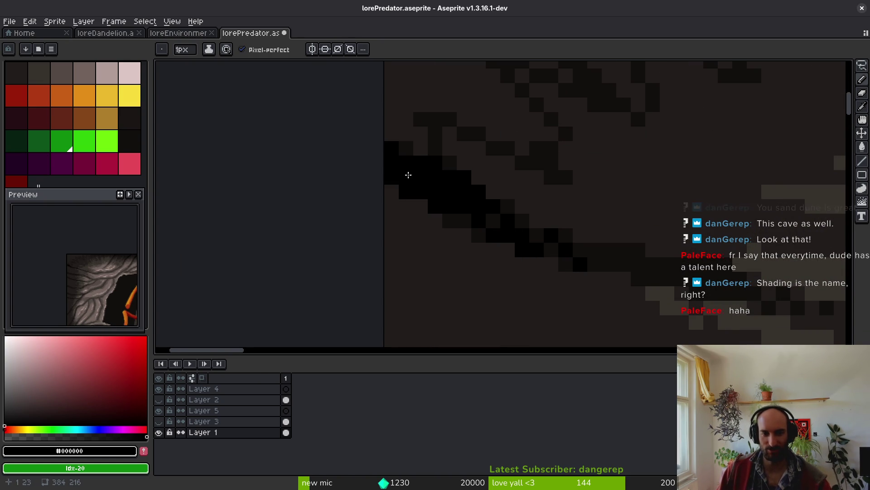
- Sample #201c1a brown and repaint the band's edge pixels with it
alt+click(410, 208)
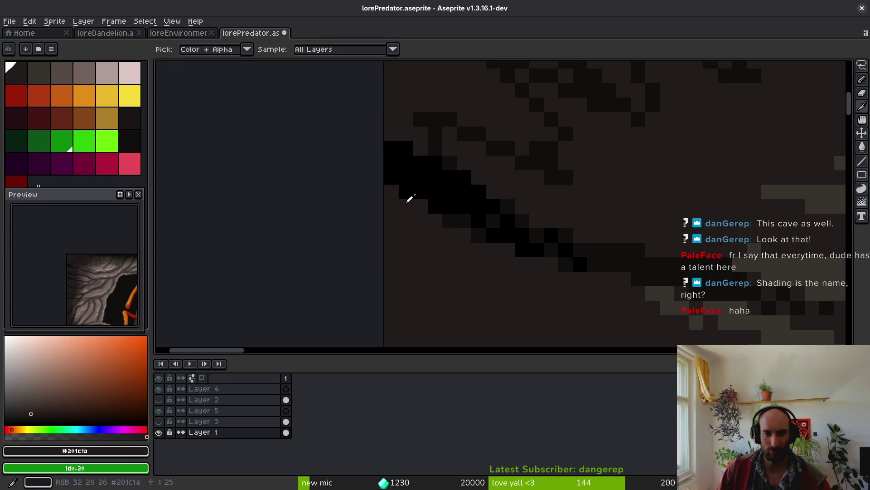
click(406, 194)
click(433, 208)
scroll(448, 223, down, 2)
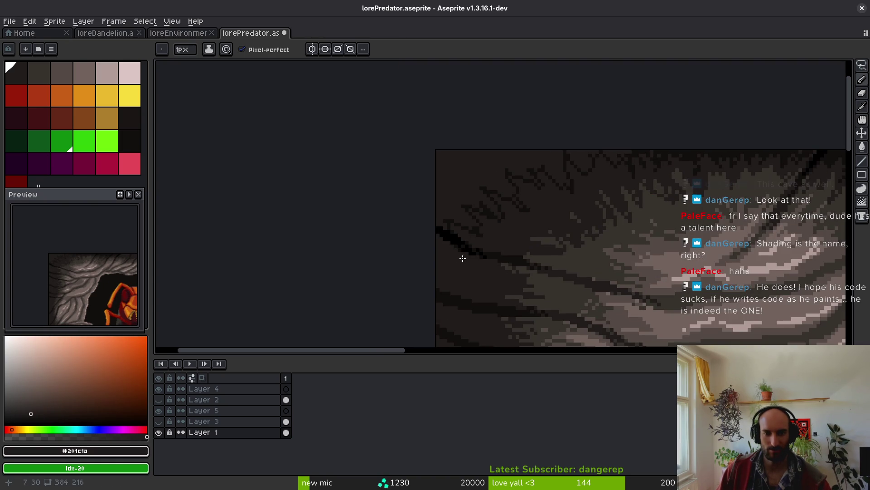
- Pick pure black and draw stepped diagonal strokes along the crack
alt+click(460, 241)
scroll(490, 227, up, 3)
scroll(596, 244, up, 2)
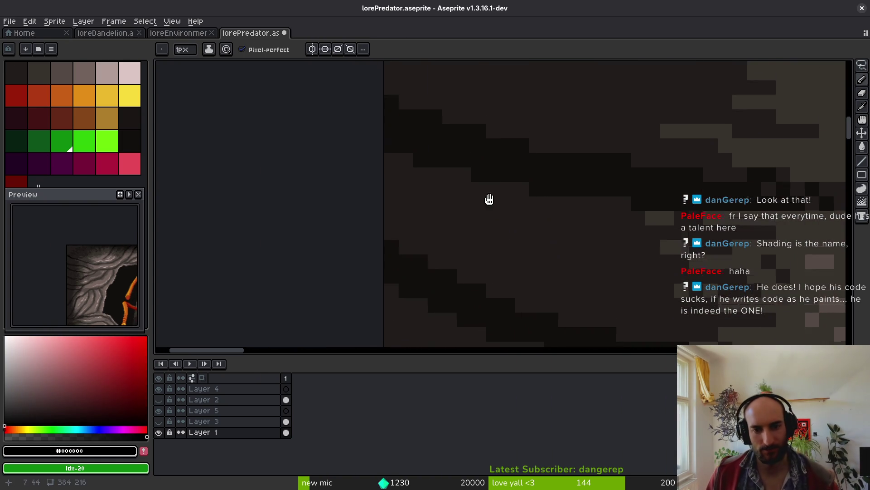
mouse_move(404, 152)
mouse_down()
mouse_move(431, 150)
mouse_move(452, 166)
mouse_up()
drag(510, 188, 532, 198)
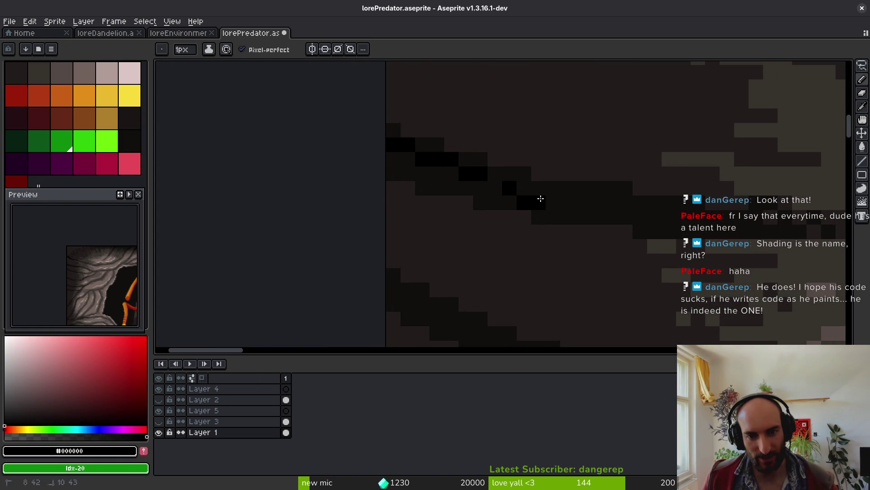
drag(475, 186, 407, 170)
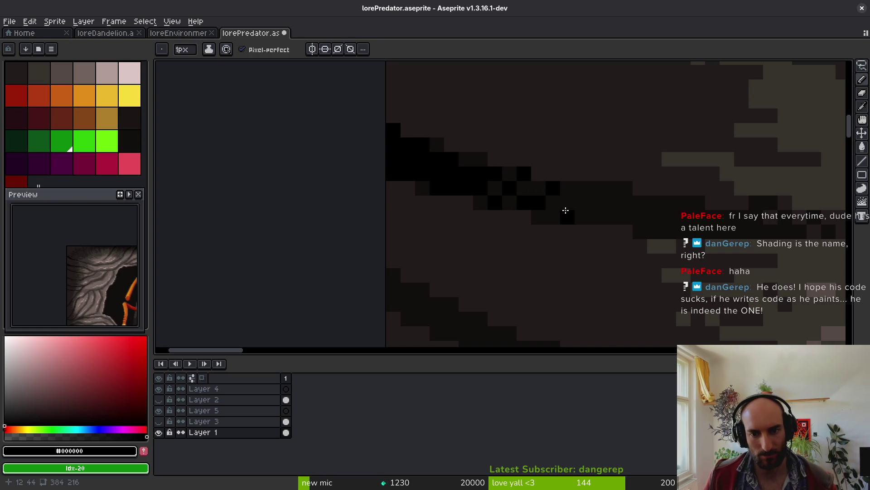
scroll(598, 217, down, 5)
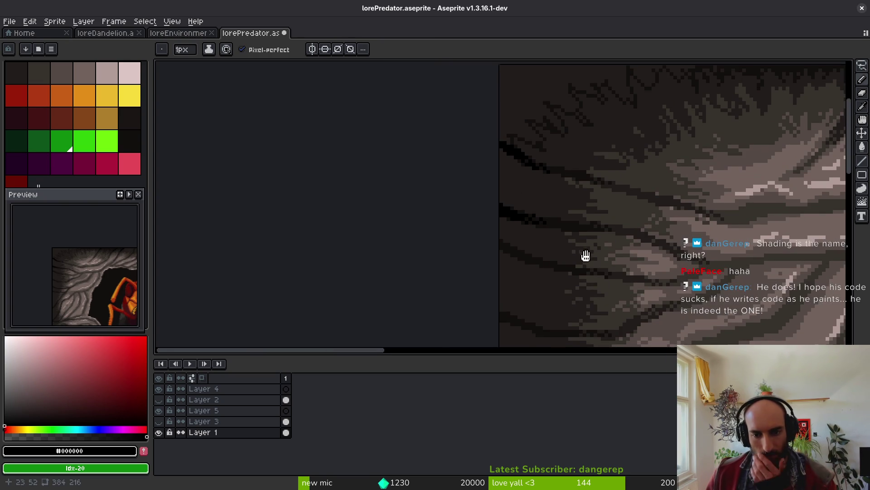
scroll(607, 237, up, 2)
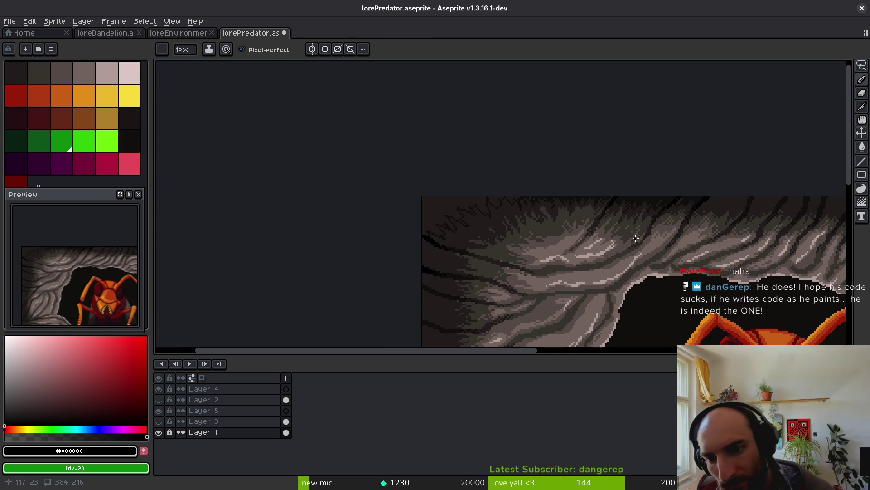
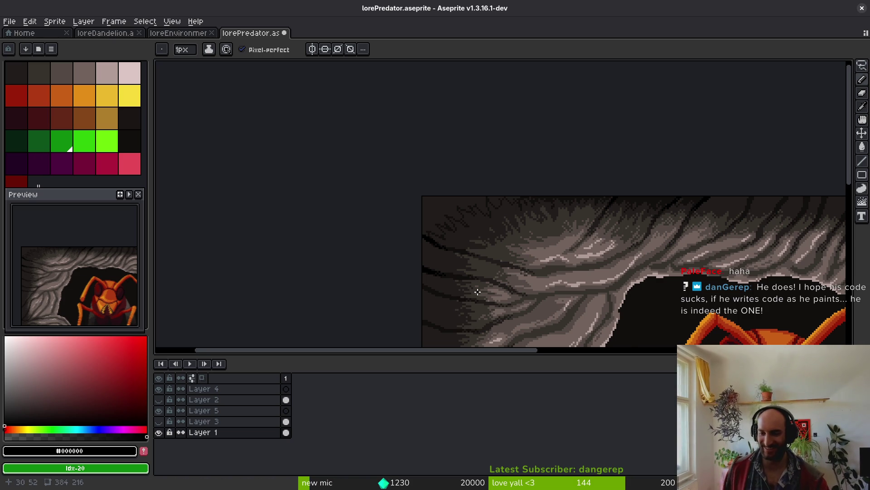
- Paint black pixels along the first dark diagonal rock crack, undoing one misplaced pixel
scroll(477, 291, up, 5)
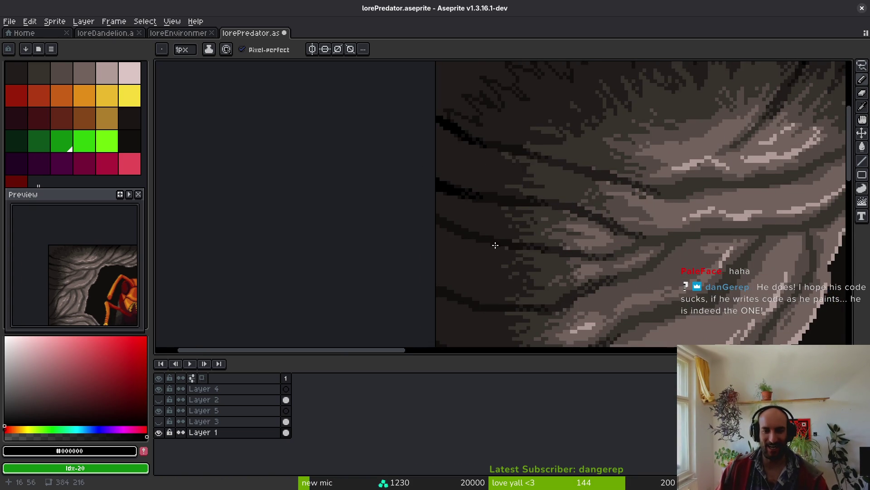
scroll(457, 234, up, 2)
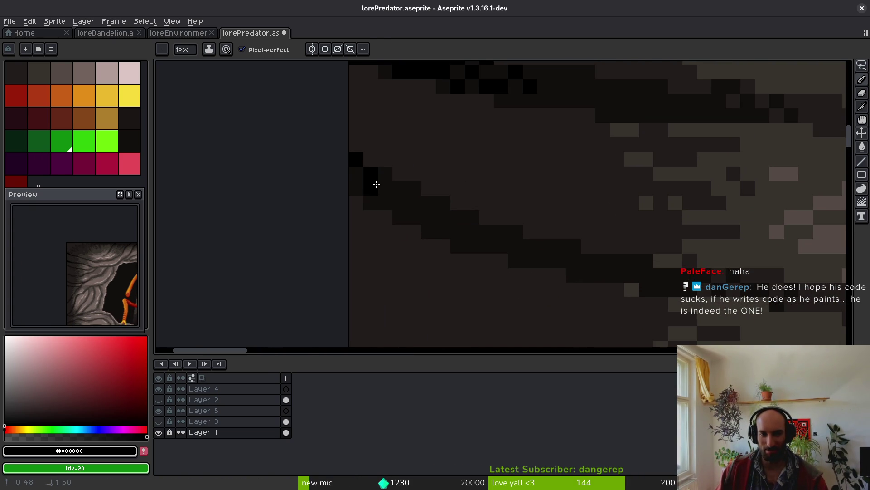
drag(360, 173, 476, 234)
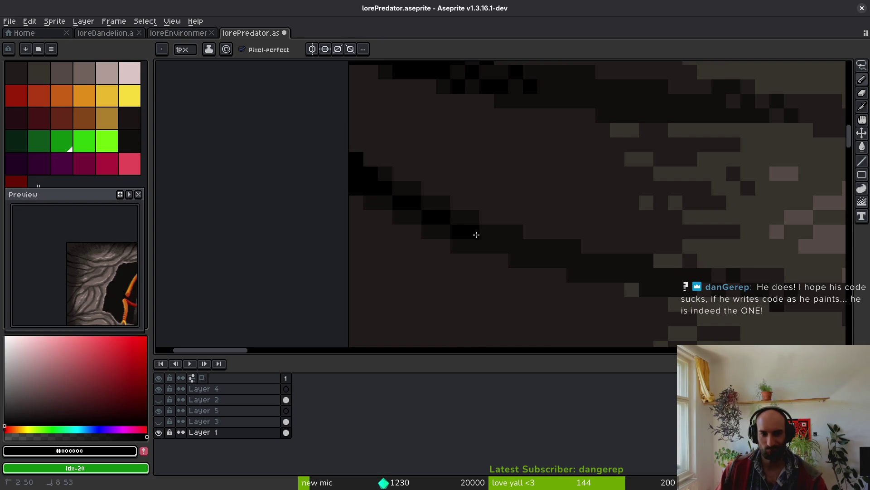
drag(378, 200, 399, 217)
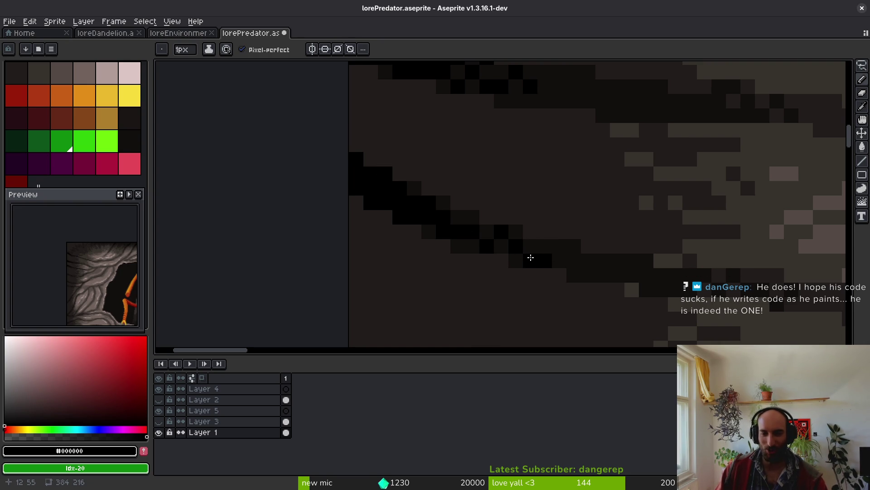
click(455, 214)
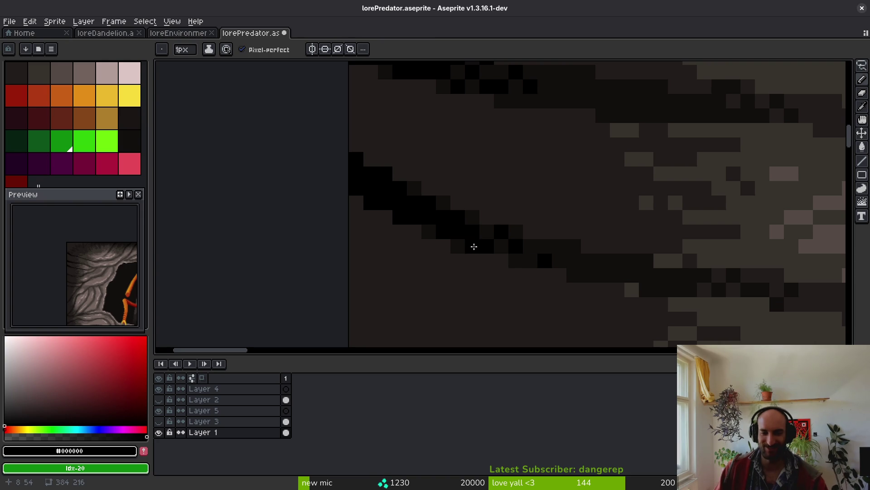
click(502, 260)
key(ctrl+z)
click(502, 247)
click(531, 258)
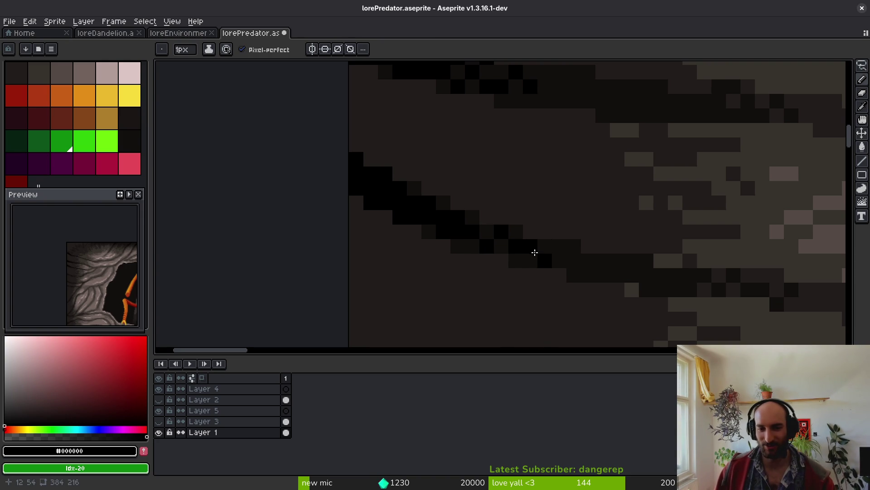
- Draw a long black line along the diagonal crack and blacken its dark-grey pixels
scroll(534, 254, down, 3)
scroll(564, 247, up, 4)
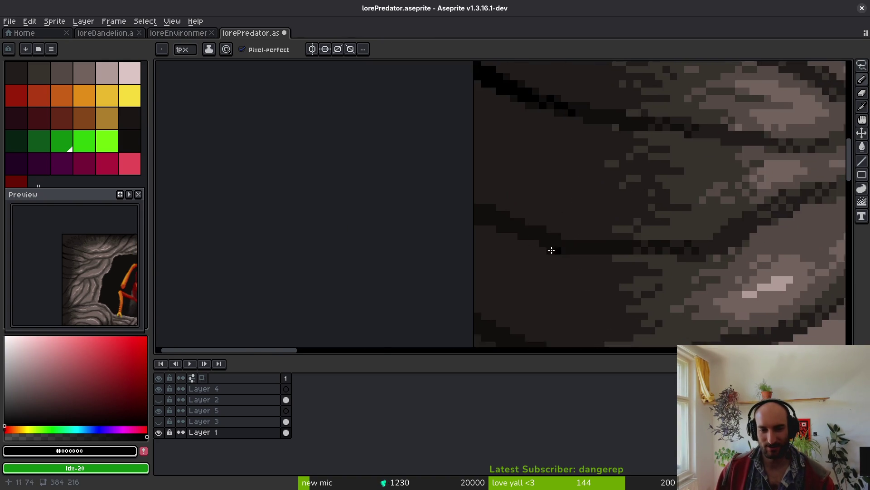
mouse_move(380, 134)
mouse_down()
mouse_move(425, 146)
mouse_move(446, 169)
mouse_move(603, 239)
mouse_move(650, 251)
mouse_up()
click(684, 264)
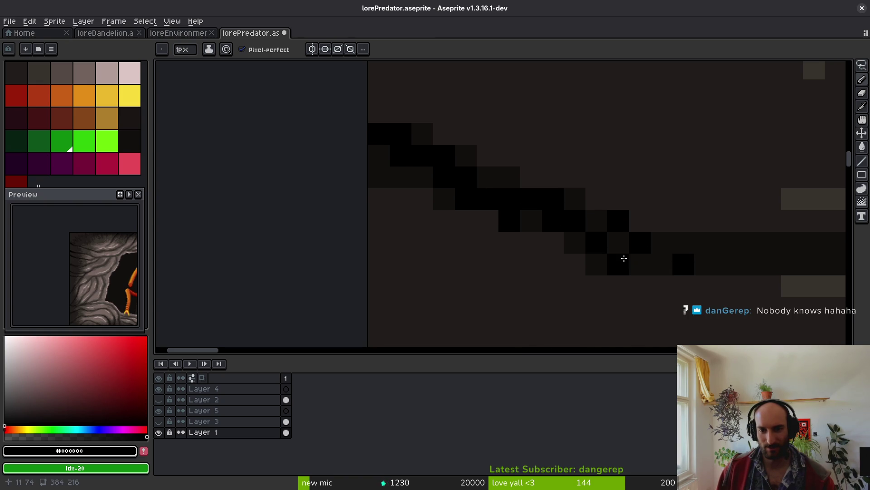
mouse_move(474, 183)
mouse_down()
mouse_move(412, 171)
mouse_move(445, 166)
mouse_up()
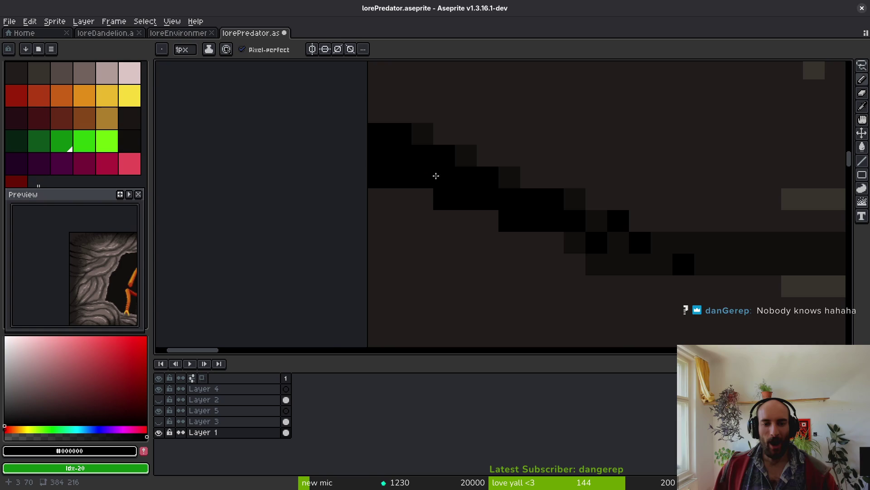
- Dot and stroke more black pixels along the crack, then save the sprite with Ctrl+S
scroll(515, 236, down, 5)
scroll(519, 231, up, 5)
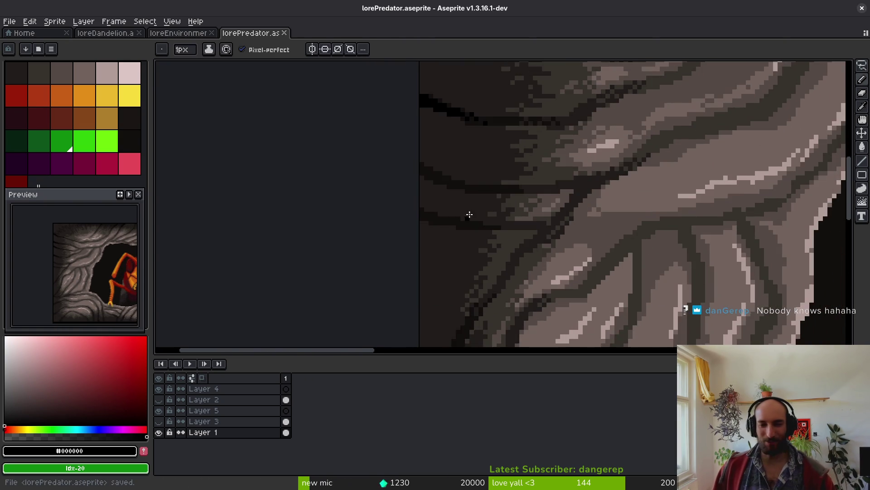
click(588, 223)
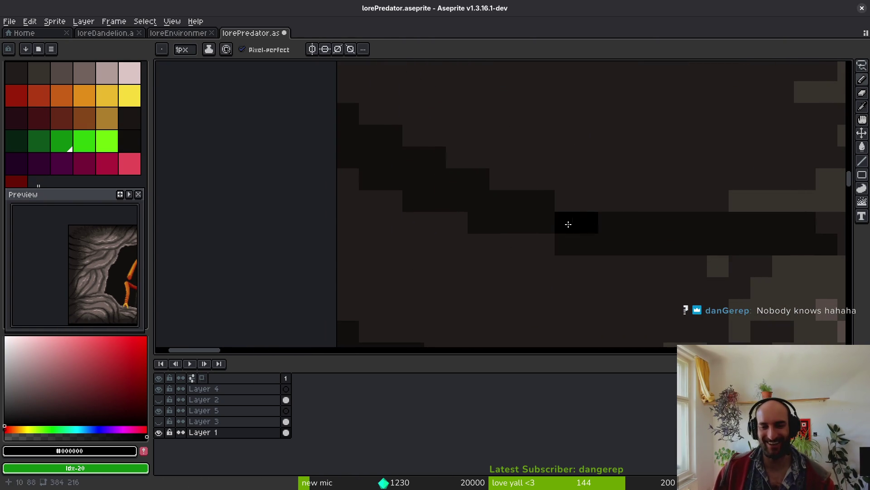
click(544, 223)
click(566, 244)
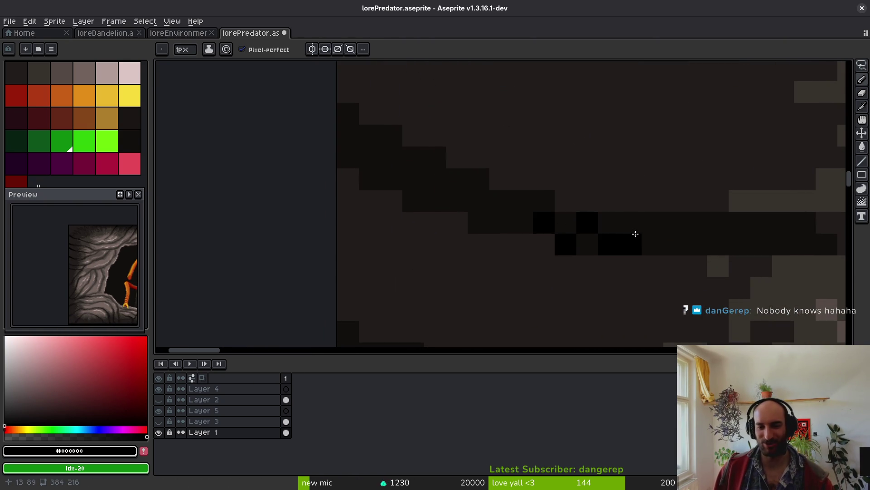
mouse_move(523, 202)
mouse_down()
mouse_move(515, 218)
mouse_move(338, 126)
mouse_move(389, 173)
mouse_up()
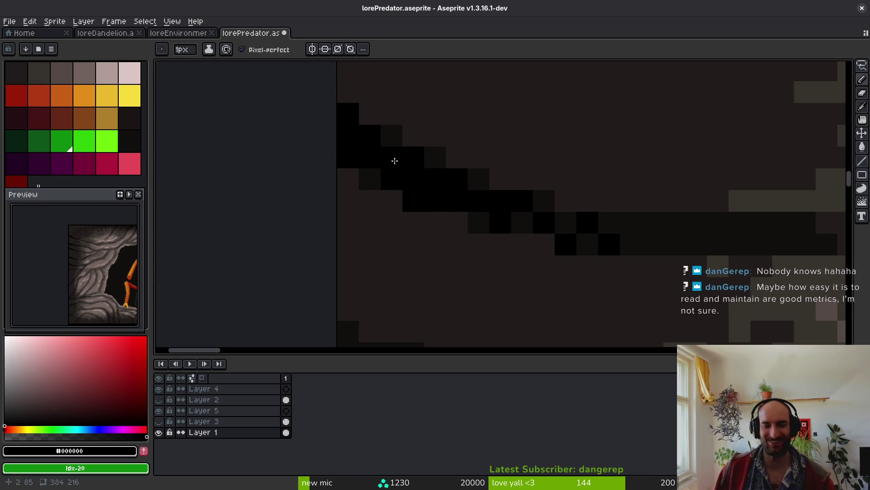
click(376, 173)
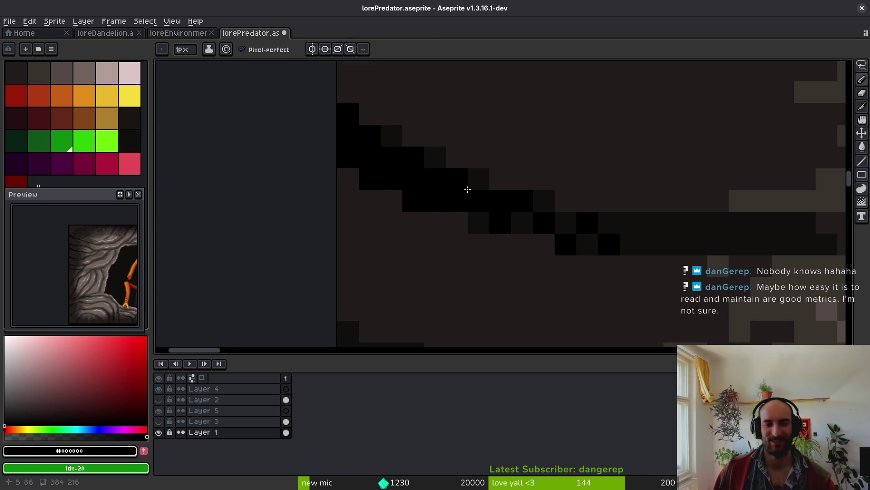
scroll(492, 245, down, 3)
key(ctrl+s)
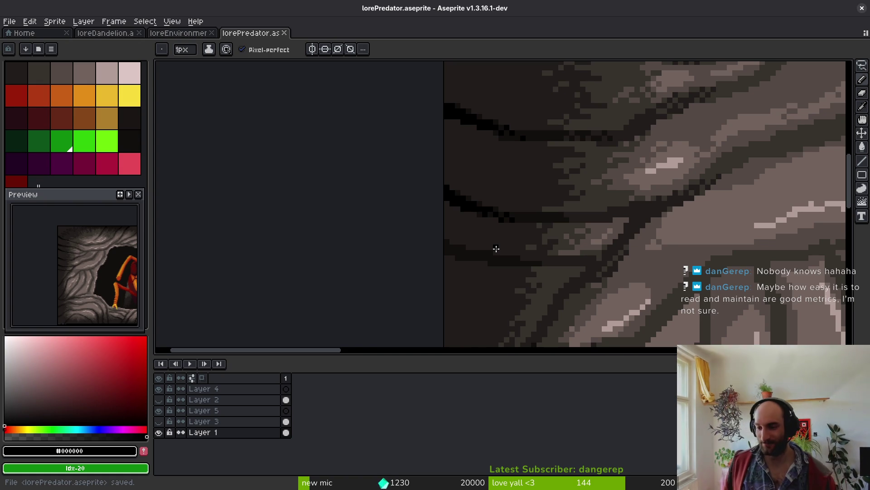
- Sample the dark #120f0e colour from the canvas and dot it onto crack pixels
scroll(506, 246, up, 3)
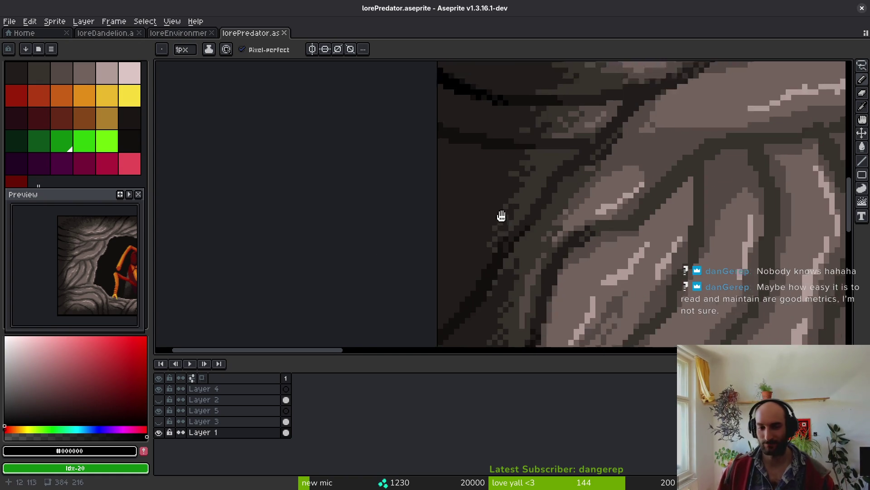
scroll(545, 232, up, 2)
drag(546, 231, 558, 254)
scroll(614, 249, down, 3)
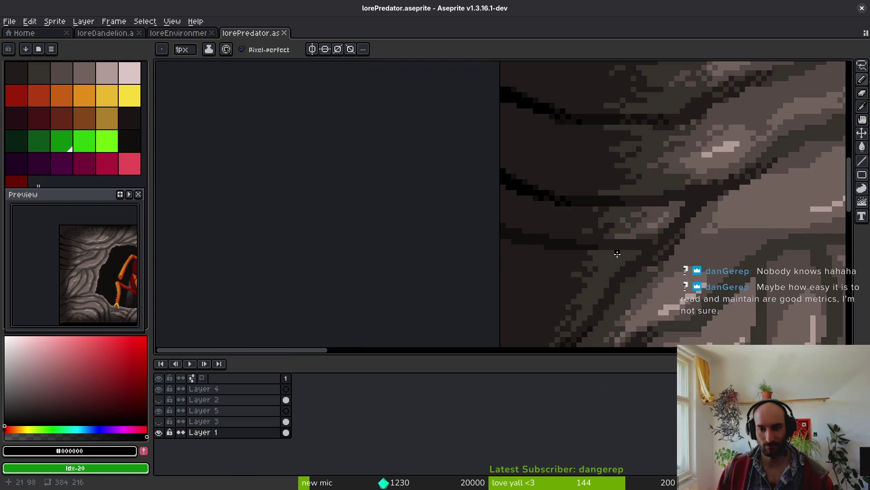
scroll(608, 239, up, 3)
scroll(516, 246, up, 1)
key(alt)
click(572, 231)
click(658, 244)
click(635, 224)
click(700, 245)
click(678, 225)
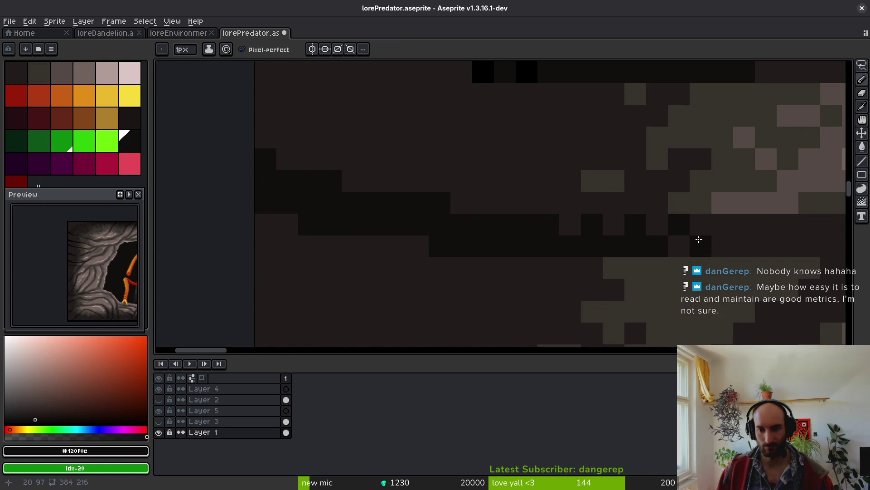
- Resample black and paint black strokes along the diagonal crack, undoing one misplaced pixel
scroll(635, 256, down, 3)
scroll(562, 266, up, 3)
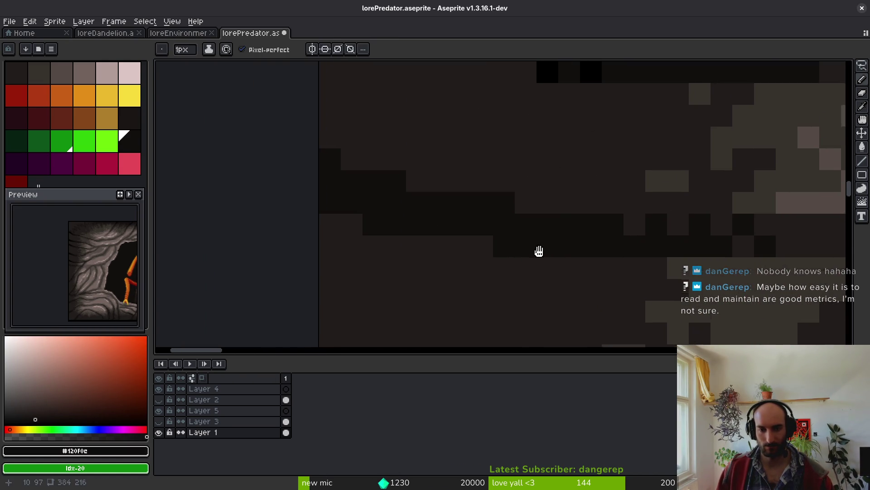
scroll(536, 239, up, 1)
key(alt)
click(518, 94)
drag(520, 112, 548, 121)
mouse_move(379, 226)
mouse_down()
mouse_move(381, 213)
mouse_move(407, 227)
mouse_move(383, 232)
mouse_move(510, 260)
mouse_move(437, 259)
mouse_move(525, 247)
mouse_move(591, 274)
mouse_move(575, 284)
mouse_move(618, 289)
mouse_up()
scroll(613, 282, down, 3)
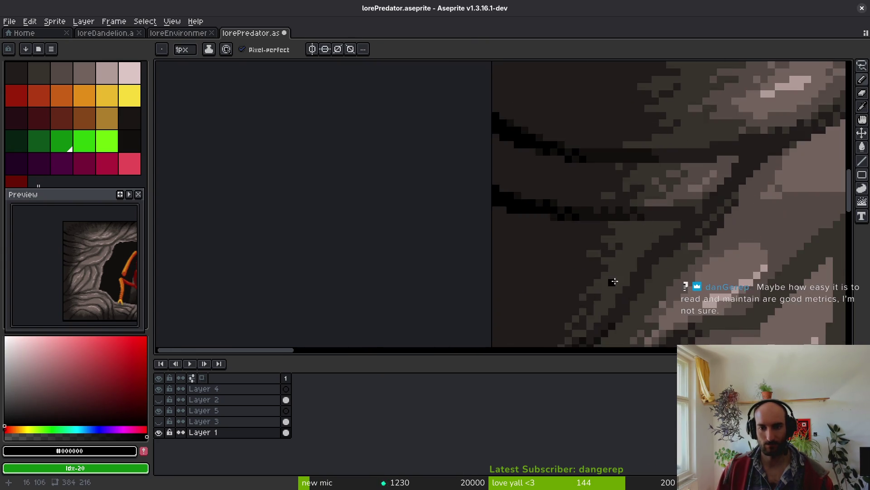
scroll(567, 185, up, 3)
mouse_move(570, 157)
mouse_down()
mouse_move(509, 200)
mouse_move(573, 181)
mouse_move(564, 155)
mouse_move(548, 159)
mouse_move(504, 219)
mouse_up()
scroll(563, 155, left, 2)
key(ctrl+z)
- Paint black pixels along the lower diagonal crack
click(536, 165)
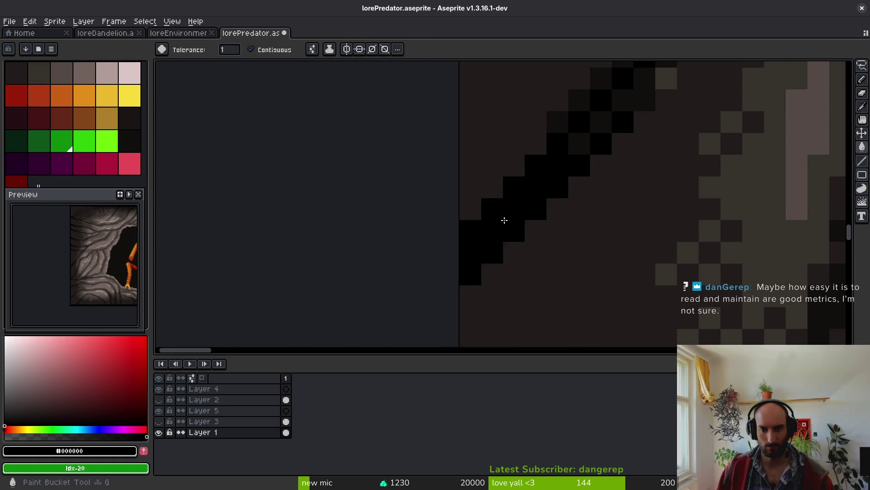
scroll(513, 220, down, 3)
scroll(584, 149, up, 3)
scroll(584, 149, up, 1)
mouse_move(579, 155)
mouse_down()
mouse_move(544, 189)
mouse_move(573, 164)
mouse_move(542, 205)
mouse_move(511, 200)
mouse_up()
scroll(541, 204, down, 1)
scroll(558, 146, up, 1)
click(544, 144)
- Extend the black diagonal crack down-left, undoing the last stray stroke
scroll(511, 200, down, 1)
scroll(580, 143, up, 1)
click(581, 144)
mouse_move(581, 144)
mouse_down()
mouse_move(526, 198)
mouse_move(472, 226)
mouse_up()
scroll(526, 199, down, 1)
scroll(583, 144, up, 1)
mouse_move(557, 181)
mouse_down()
mouse_move(582, 156)
mouse_move(535, 204)
mouse_up()
mouse_move(559, 117)
mouse_down()
mouse_move(519, 188)
mouse_move(495, 208)
mouse_move(535, 155)
mouse_up()
key(ctrl+z)
key(ctrl+z)
- Fill the dark area beside the crack with black using the Paint Bucket
scroll(476, 142, down, 2)
key(g)
click(424, 243)
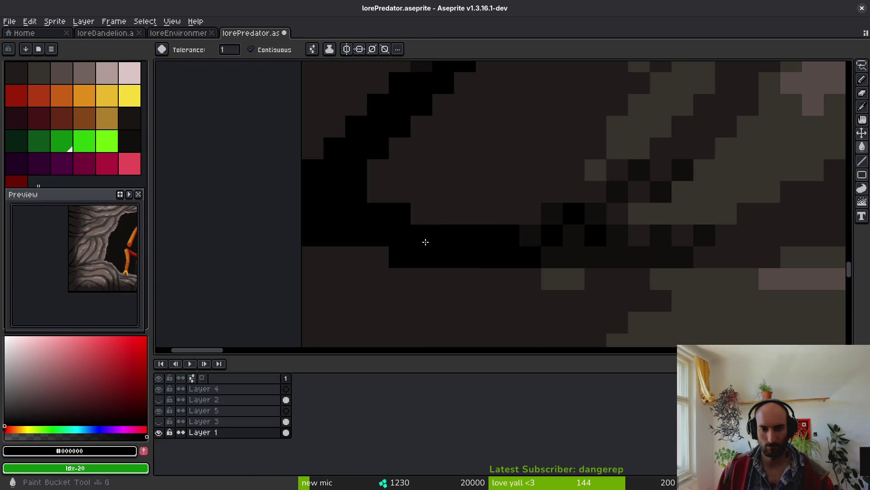
scroll(461, 253, down, 2)
scroll(621, 195, up, 2)
- Add short black pencil strokes on the crack, undoing the stroke's left part
key(b)
scroll(566, 220, up, 2)
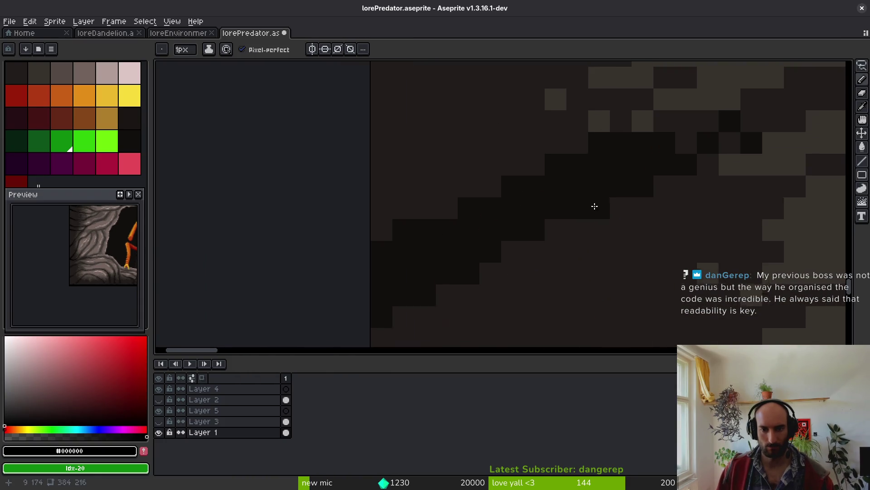
mouse_move(605, 182)
mouse_down()
mouse_move(583, 175)
mouse_move(583, 189)
mouse_move(560, 206)
mouse_move(521, 191)
mouse_move(505, 208)
mouse_move(537, 195)
mouse_up()
key(ctrl+z)
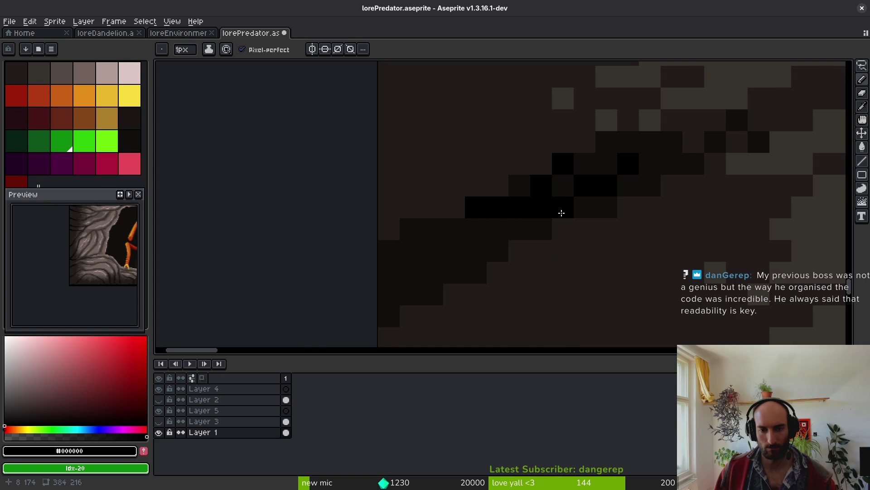
scroll(467, 247, down, 4)
scroll(526, 224, up, 3)
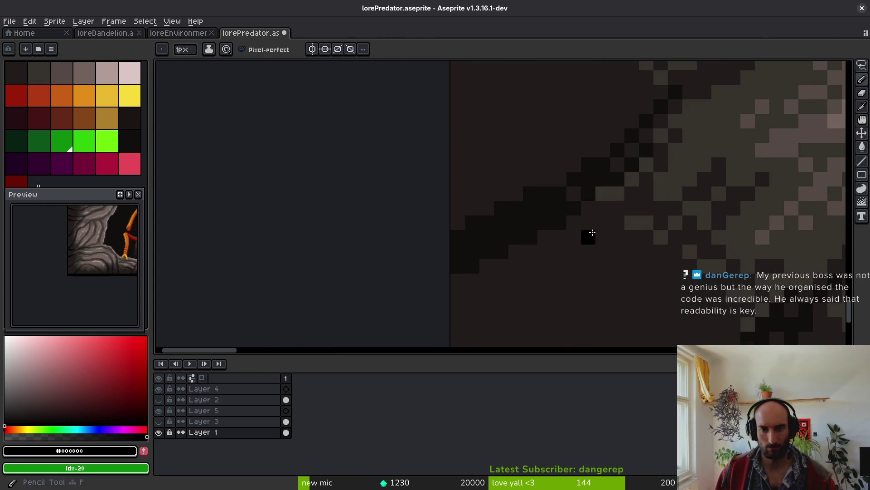
drag(529, 221, 504, 229)
- Bucket-fill the region below the stroke black and touch up a few more dark pixels
key(g)
click(511, 222)
key(b)
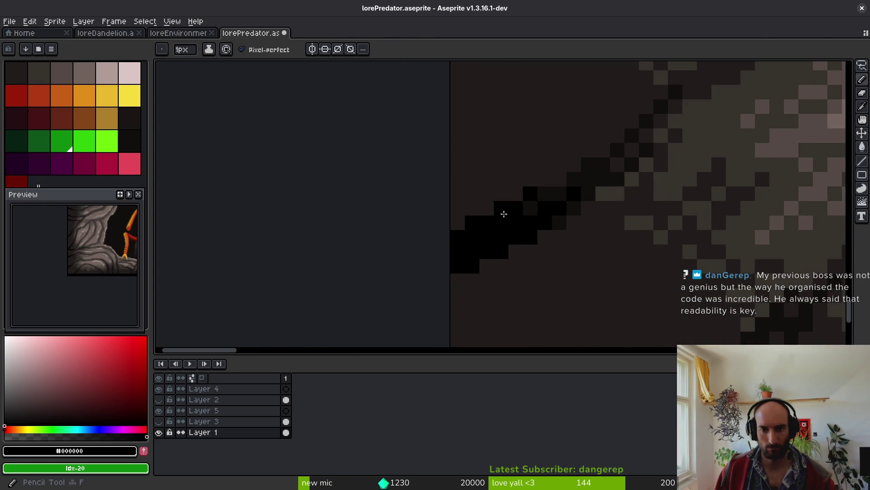
click(503, 210)
scroll(580, 253, down, 3)
- Stroke black along the first crack edge, fill the area below it black, and save
scroll(564, 138, up, 3)
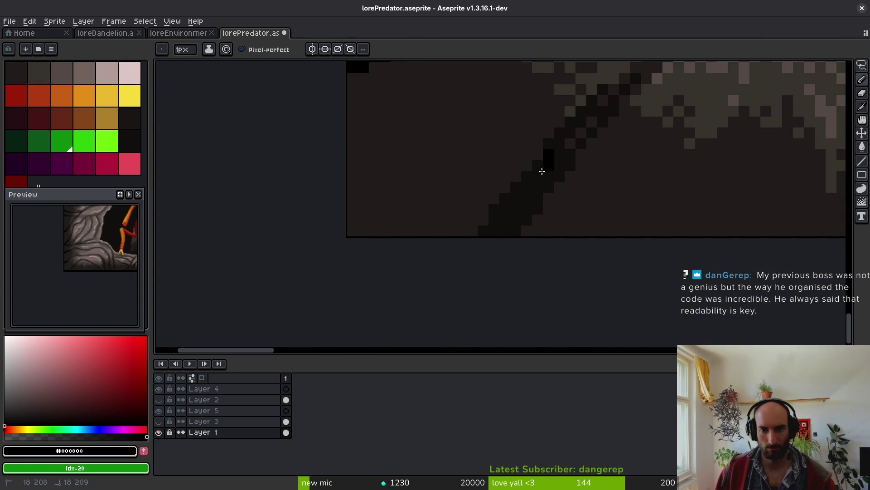
drag(556, 178, 530, 206)
key(g)
click(513, 224)
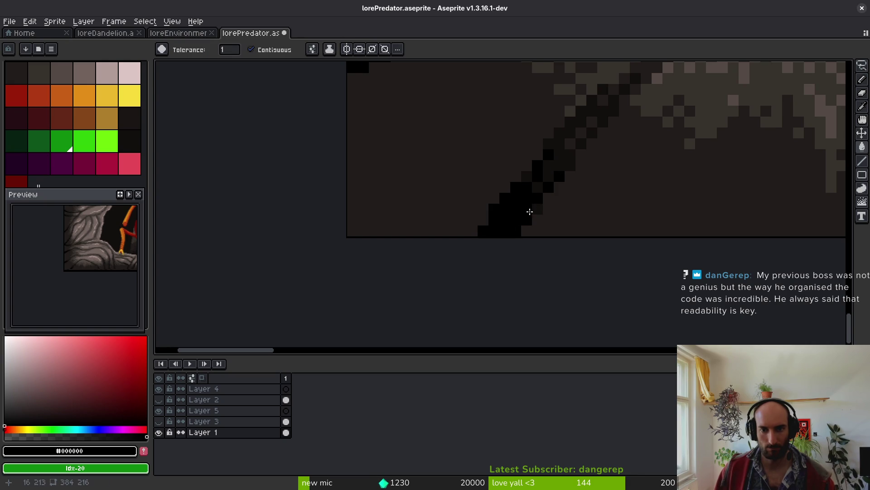
scroll(563, 204, down, 1)
scroll(563, 204, down, 1)
scroll(549, 169, up, 1)
key(b)
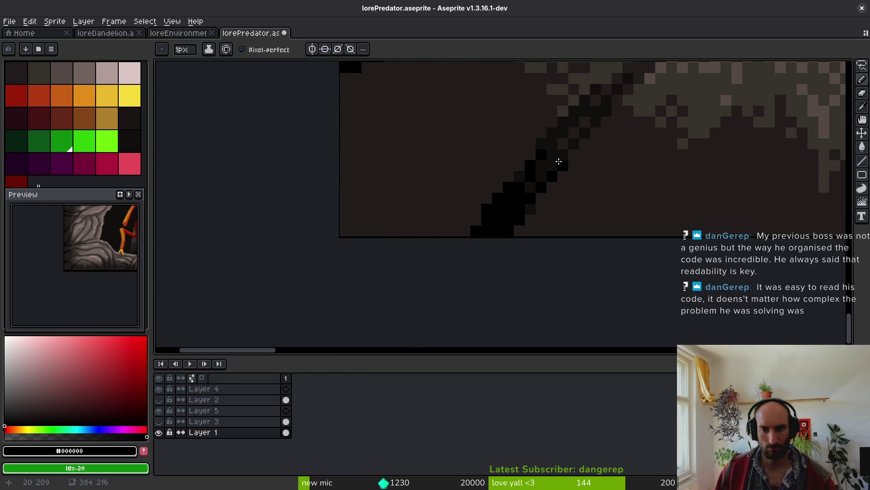
key(ctrl+s)
- Extend the dark crack diagonally in black, undoing a stray pixel, and paint its column black
scroll(609, 204, right, 5)
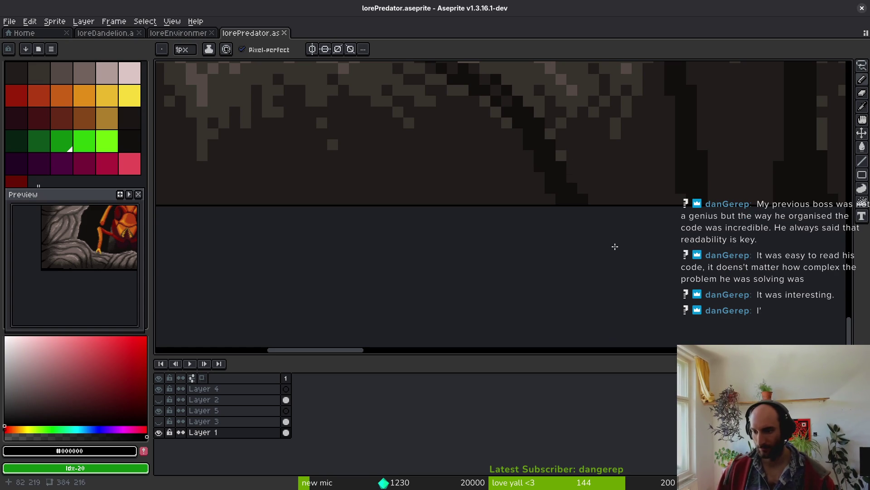
scroll(549, 156, up, 1)
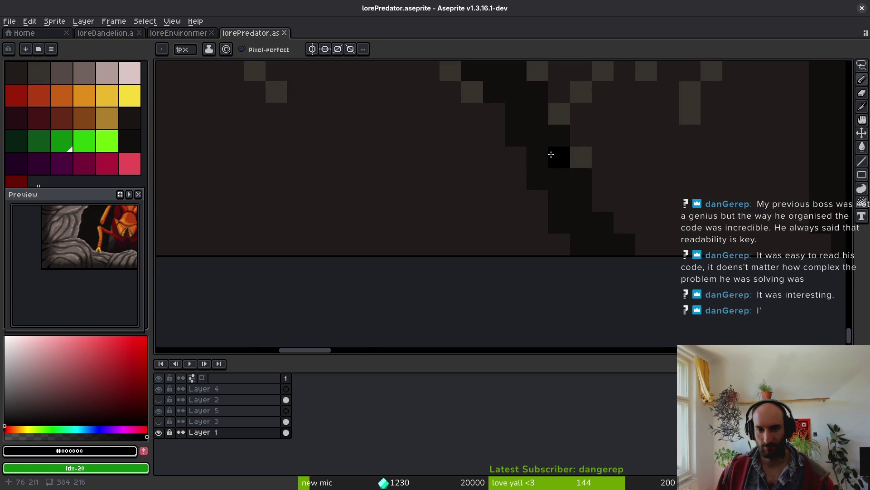
mouse_move(535, 136)
mouse_down()
mouse_move(557, 200)
mouse_move(581, 196)
mouse_move(616, 242)
mouse_move(581, 245)
mouse_up()
click(548, 217)
key(ctrl+z)
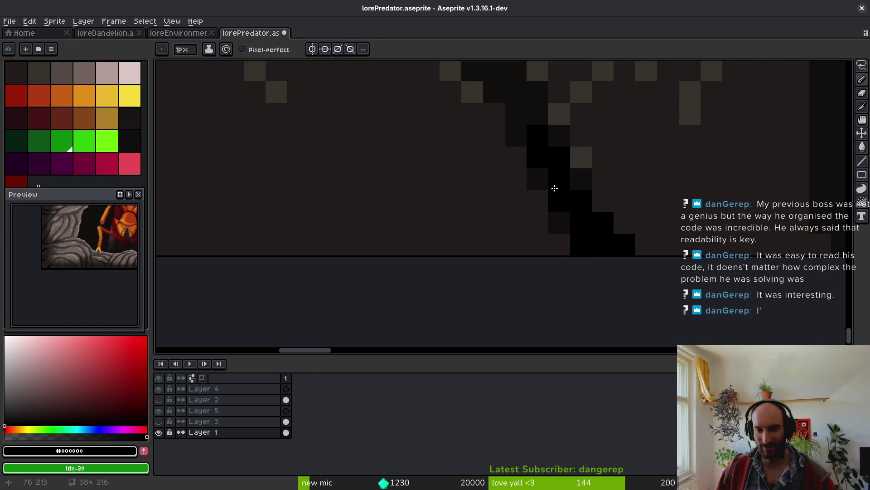
scroll(551, 239, up, 3)
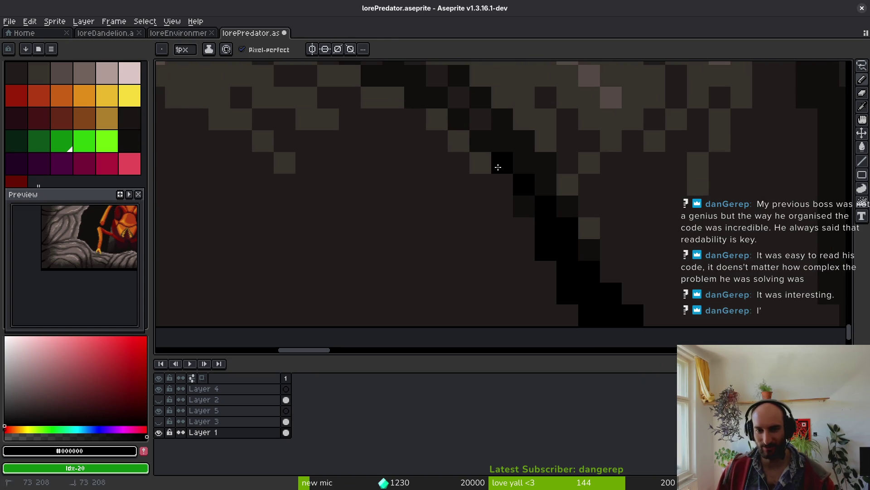
scroll(554, 244, down, 2)
scroll(554, 243, down, 2)
scroll(622, 247, up, 3)
mouse_move(559, 154)
mouse_down()
mouse_move(560, 169)
mouse_move(579, 184)
mouse_move(571, 181)
mouse_move(572, 207)
mouse_move(589, 244)
mouse_up()
scroll(571, 181, down, 2)
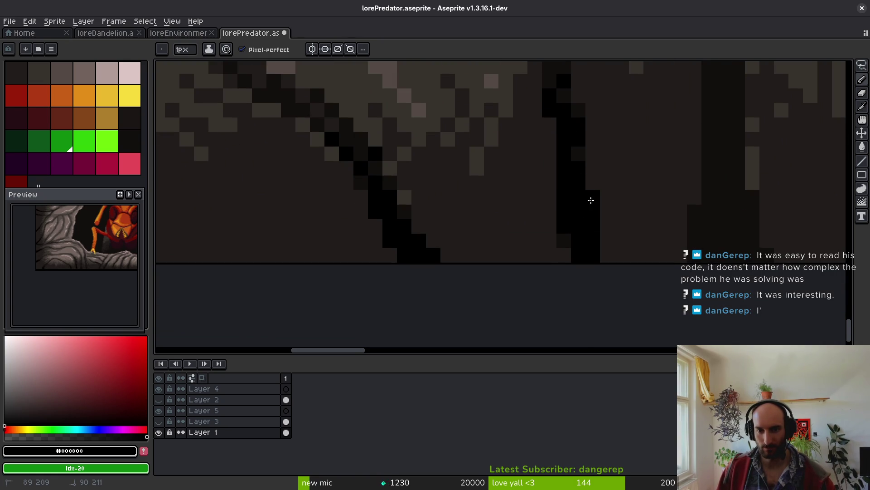
scroll(573, 229, up, 3)
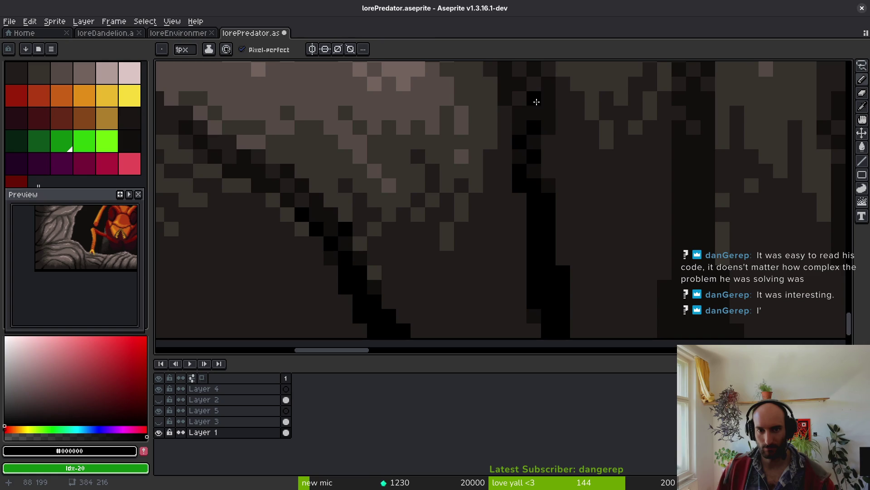
- On another part of the rock, stroke a crack black and repaint excess black dark brown
drag(574, 192, 508, 136)
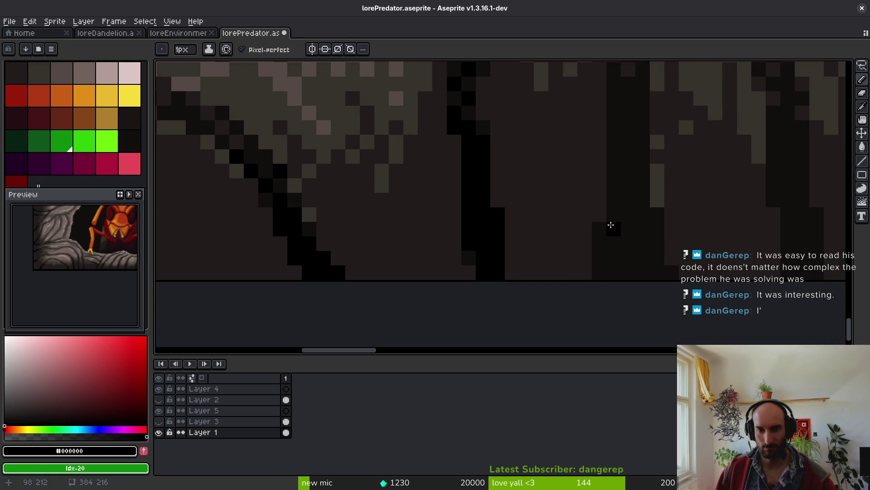
scroll(635, 213, down, 3)
scroll(627, 255, up, 5)
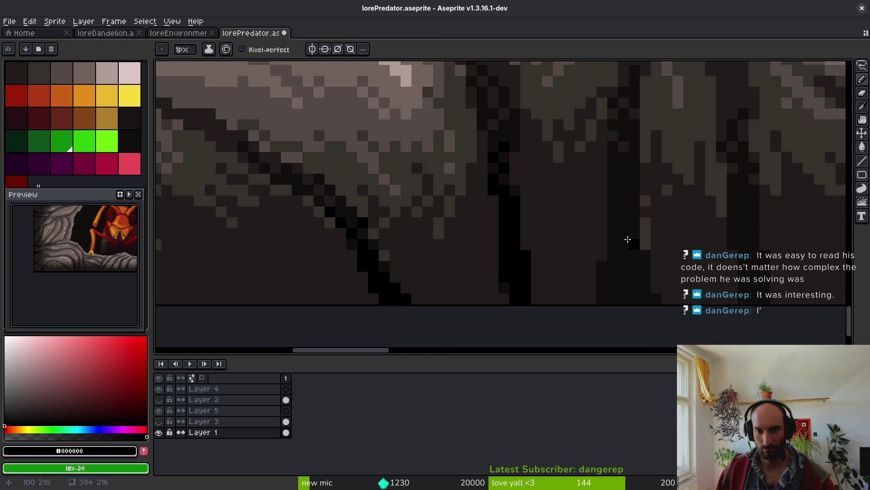
mouse_move(614, 156)
mouse_down()
mouse_move(589, 272)
mouse_move(619, 268)
mouse_move(629, 220)
mouse_move(659, 244)
mouse_move(657, 295)
mouse_up()
alt+click(664, 214)
alt+click(600, 285)
mouse_move(616, 178)
mouse_down()
mouse_move(603, 311)
mouse_move(610, 130)
mouse_move(615, 192)
mouse_move(596, 212)
mouse_move(579, 189)
mouse_up()
scroll(597, 212, up, 2)
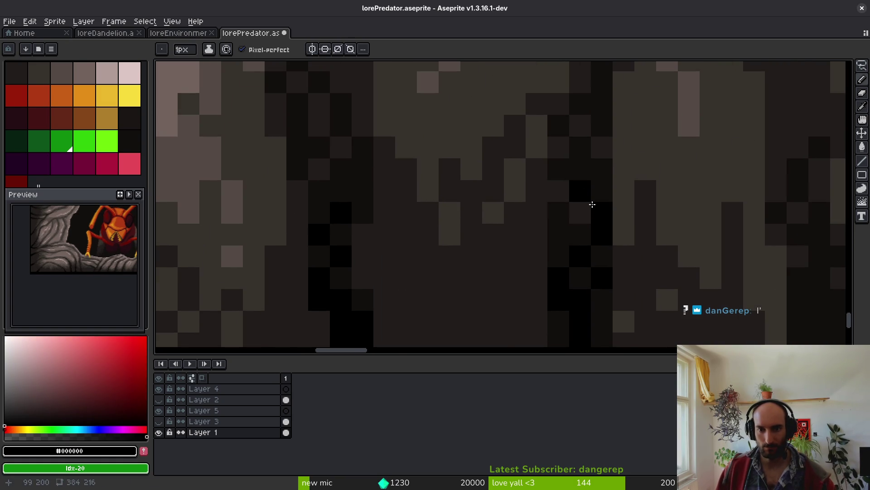
scroll(574, 155, down, 4)
- Paint black into the dark column and bucket-fill its dark patches black, undoing a grey pixel
drag(559, 260, 573, 263)
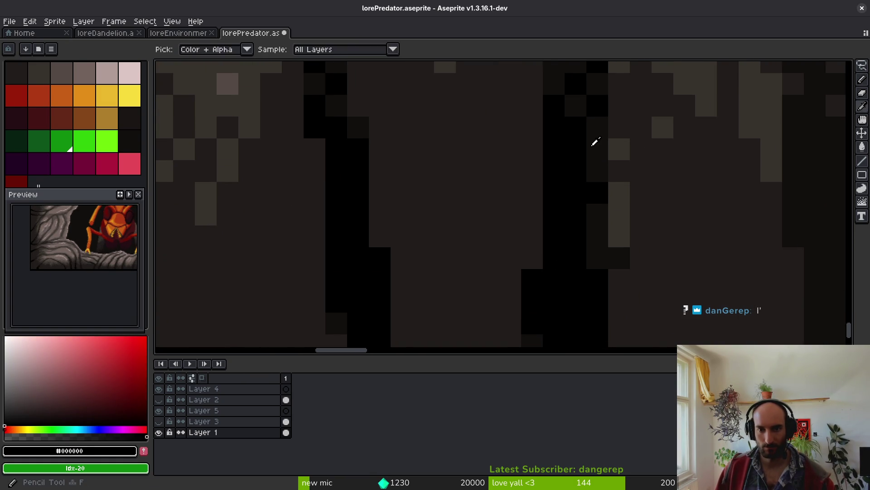
alt+click(587, 143)
click(551, 159)
key(ctrl+z)
alt+click(589, 189)
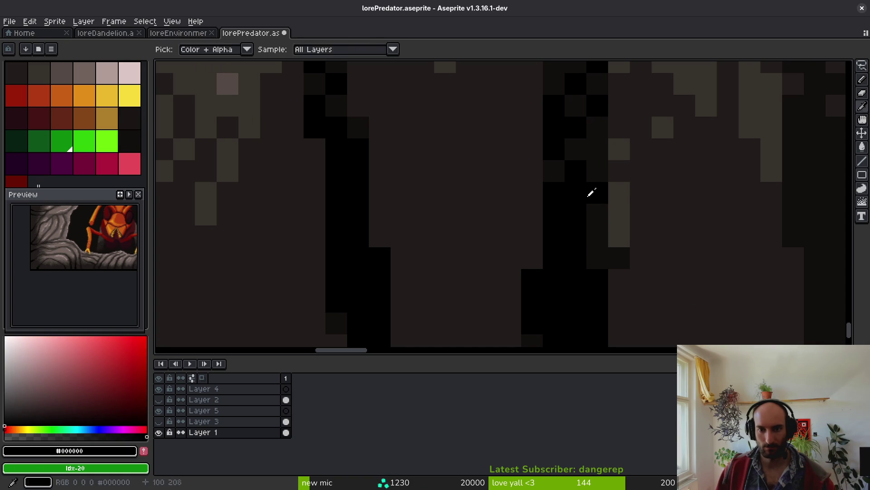
key(g)
click(598, 237)
scroll(567, 277, down, 2)
click(529, 285)
- Pencil black pixels down the next crack and fill a small gap black
key(b)
scroll(574, 278, down, 3)
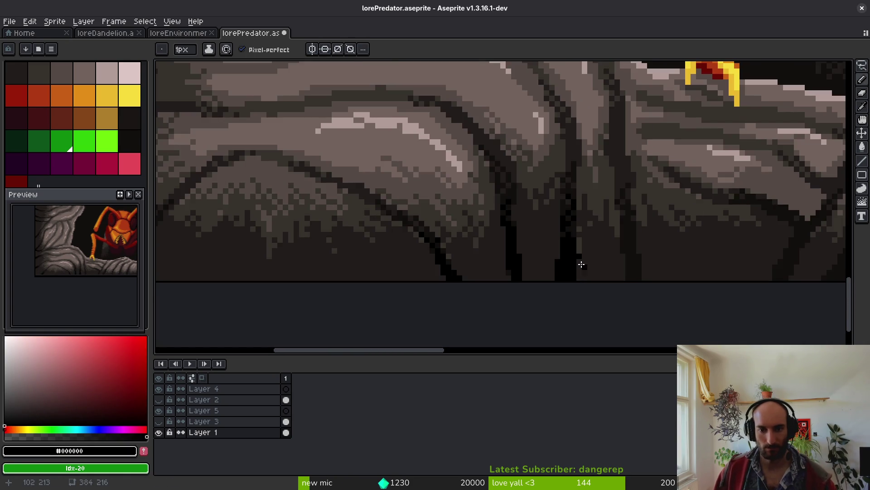
scroll(582, 267, up, 3)
scroll(544, 256, down, 3)
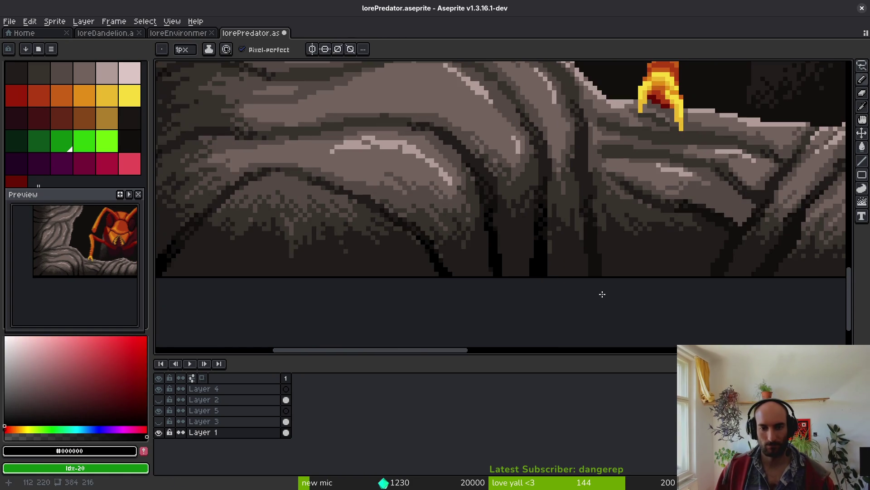
scroll(573, 223, up, 5)
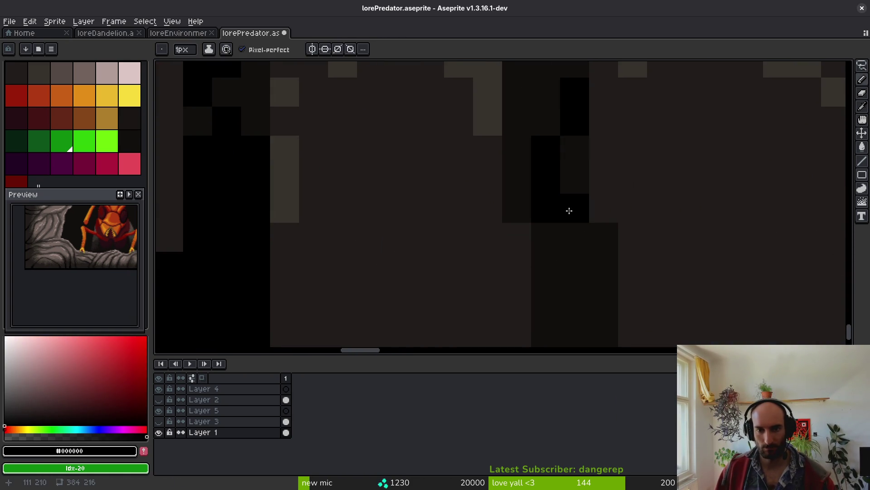
drag(565, 218, 577, 320)
key(g)
click(571, 235)
- Fill dark areas black, undo the column fill, and add a single black pixel instead
scroll(511, 223, down, 2)
scroll(513, 206, up, 2)
click(513, 206)
click(527, 179)
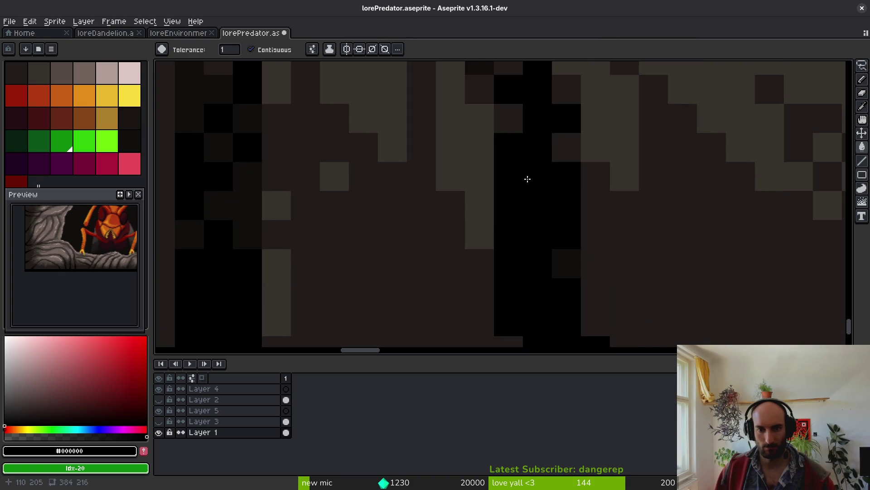
key(ctrl+z)
key(b)
click(515, 229)
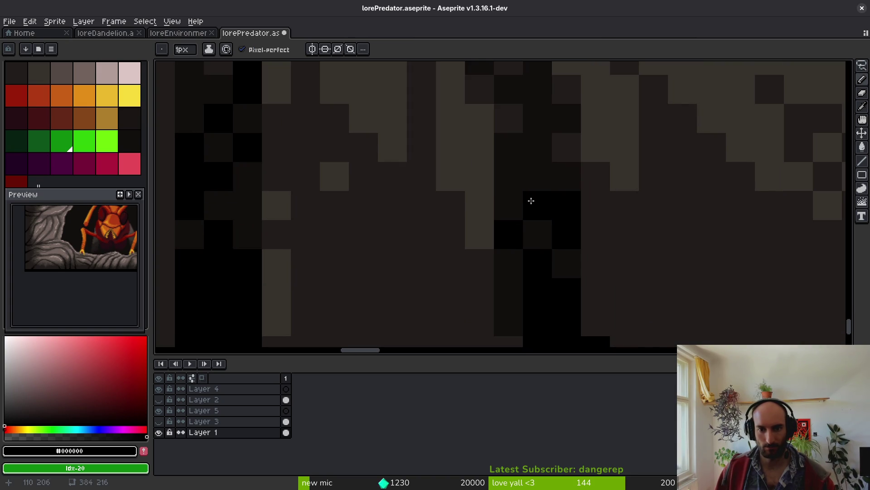
- Draw two diagonal black cracks running down-left
scroll(531, 181, down, 5)
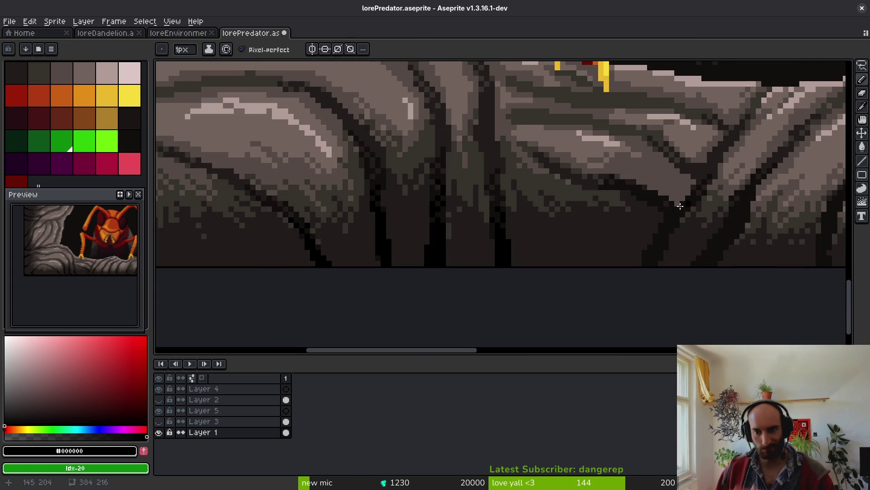
scroll(573, 149, up, 4)
drag(579, 150, 534, 222)
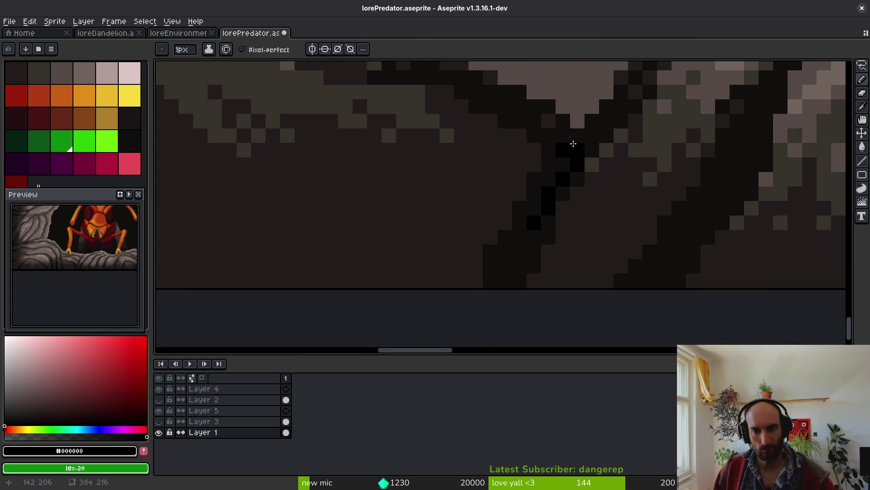
mouse_move(554, 152)
mouse_down()
mouse_move(515, 243)
mouse_move(544, 230)
mouse_up()
scroll(542, 234, down, 2)
scroll(596, 158, up, 3)
- Draw another diagonal crack up to the right and fill the grey patch beneath it black
drag(601, 146, 589, 214)
drag(566, 251, 619, 188)
key(g)
click(566, 257)
key(f)
scroll(594, 226, down, 3)
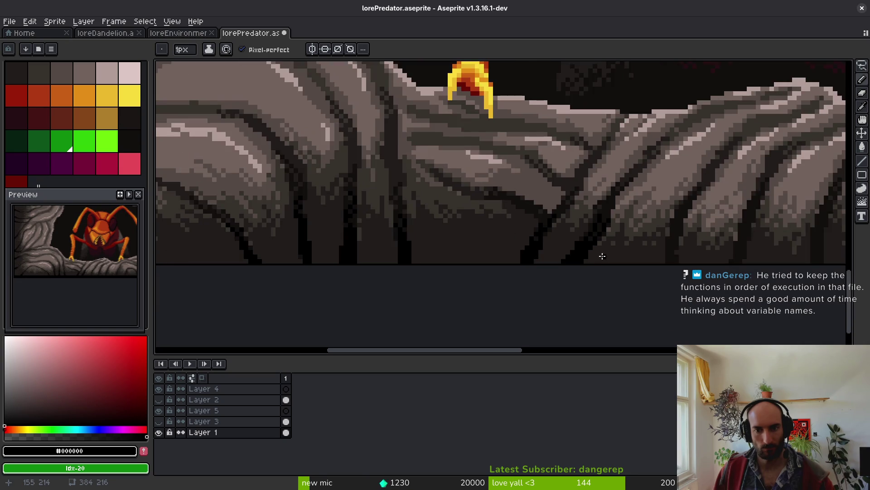
scroll(596, 202, up, 2)
scroll(593, 221, down, 1)
scroll(554, 234, up, 1)
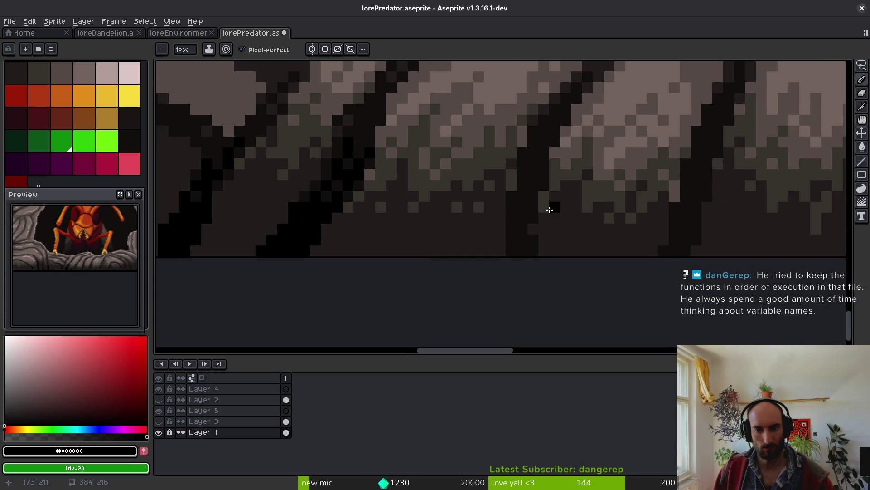
- Stroke a diagonal crack black, widen it with black pixels, and save the sprite
drag(564, 120, 526, 209)
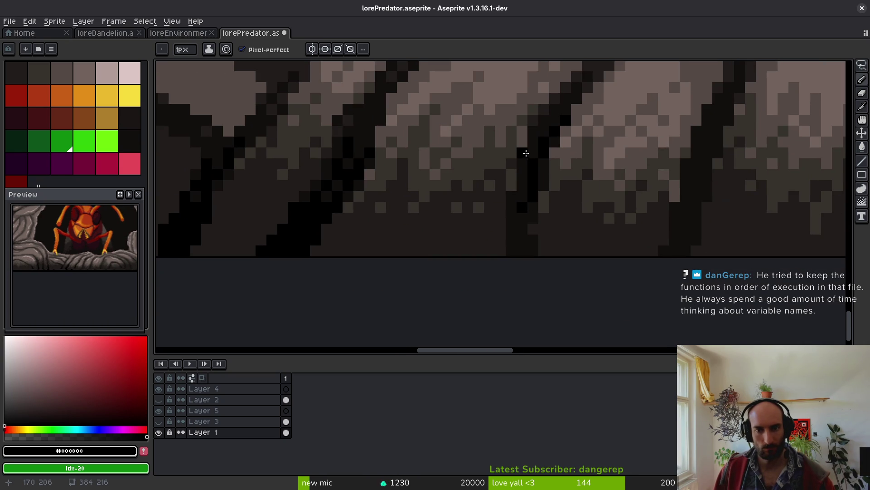
drag(525, 257, 522, 158)
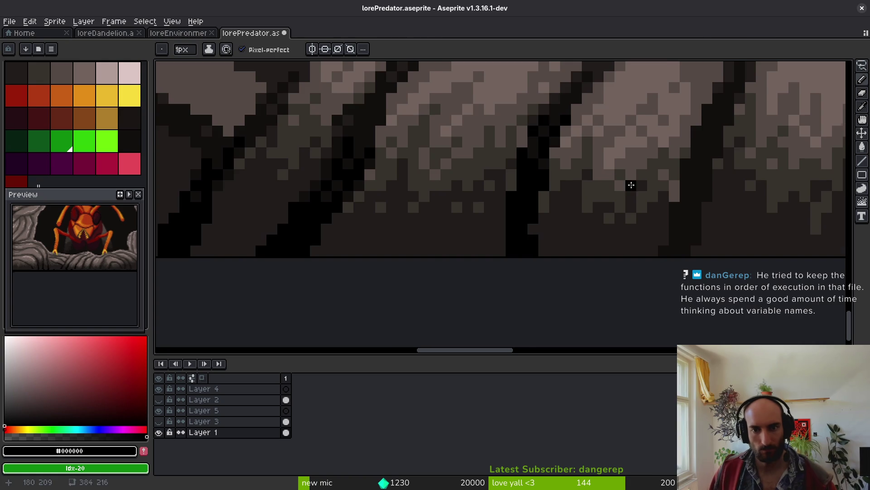
scroll(626, 204, down, 2)
scroll(621, 236, up, 1)
key(ctrl+s)
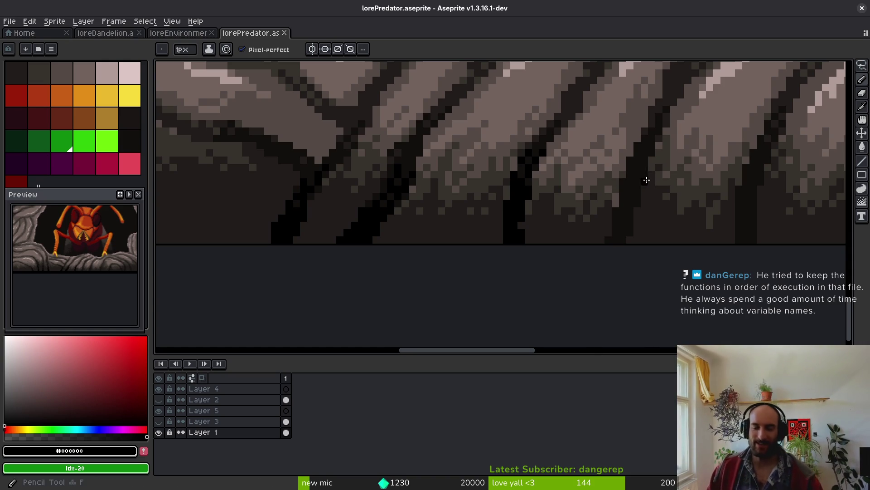
- Add diagonal and vertical black crack strokes on the left rock and fill its dark patch black
scroll(543, 188, up, 2)
mouse_move(518, 132)
mouse_down()
mouse_move(490, 190)
mouse_move(490, 236)
mouse_up()
click(510, 178)
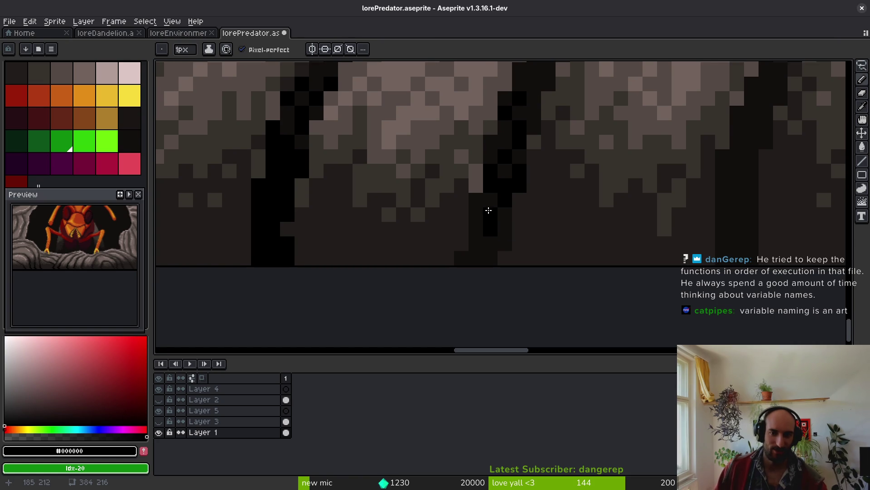
drag(476, 199, 474, 262)
key(g)
click(491, 244)
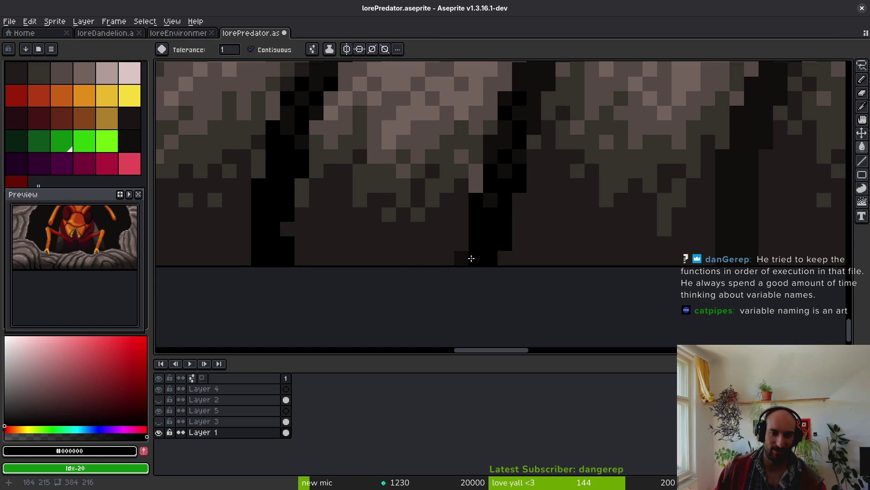
key(b)
scroll(513, 195, right, 5)
scroll(513, 194, up, 1)
- Draw a diagonal black crack stroke and fill the dark area below it with a darker colour
mouse_move(577, 155)
mouse_down()
mouse_move(536, 225)
mouse_move(550, 222)
mouse_up()
scroll(543, 181, down, 1)
scroll(544, 181, right, 1)
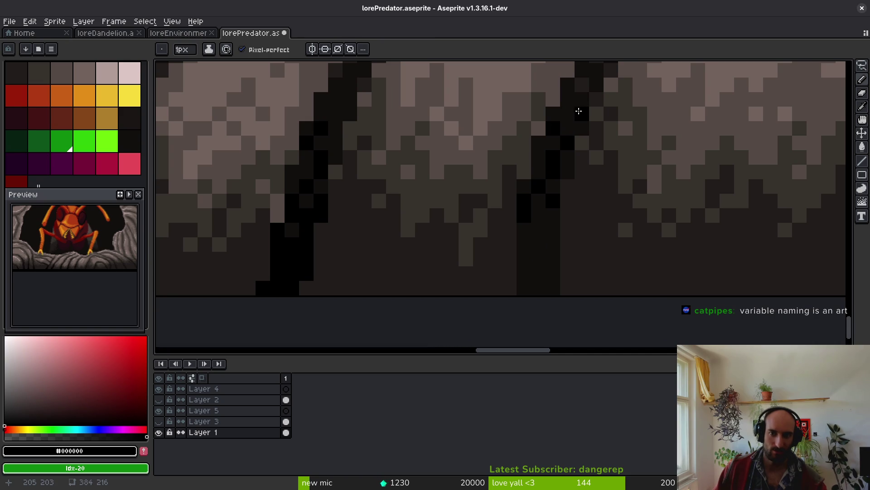
key(g)
click(550, 253)
scroll(491, 249, down, 4)
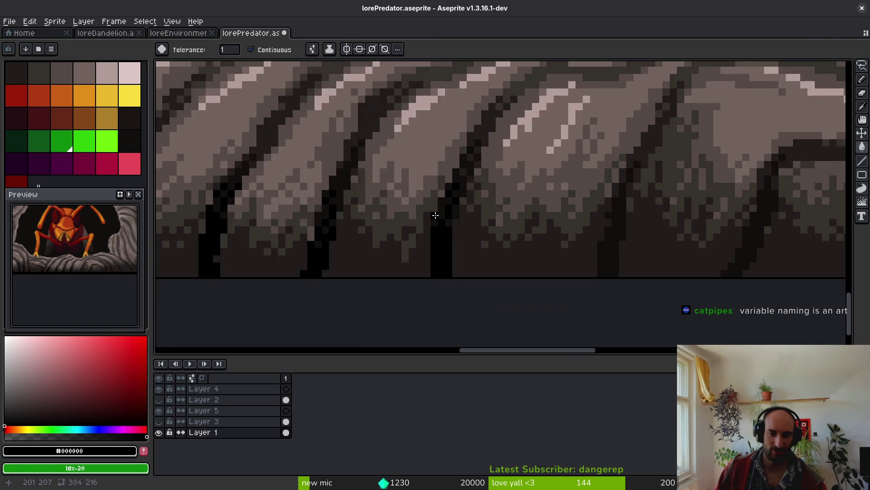
scroll(493, 236, up, 4)
- Eyedrop black from the crack and pencil a few more black cells into it
key(i)
click(493, 235)
click(478, 179)
key(b)
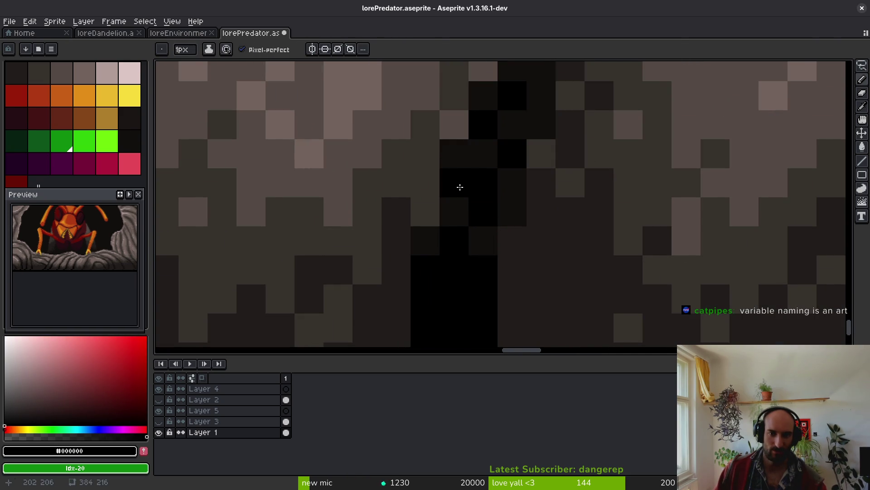
drag(458, 186, 448, 207)
click(461, 164)
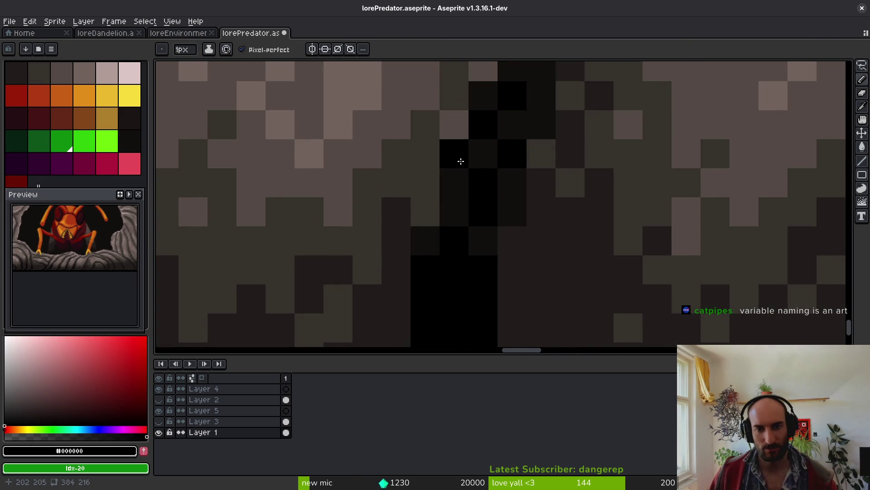
scroll(482, 272, down, 5)
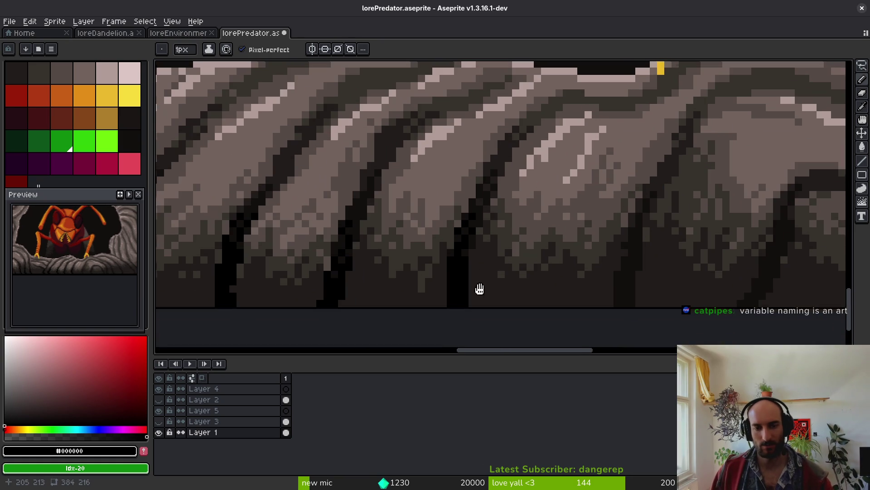
- Draw a short black diagonal on the crevice and bucket-fill the dark column solid black
scroll(612, 249, up, 3)
scroll(425, 177, down, 4)
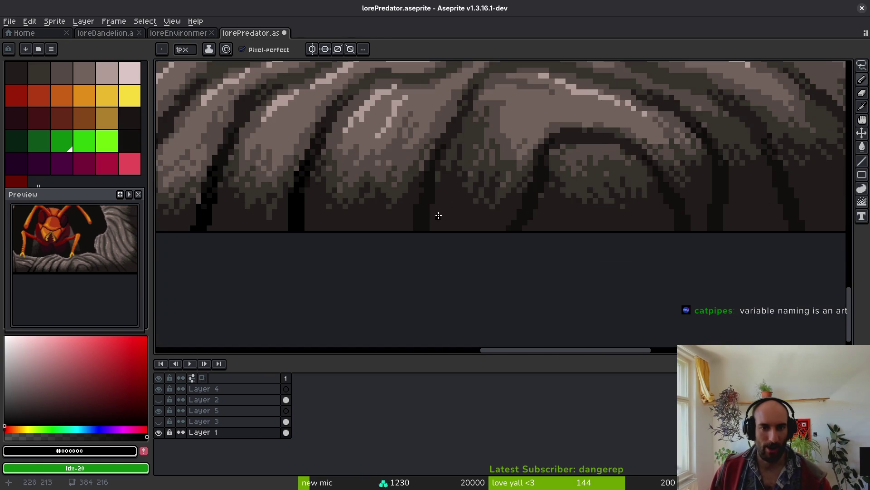
scroll(408, 213, up, 3)
drag(498, 141, 484, 178)
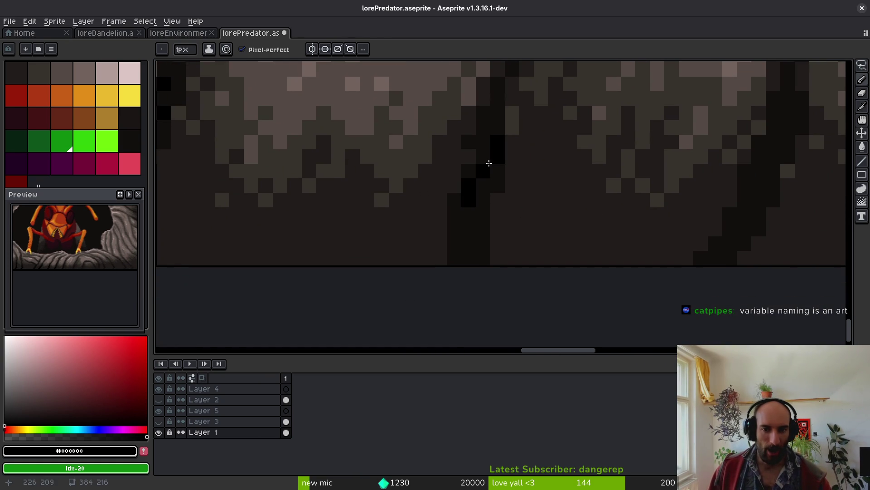
key(g)
click(478, 224)
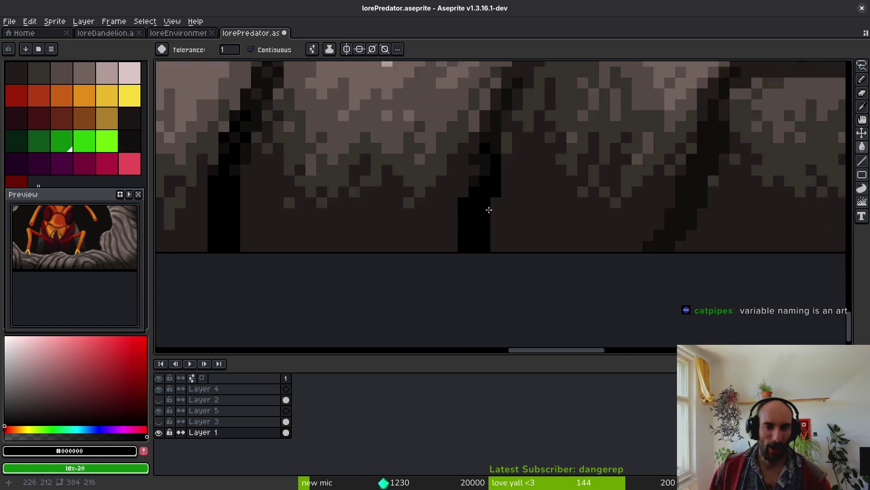
- Try refilling the column with the dark brown, then undo it
alt+click(501, 149)
click(469, 173)
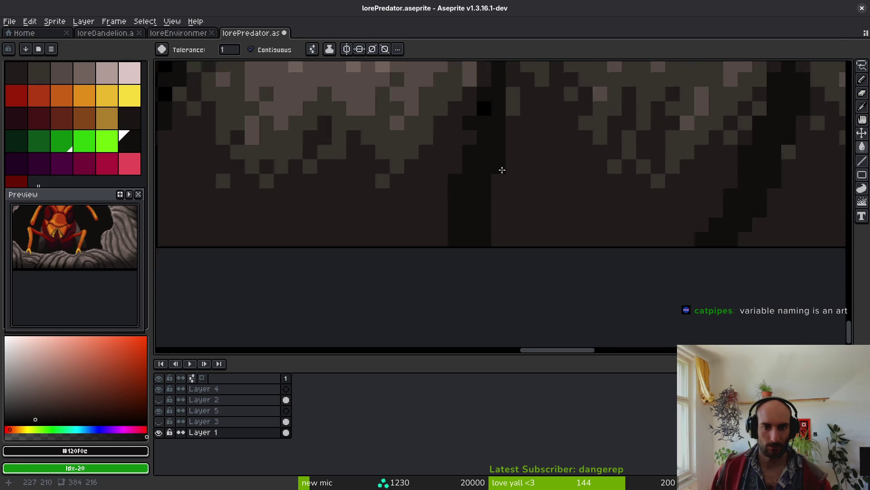
scroll(502, 168, down, 1)
key(ctrl+z)
key(i)
- Draw a dark stroke down-left along the crevice and sample dark brown #120f0c
scroll(598, 209, right, 5)
scroll(599, 209, up, 2)
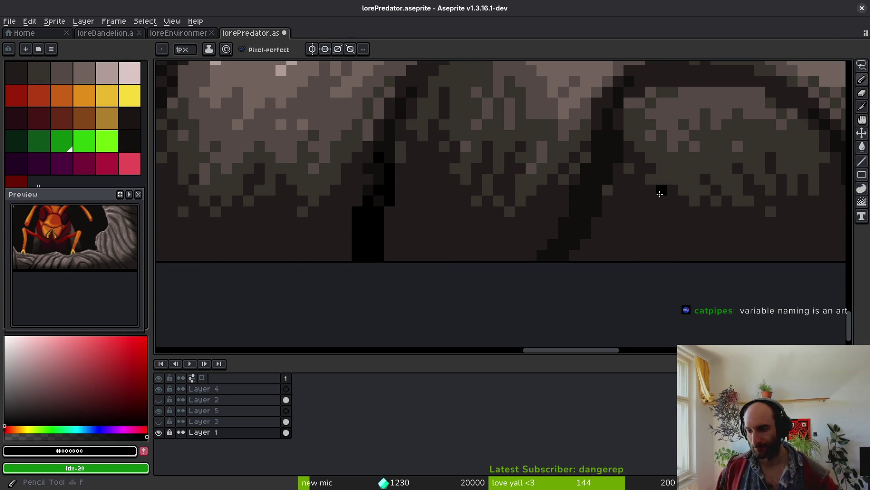
scroll(592, 200, up, 1)
mouse_move(501, 120)
mouse_down()
mouse_move(471, 186)
mouse_move(472, 214)
mouse_move(459, 229)
mouse_up()
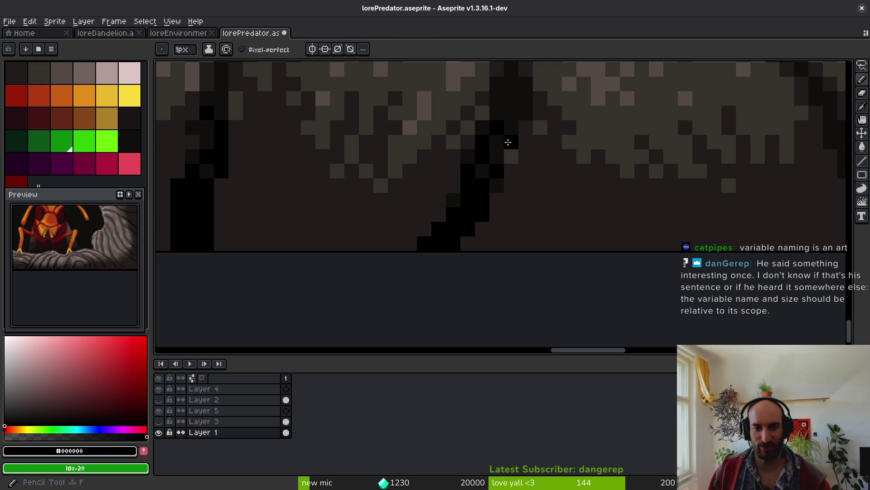
scroll(509, 164, down, 2)
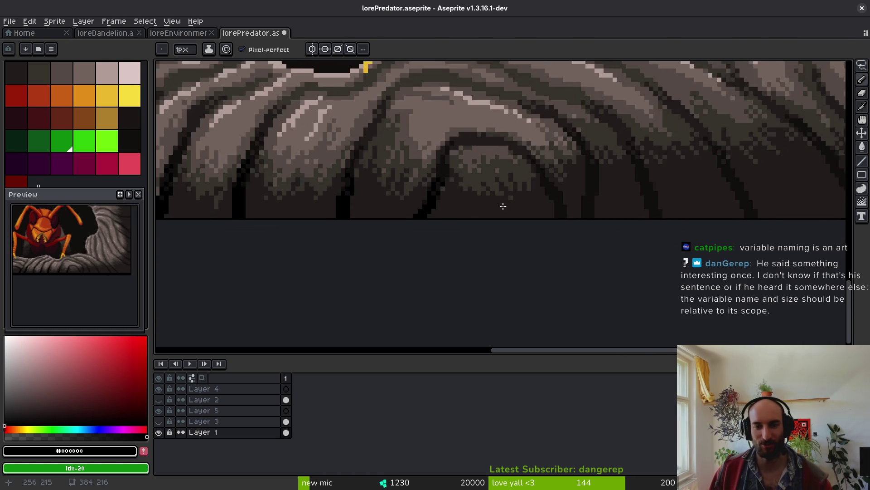
scroll(546, 159, up, 4)
scroll(511, 205, down, 1)
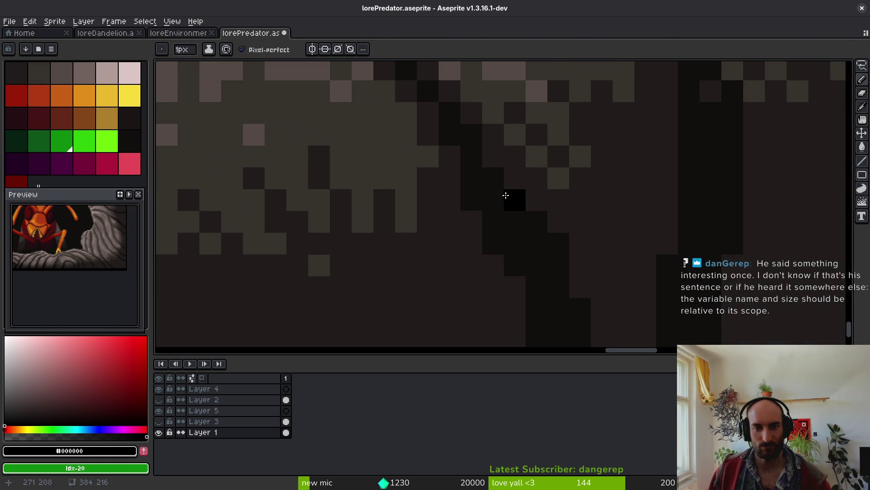
alt+click(491, 159)
- Re-pick black and draw a shorter diagonal black stroke down the crevice
scroll(483, 190, down, 2)
scroll(446, 159, up, 3)
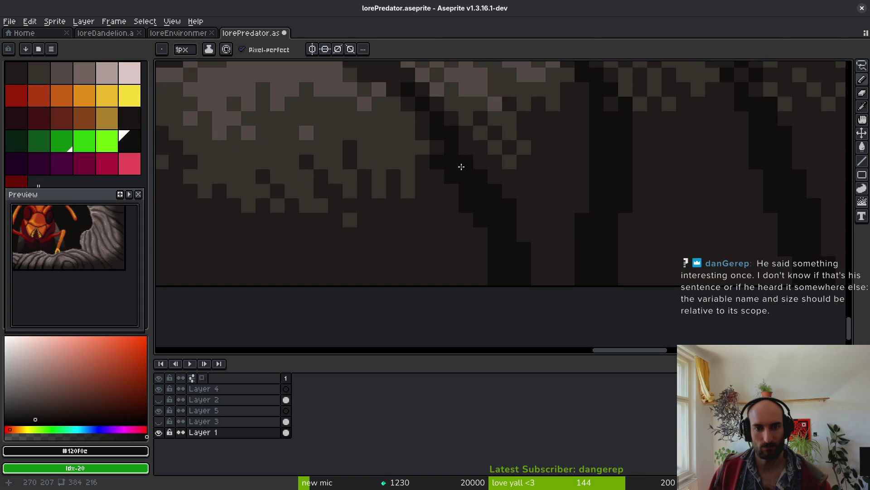
scroll(482, 196, down, 1)
alt+click(178, 204)
scroll(608, 182, up, 1)
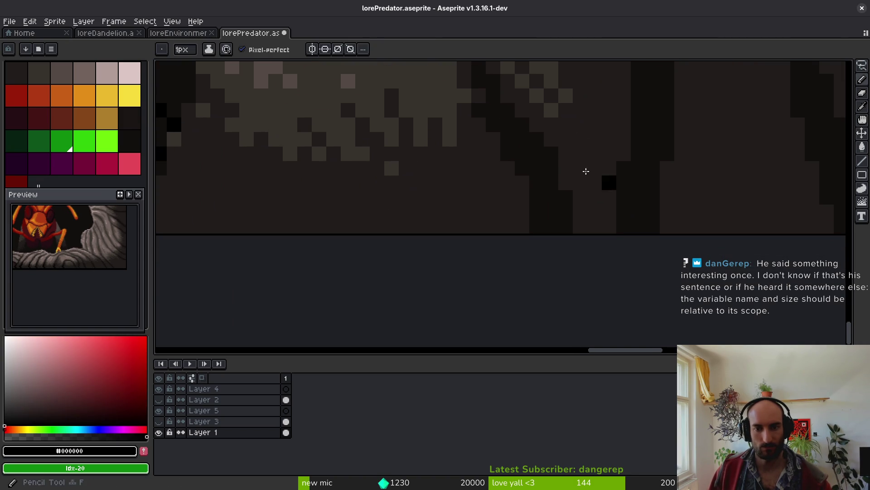
drag(507, 117, 520, 175)
drag(506, 142, 537, 195)
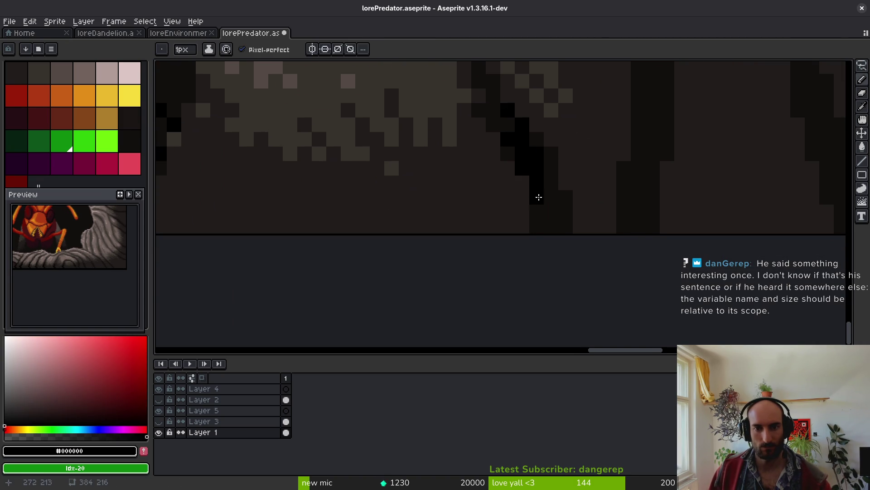
key(ctrl+z)
drag(508, 138, 520, 162)
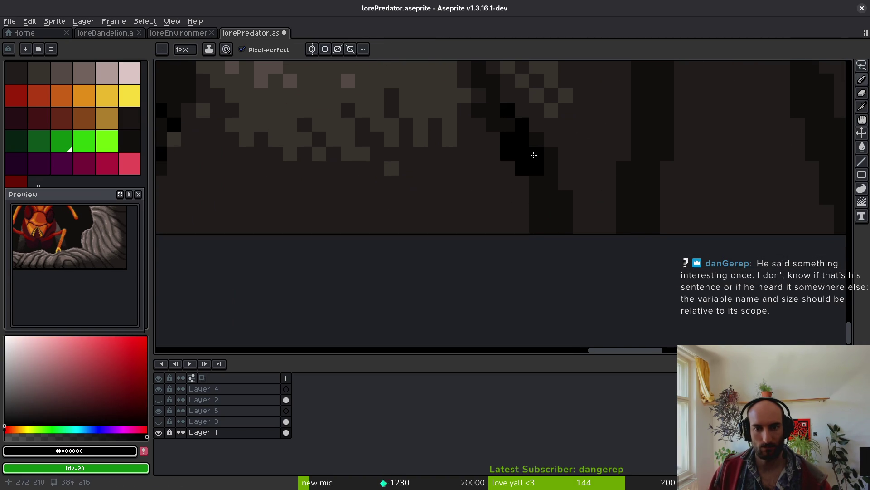
- Fill the dark crevice region black, then line and fill the next crevice black
key(g)
click(543, 210)
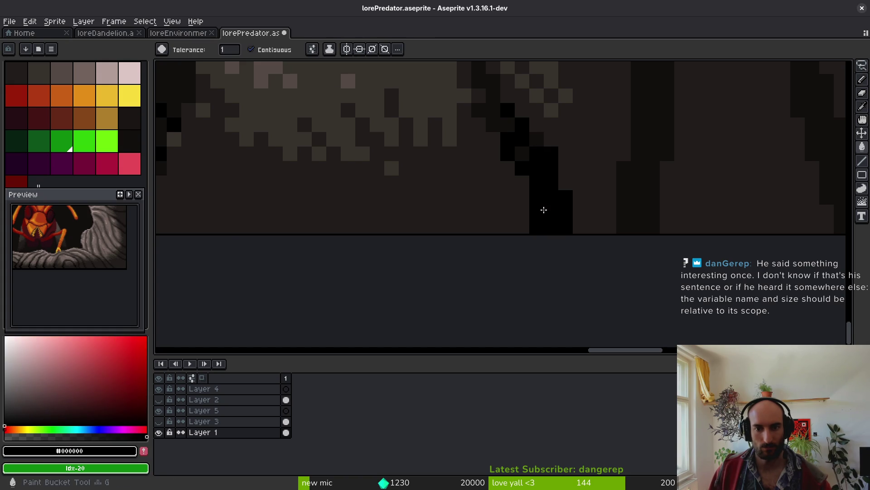
scroll(544, 210, down, 2)
scroll(618, 162, up, 2)
key(b)
mouse_move(618, 162)
mouse_down()
mouse_move(596, 188)
mouse_move(630, 170)
mouse_up()
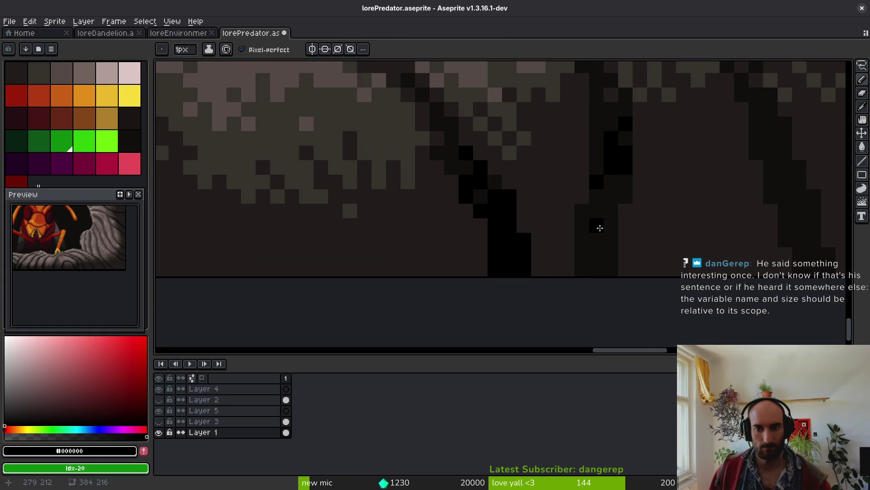
key(g)
click(610, 196)
- Sample dark brown #120f0e, re-pick black, and place a black pixel on the crevice edge
alt+click(558, 175)
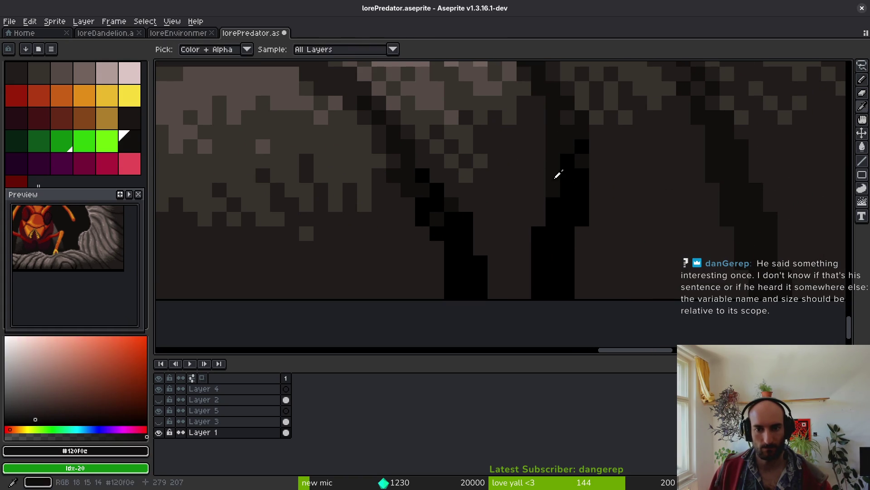
scroll(485, 265, down, 1)
scroll(526, 234, up, 1)
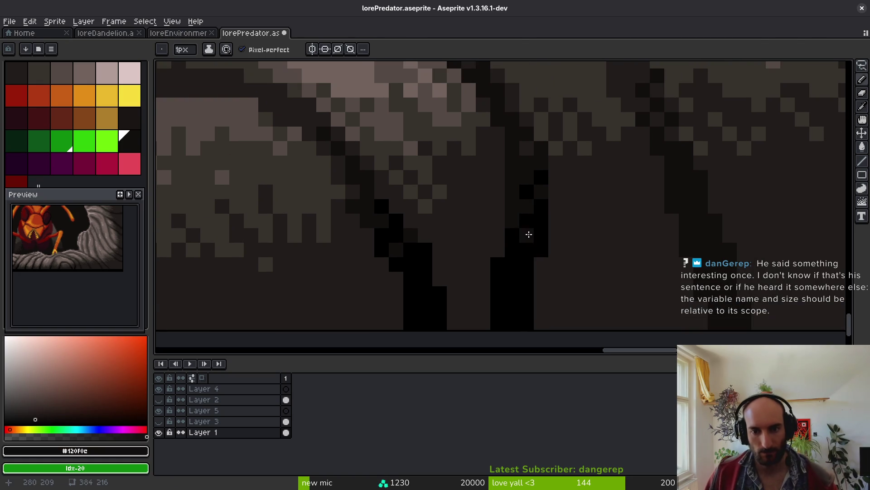
alt+click(530, 189)
click(502, 165)
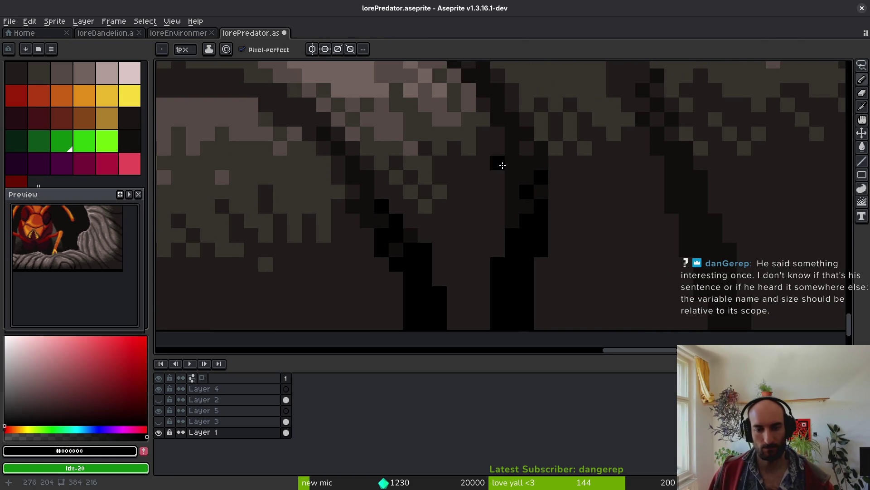
scroll(544, 177, right, 1)
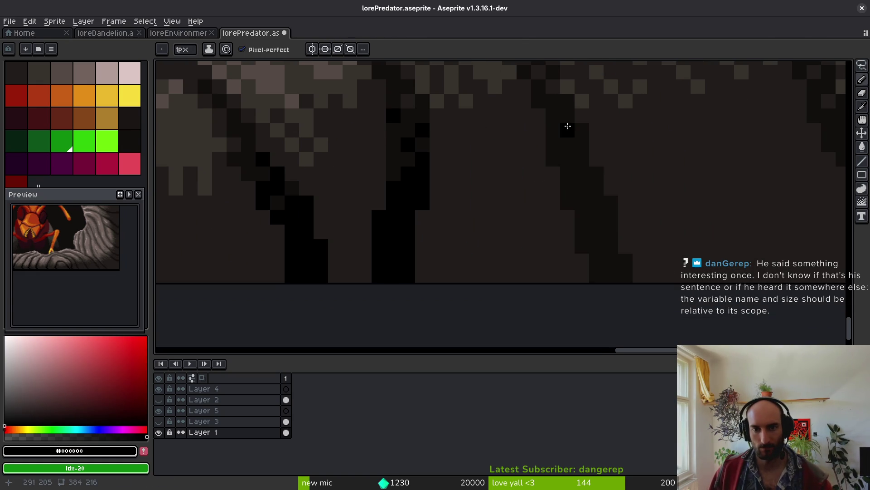
scroll(566, 181, up, 1)
scroll(558, 218, down, 1)
- Draw a black line down the crevice and blacken a single pixel beside it
mouse_move(558, 179)
mouse_down()
mouse_move(574, 233)
mouse_move(566, 270)
mouse_move(565, 224)
mouse_up()
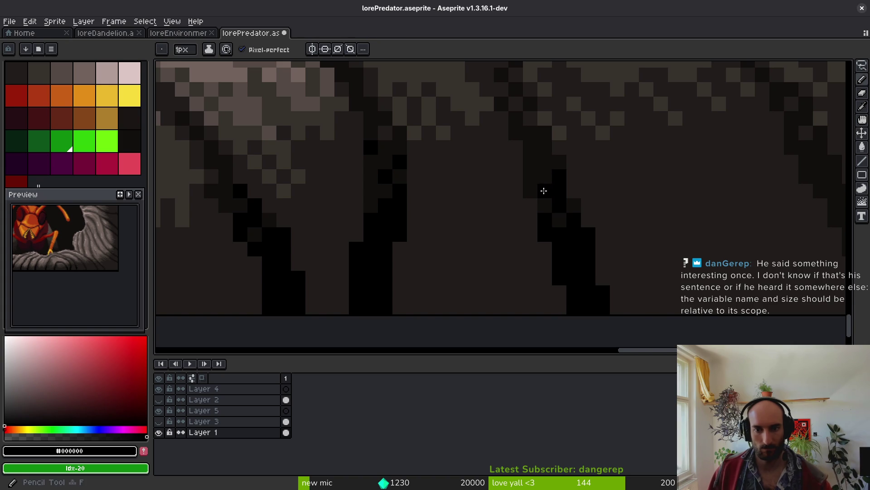
click(534, 165)
alt+click(562, 196)
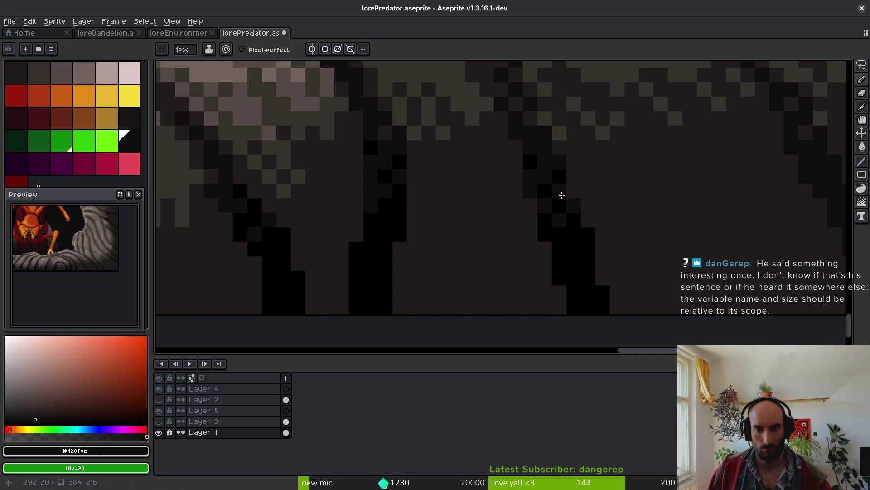
alt+click(566, 175)
scroll(591, 227, down, 3)
scroll(631, 220, up, 4)
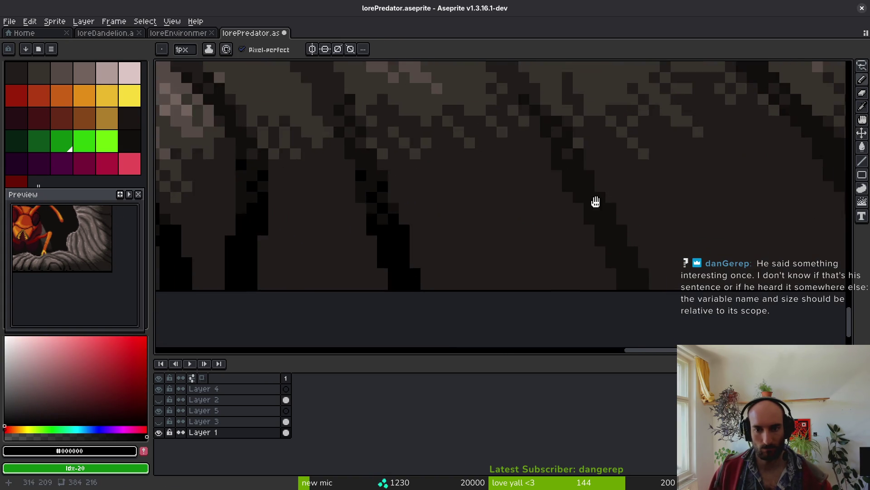
- Draw a black line down the dark diagonal and fill stray black pixels with dark brown
click(490, 145)
mouse_move(490, 143)
mouse_down()
mouse_move(509, 192)
mouse_move(508, 162)
mouse_move(535, 241)
mouse_up()
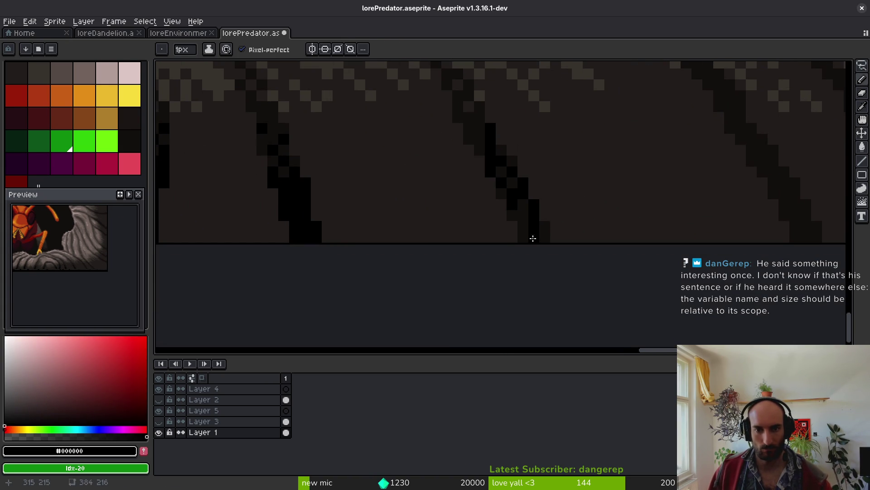
key(g)
alt+click(496, 140)
click(489, 141)
key(b)
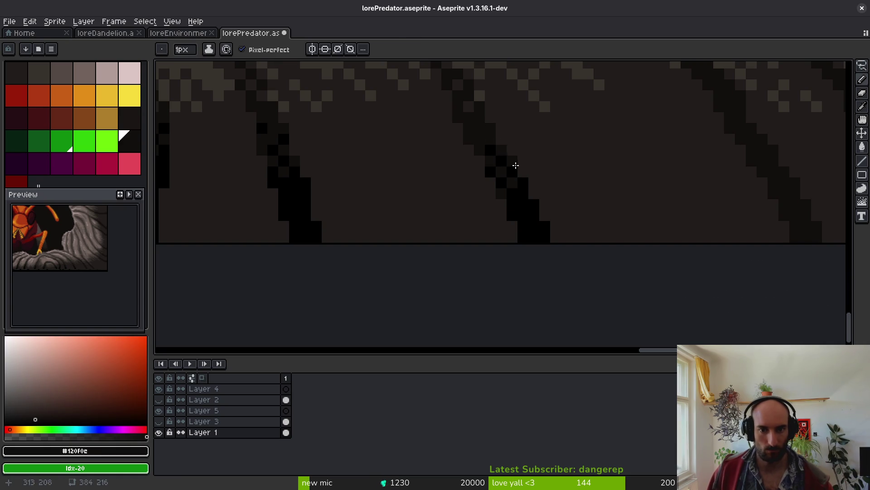
- Re-pick black and draw a black line down the next dark diagonal
alt+click(509, 151)
scroll(422, 195, down, 2)
scroll(563, 142, up, 2)
click(566, 119)
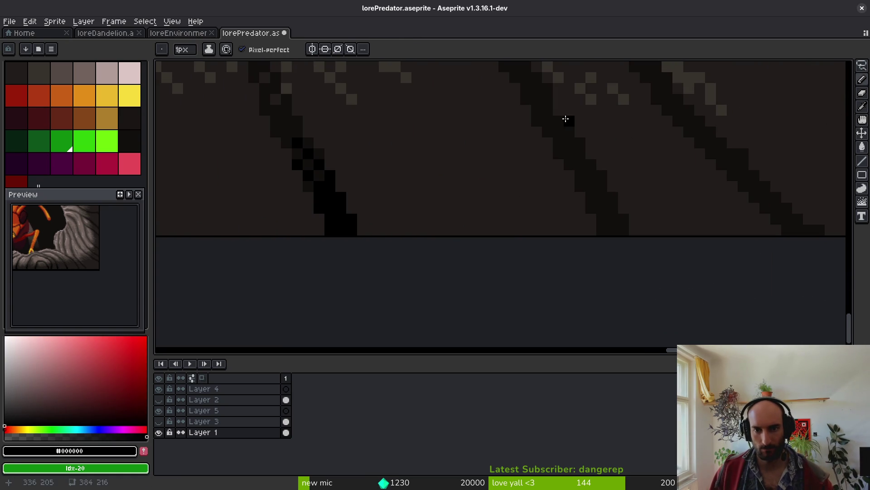
drag(569, 142, 602, 207)
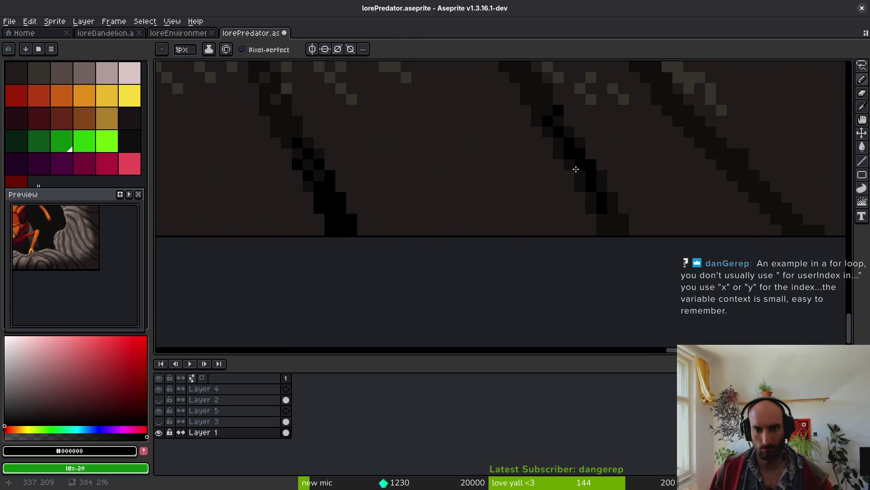
- Fill the three dark-grey patches along that diagonal solid black
key(g)
click(610, 225)
click(581, 181)
click(594, 199)
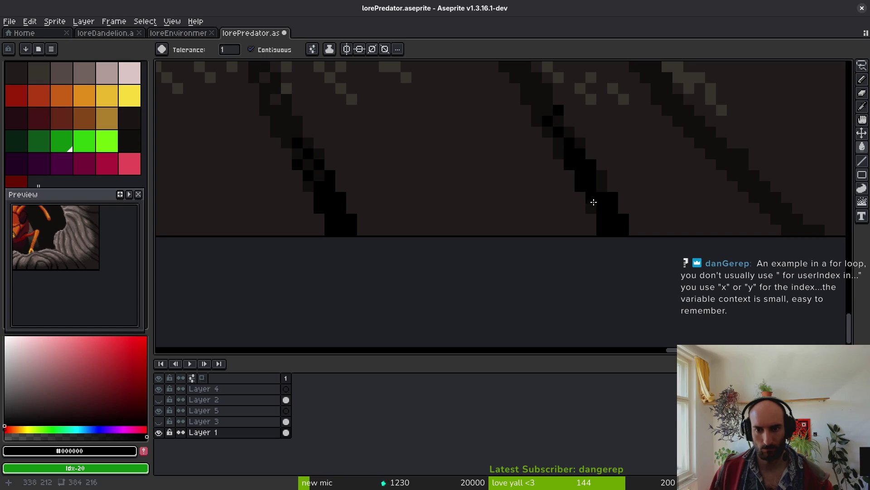
scroll(598, 186, up, 2)
- Place individual black pixels along the crevice and at its bottom
key(b)
click(522, 179)
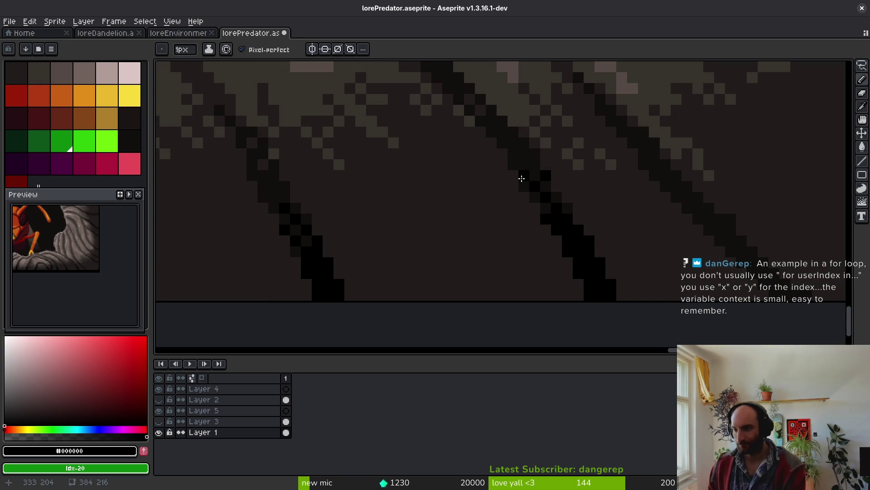
click(535, 274)
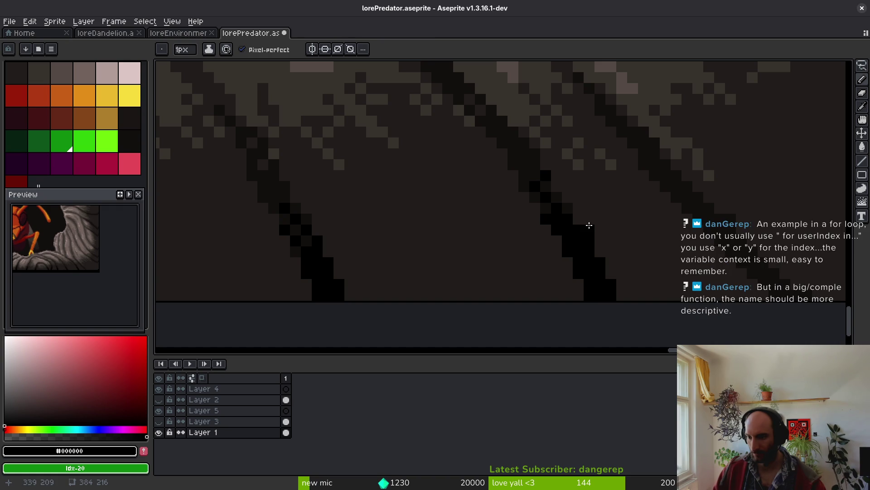
click(610, 208)
scroll(558, 171, down, 2)
scroll(554, 159, up, 1)
- Draw a long diagonal black line along the crevice and fill the dark run black
drag(557, 160, 645, 247)
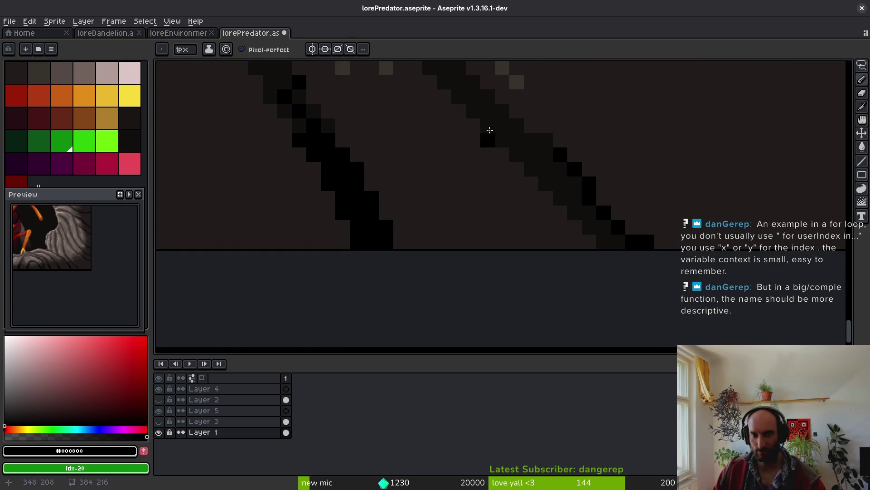
drag(487, 110, 565, 185)
click(546, 140)
key(g)
click(599, 226)
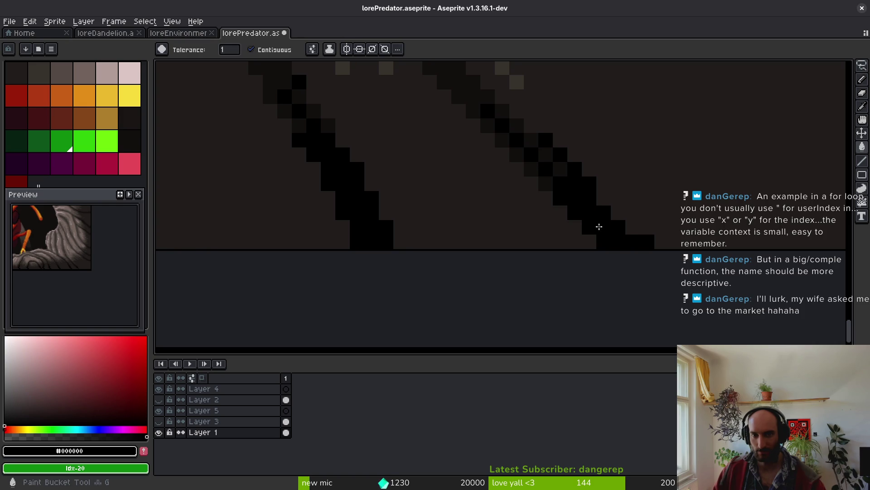
- Draw a black pixel stroke along the rock edge
key(b)
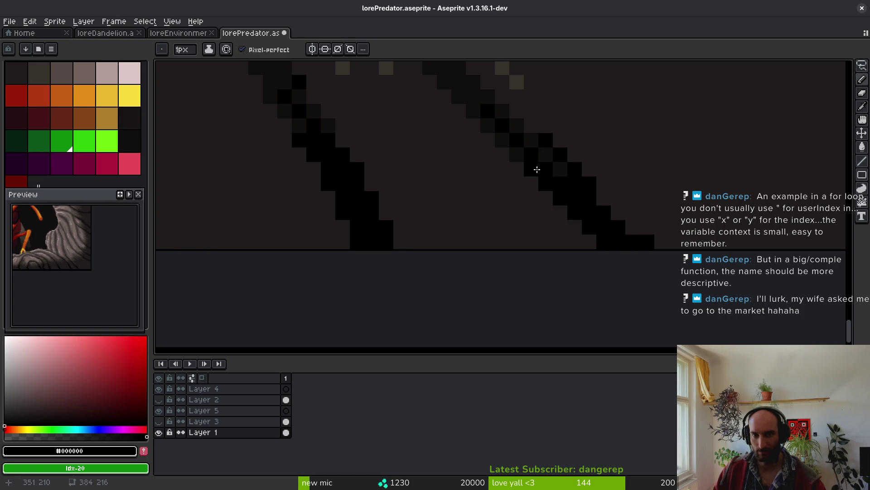
scroll(538, 177, down, 3)
scroll(545, 243, up, 5)
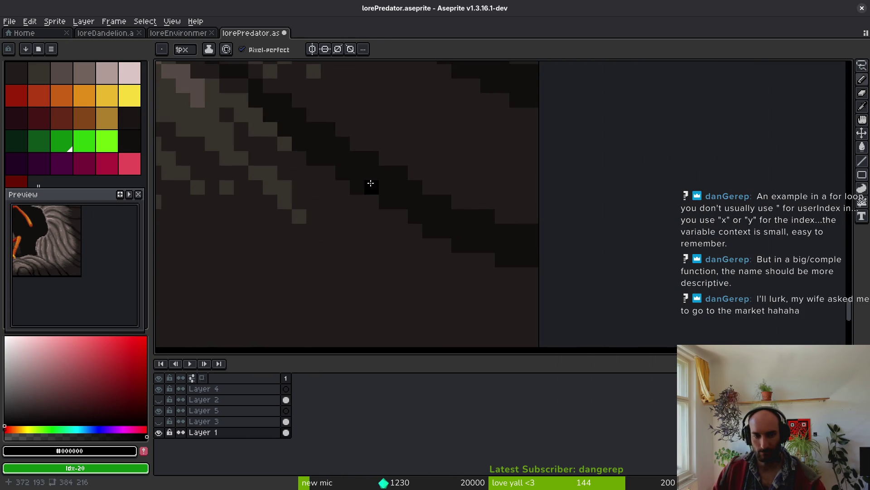
shift+click(530, 259)
drag(530, 234, 411, 195)
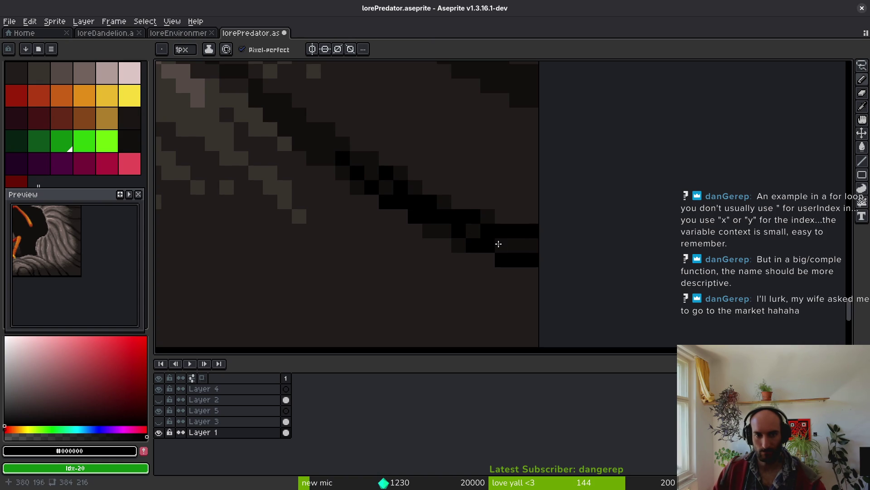
- Fill three dark-grey patches beside the stroke with black
key(g)
click(484, 232)
click(458, 245)
click(435, 230)
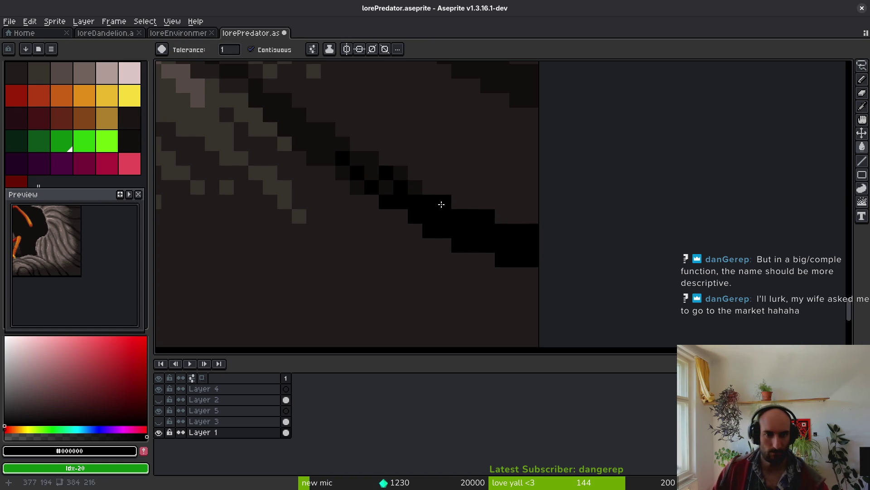
key(b)
scroll(440, 251, down, 3)
scroll(440, 250, up, 4)
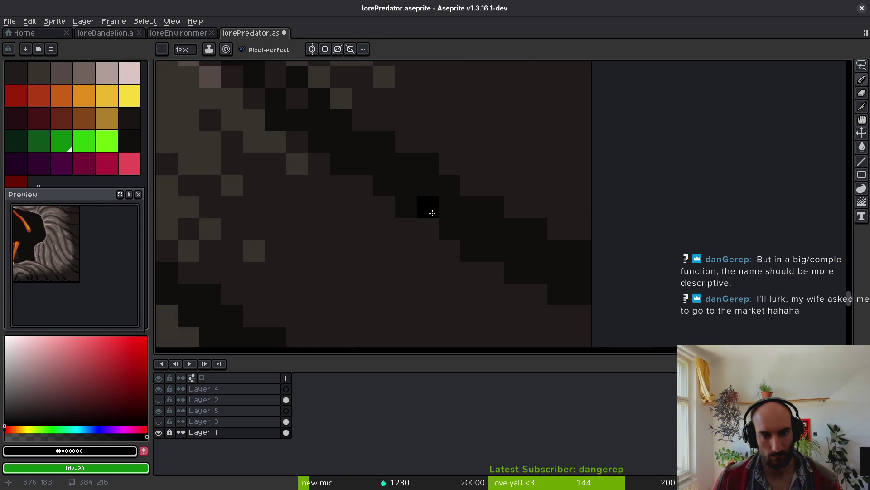
- Extend the diagonal black outline pixel by pixel and fill the stair-step shape black
drag(379, 142, 450, 226)
click(408, 205)
click(392, 191)
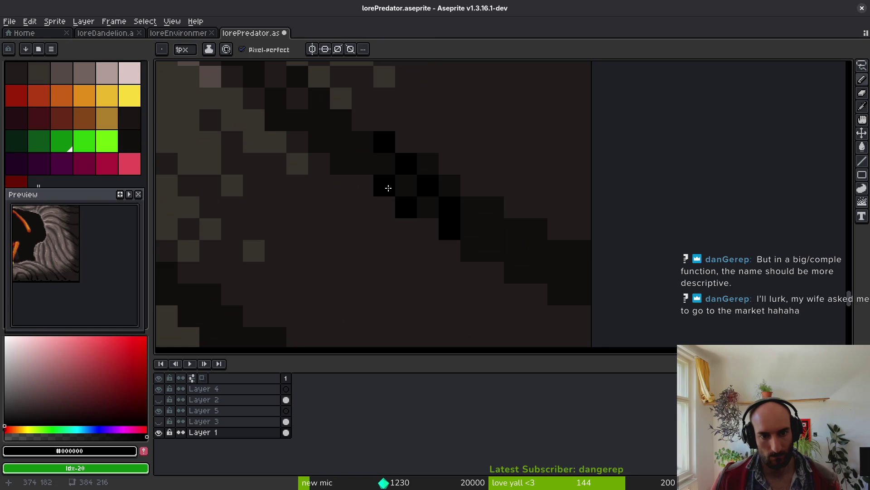
click(517, 243)
click(449, 190)
click(424, 200)
key(ctrl+z)
click(428, 165)
scroll(453, 213, down, 3)
scroll(471, 204, up, 2)
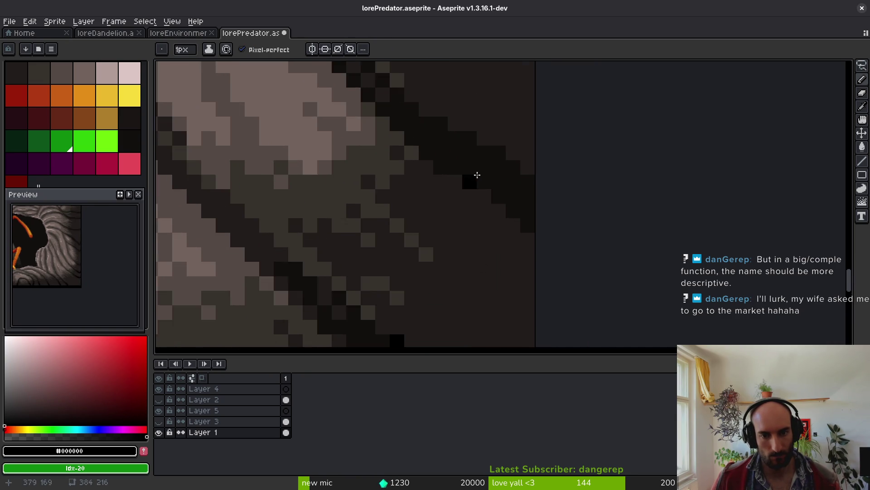
scroll(413, 175, up, 1)
- Draw a diagonal black stroke down the rock edge and fill two adjacent dark patches black
drag(410, 181, 471, 210)
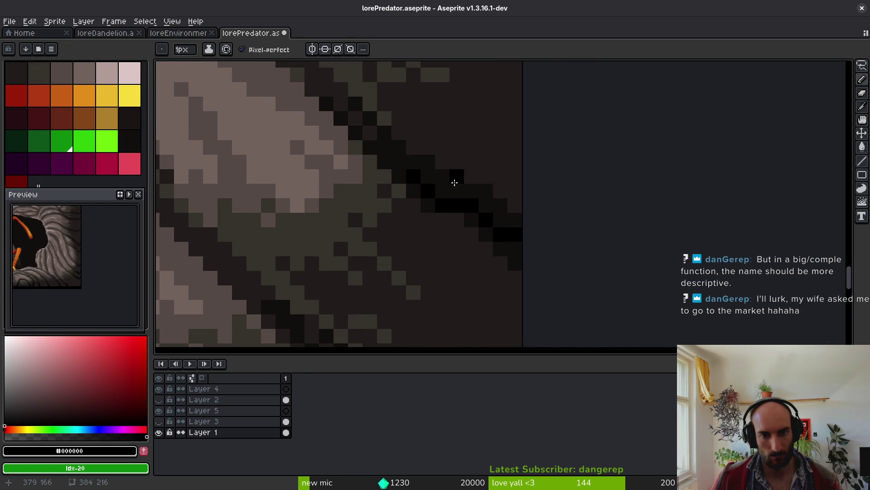
key(g)
click(501, 206)
click(476, 198)
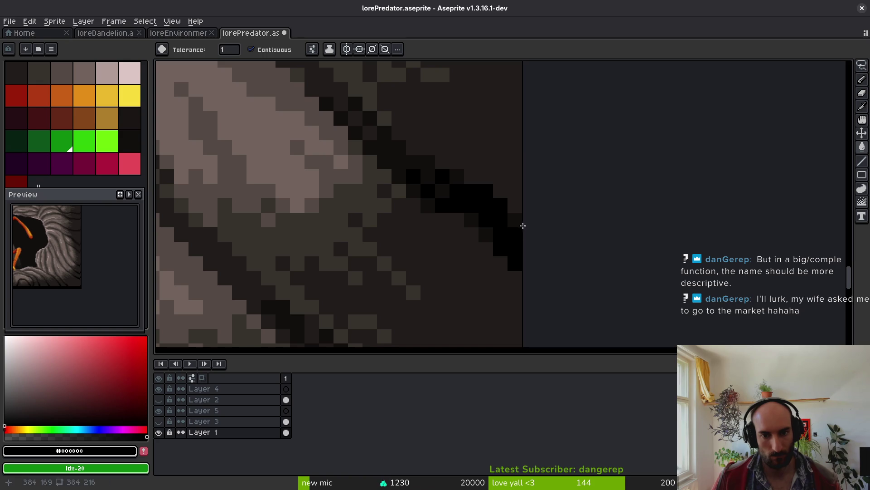
scroll(515, 305, down, 2)
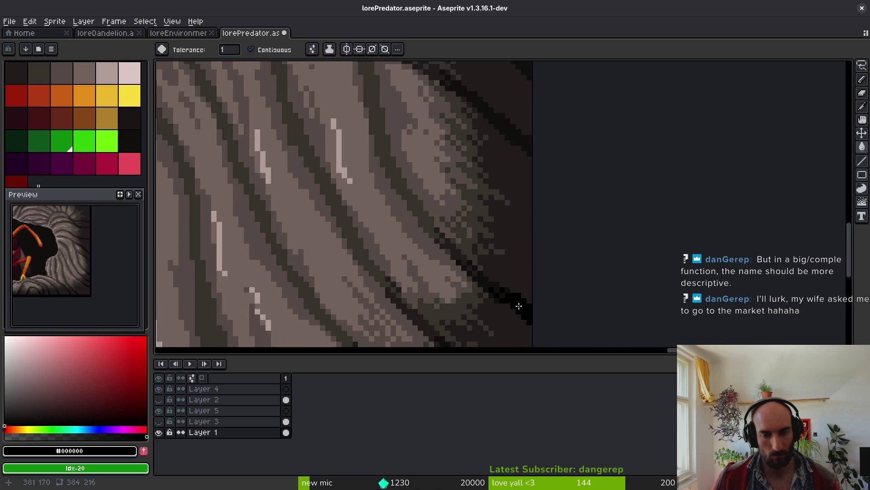
scroll(509, 322, up, 2)
- Draw a short black diagonal and extend the line to the canvas edge
key(b)
mouse_move(474, 189)
mouse_down()
mouse_move(536, 244)
mouse_move(486, 192)
mouse_up()
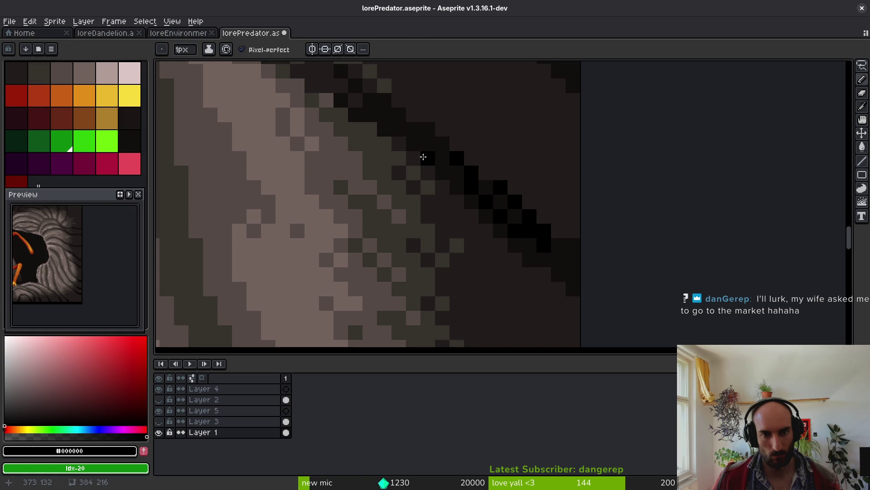
drag(562, 272, 505, 229)
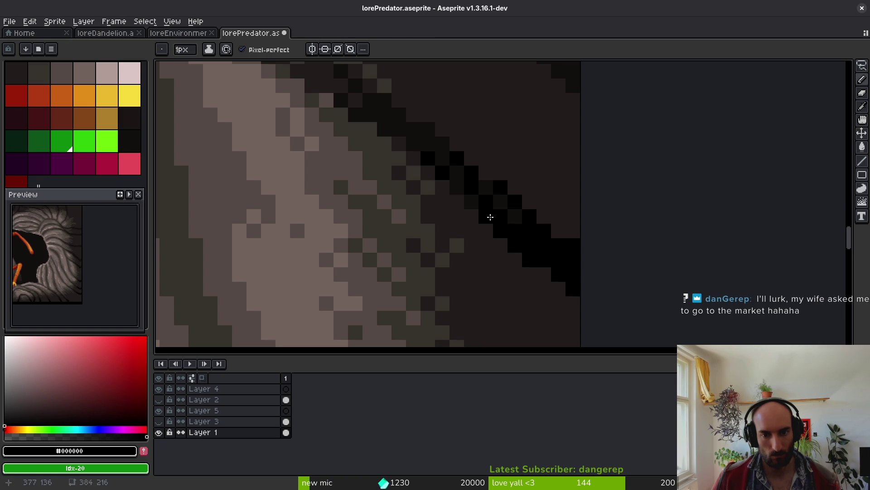
scroll(504, 237, down, 1)
scroll(504, 237, down, 1)
scroll(517, 225, up, 2)
- Extend the black diagonal outline further and fill the area right of it black
mouse_move(402, 162)
mouse_down()
mouse_move(494, 240)
mouse_move(437, 170)
mouse_move(426, 134)
mouse_move(518, 246)
mouse_up()
key(g)
click(519, 246)
key(f)
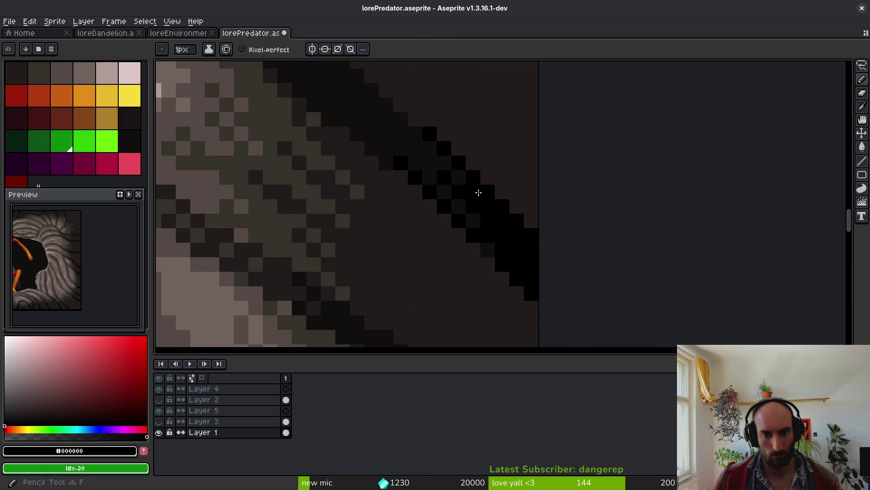
scroll(536, 219, down, 3)
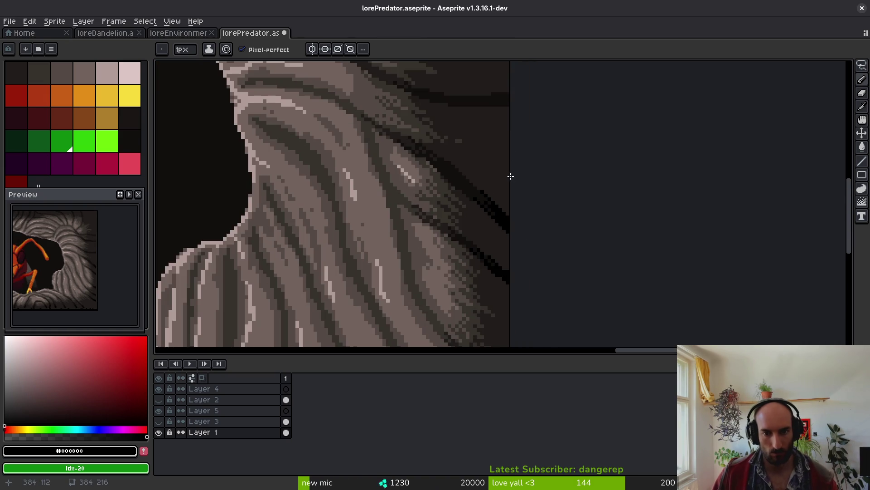
scroll(478, 210, up, 2)
scroll(514, 233, up, 2)
- Draw a black stroke up along the upper edge, re-sampling black as the drawing colour
drag(459, 222, 398, 171)
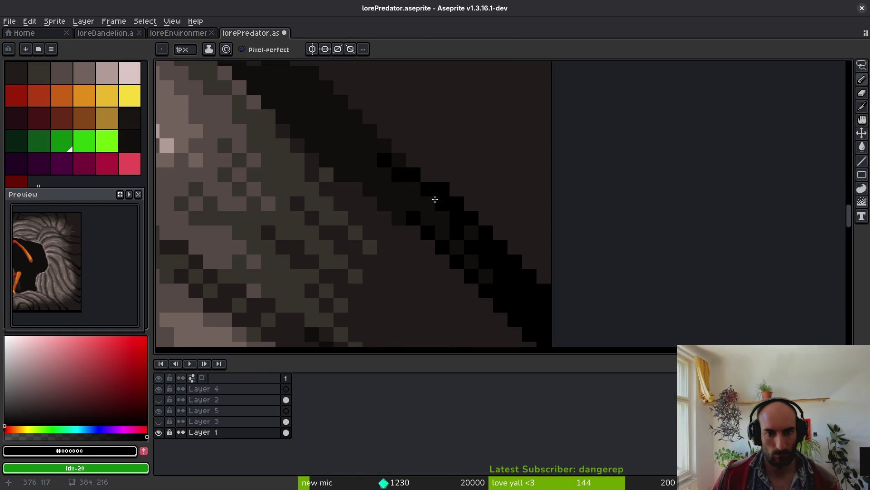
alt+click(444, 190)
alt+click(466, 207)
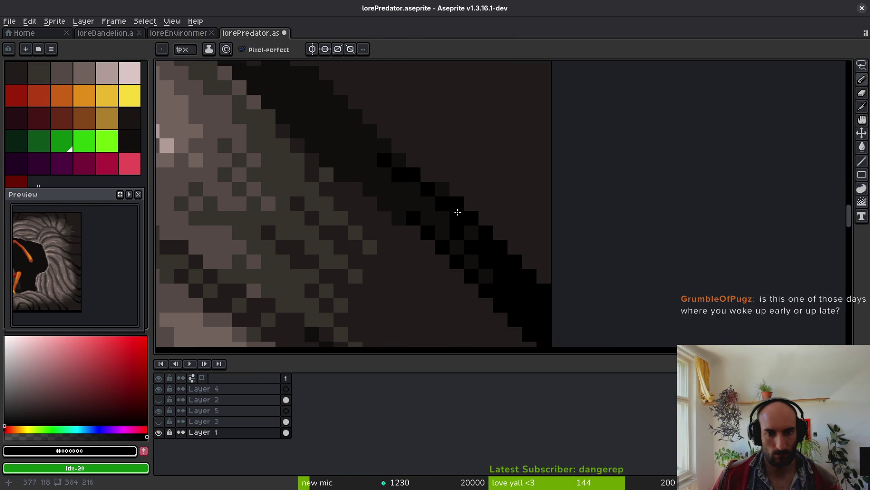
scroll(428, 272, up, 5)
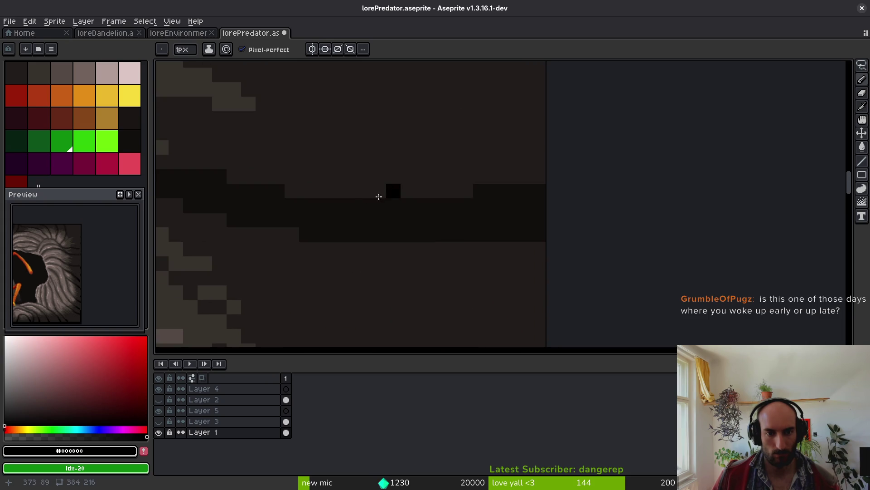
- Draw a short black stroke rightward and bucket-fill the dark area beside it black
drag(327, 204, 458, 235)
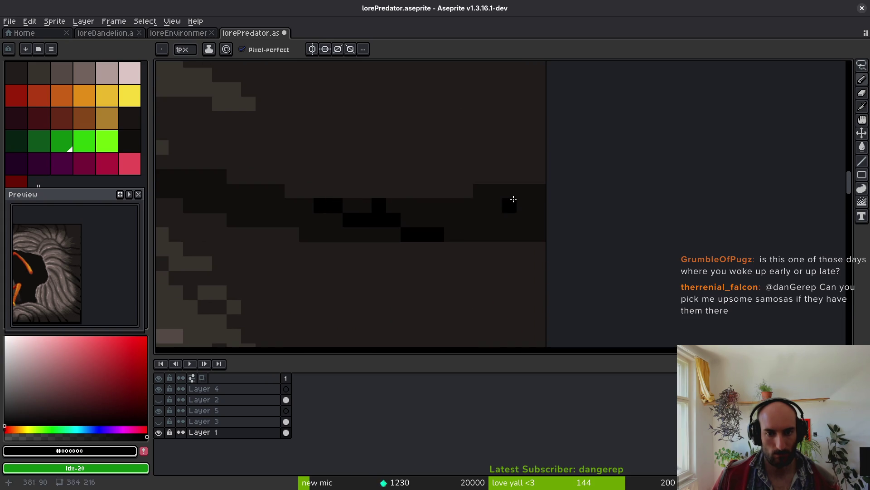
key(g)
click(514, 206)
alt+click(383, 227)
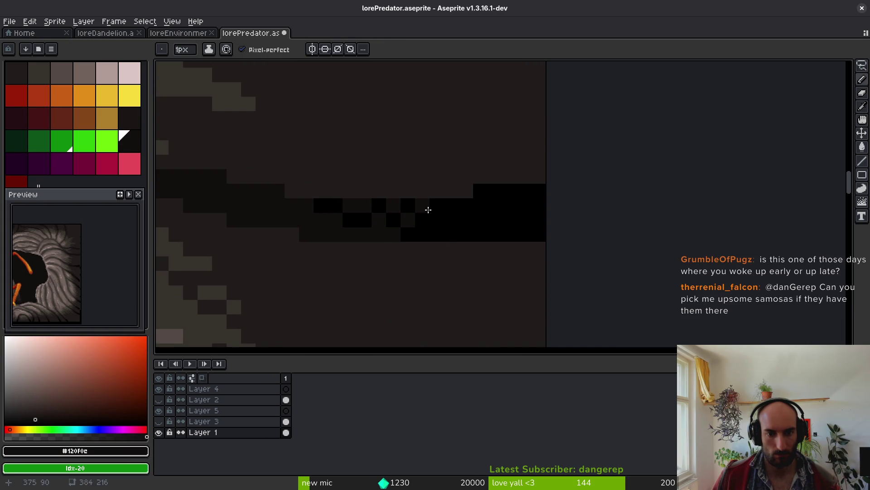
alt+click(390, 229)
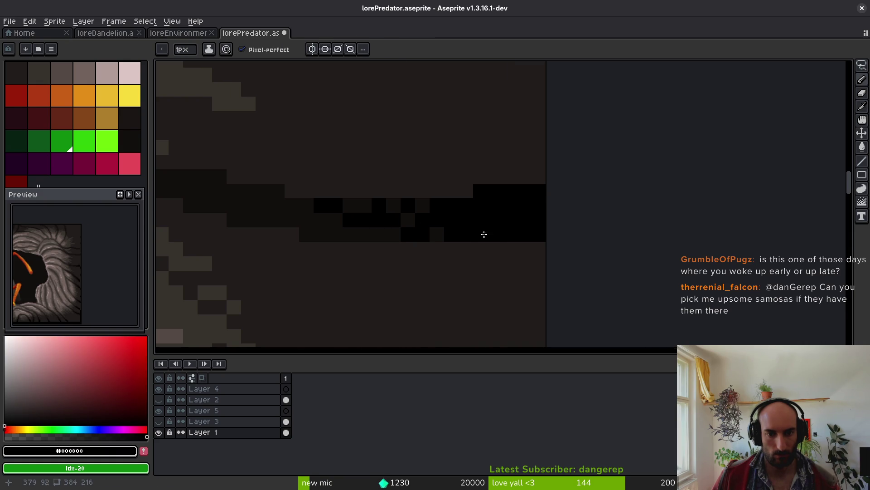
- Draw a stair-stepped black line rightward and make the band's right end solid black
scroll(479, 225, down, 2)
scroll(492, 244, up, 2)
scroll(482, 202, down, 1)
scroll(492, 295, up, 1)
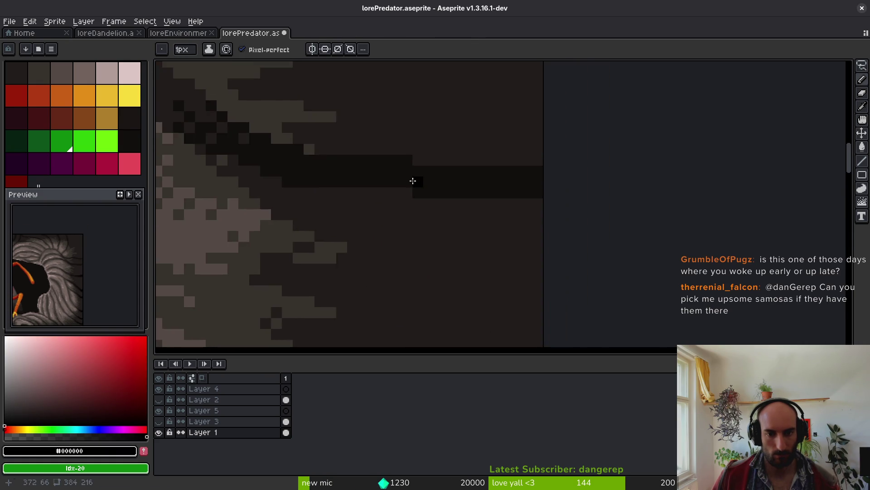
scroll(417, 190, up, 1)
mouse_move(345, 141)
mouse_down()
mouse_move(499, 189)
mouse_move(453, 172)
mouse_up()
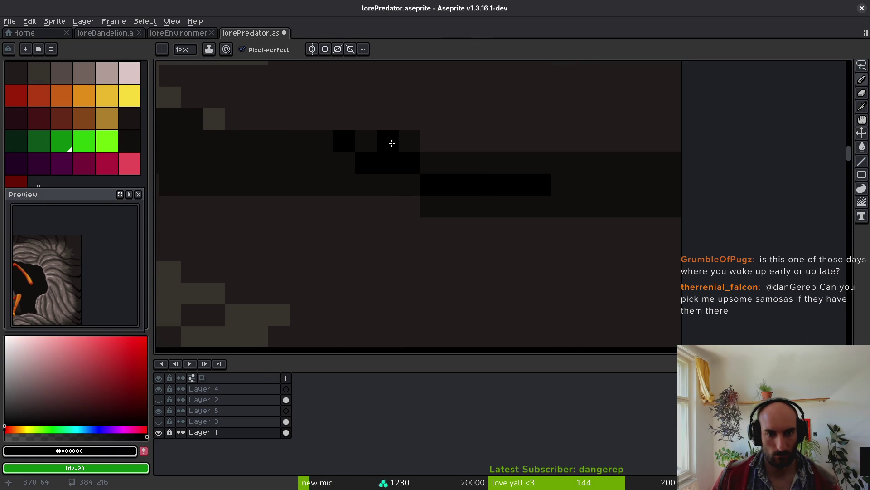
click(317, 164)
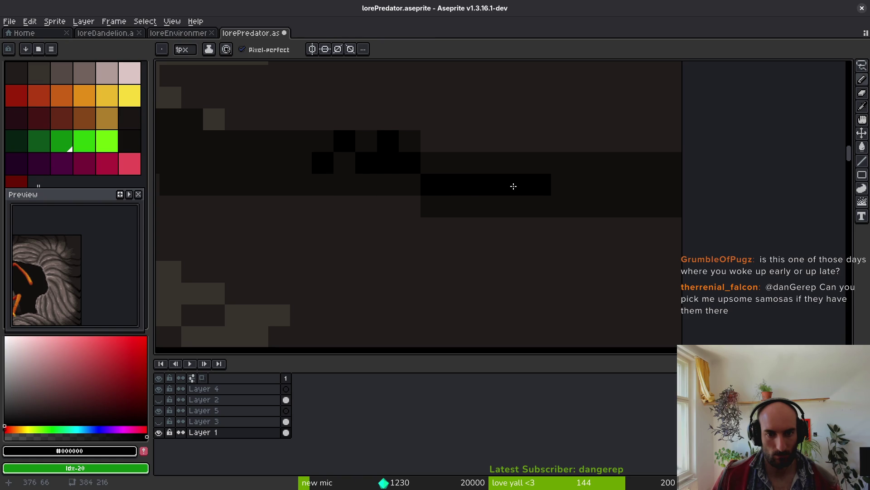
drag(518, 191, 586, 186)
- Blacken pixels along the diagonal band and bucket-fill its two remaining dark-grey gaps black
scroll(566, 196, down, 2)
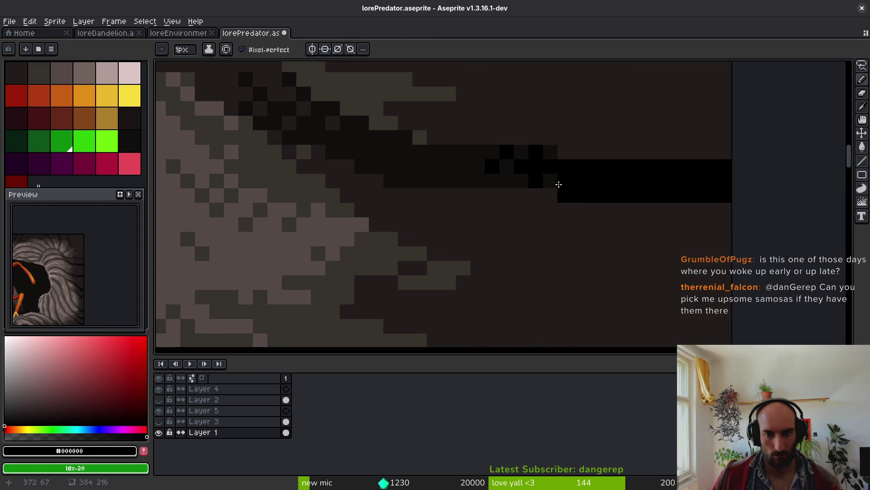
click(564, 196)
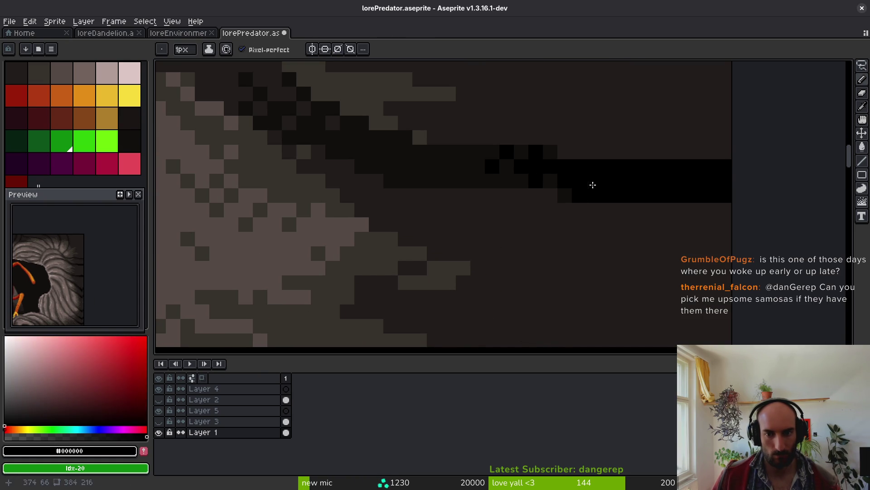
scroll(480, 233, down, 3)
scroll(453, 169, up, 2)
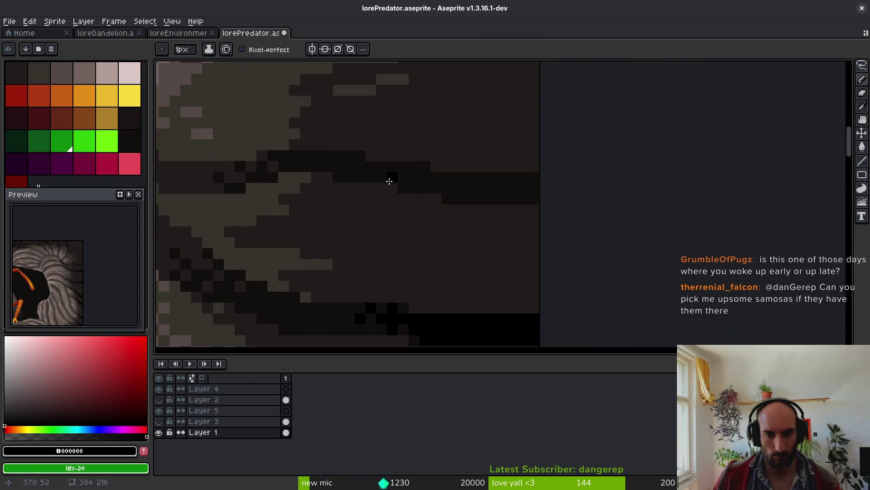
scroll(391, 171, up, 2)
drag(389, 157, 534, 204)
key(g)
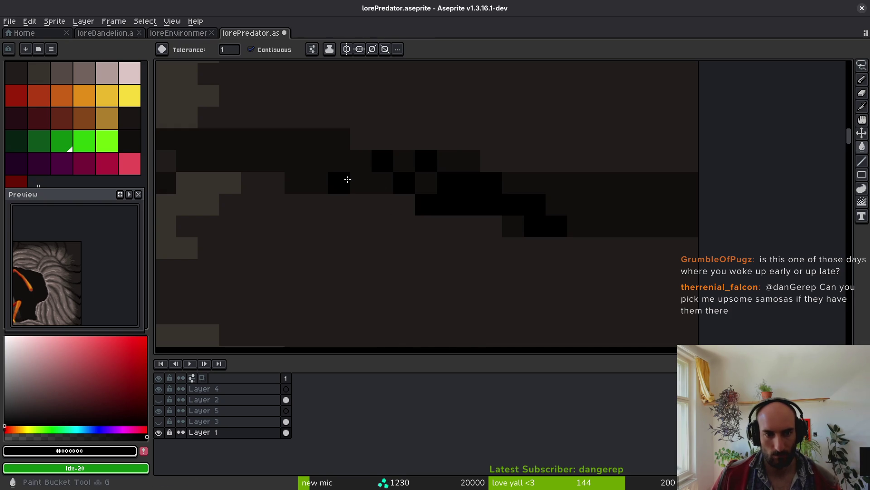
click(359, 184)
click(567, 213)
scroll(606, 222, down, 3)
- Draw a diagonal black stroke down the rock edge, redrawing it after two misplaced attempts
scroll(568, 175, up, 2)
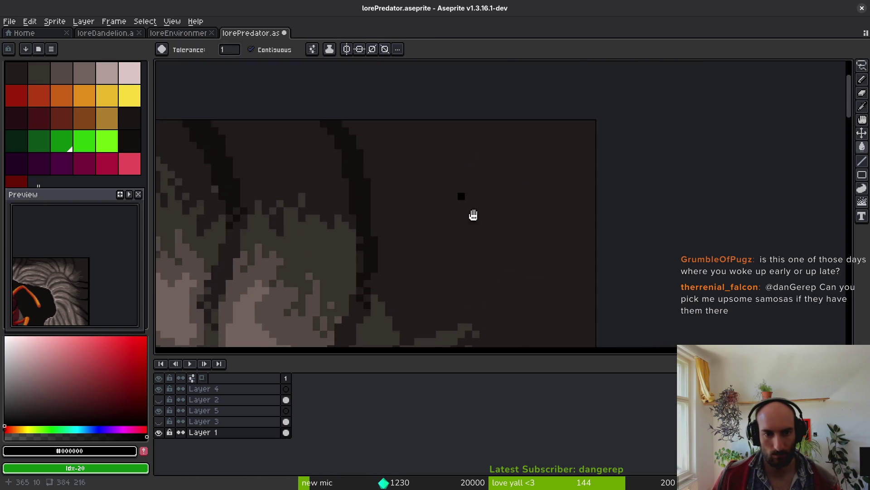
key(b)
scroll(505, 204, up, 2)
mouse_move(476, 132)
mouse_down()
mouse_move(526, 215)
mouse_move(520, 249)
mouse_up()
key(ctrl+z)
drag(463, 150, 529, 245)
key(ctrl+z)
click(470, 156)
drag(470, 156, 518, 235)
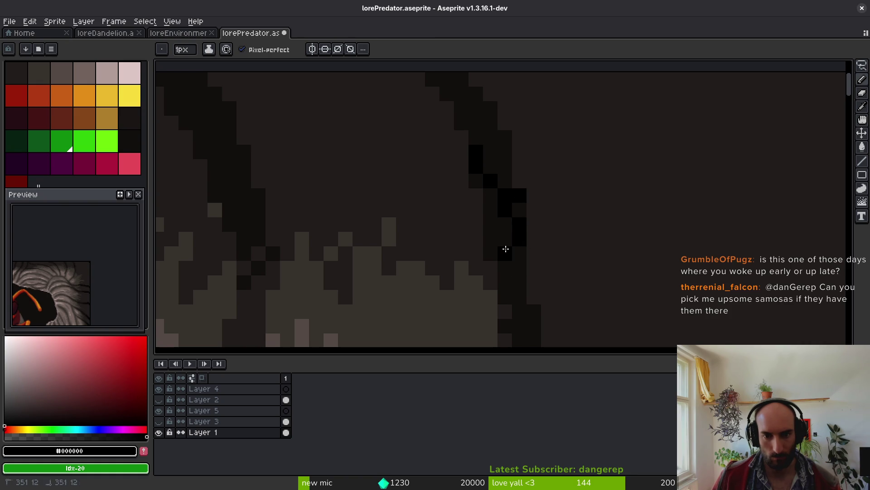
click(497, 227)
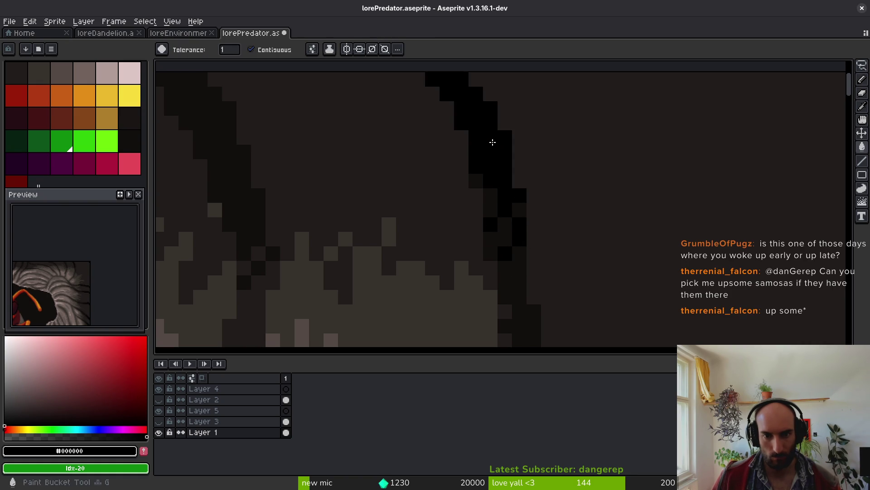
- Add a second black diagonal stroke and fill the two dark pockets beside it black
scroll(491, 172, down, 2)
scroll(502, 144, up, 2)
mouse_move(488, 180)
mouse_down()
mouse_move(526, 204)
mouse_move(519, 226)
mouse_up()
key(g)
click(487, 165)
click(501, 173)
scroll(478, 220, down, 3)
scroll(478, 220, up, 4)
- Draw another diagonal line of black pixels and fill the adjoining dark area black
key(b)
drag(622, 249, 543, 216)
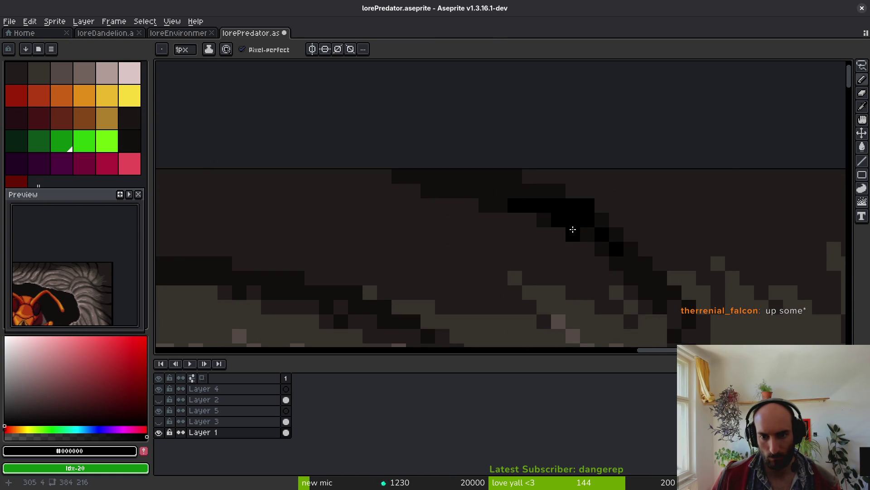
key(g)
click(513, 192)
scroll(513, 192, down, 2)
scroll(491, 224, up, 1)
- Trace the rock's upper edge with a black line, undoing an unwanted black fill
key(b)
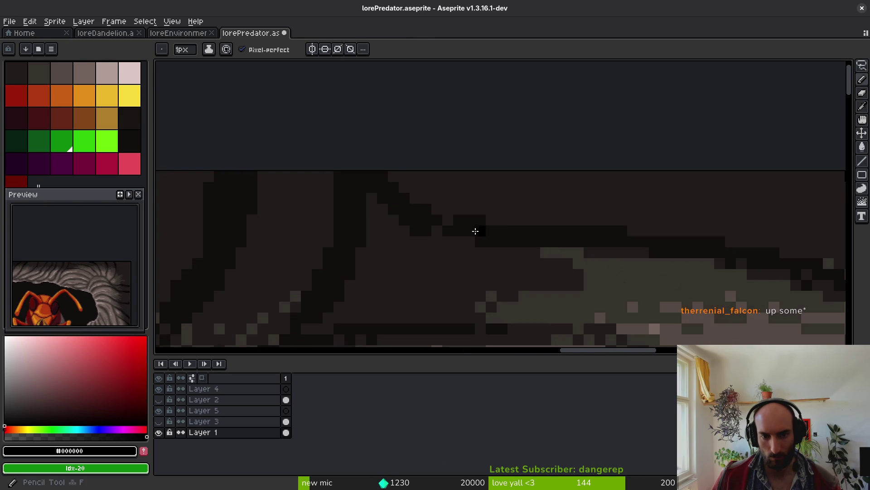
drag(421, 203, 543, 236)
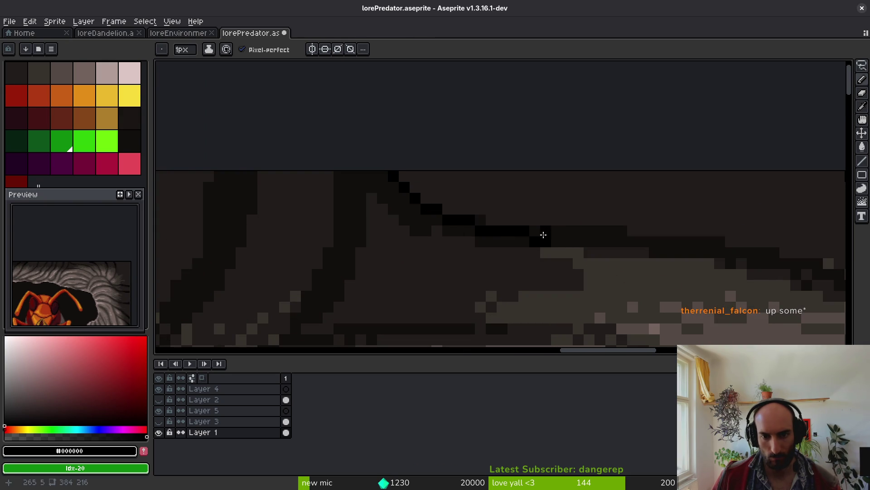
key(g)
click(463, 231)
key(ctrl+z)
scroll(432, 236, down, 1)
scroll(432, 236, up, 1)
key(b)
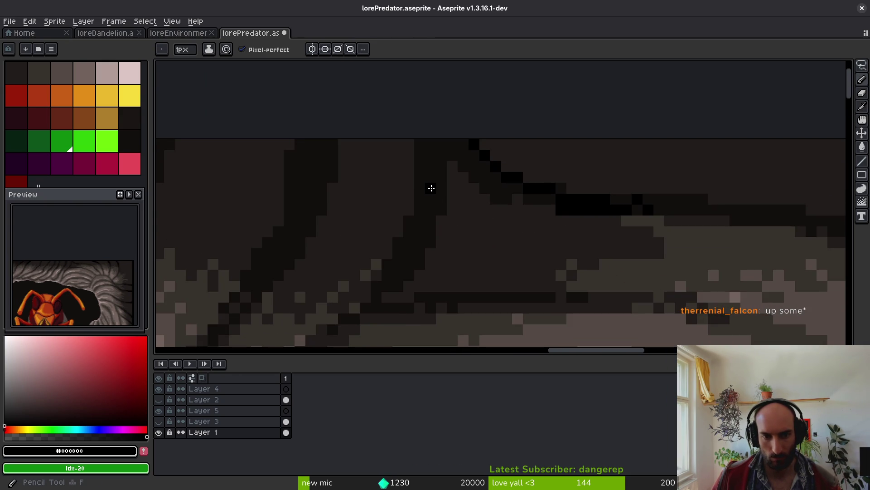
scroll(412, 254, up, 1)
- Touch up the rock crack pixel by pixel in black and near-black, covering a stray green pixel
right_click(368, 289)
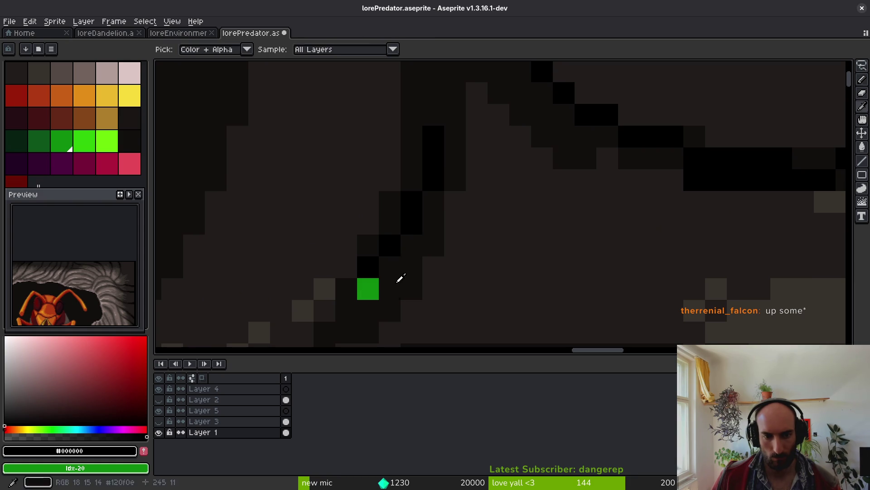
alt+right_click(400, 278)
right_click(369, 286)
click(412, 267)
click(385, 301)
right_click(388, 289)
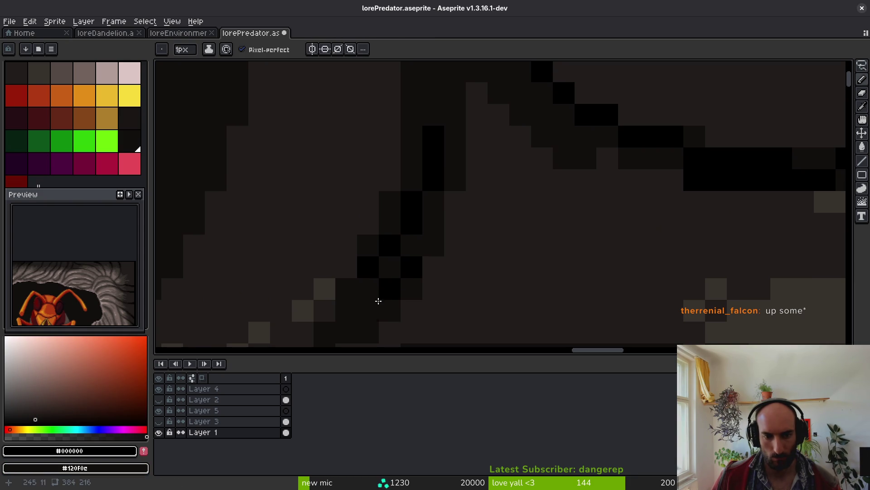
click(369, 310)
click(434, 224)
right_click(431, 223)
click(434, 240)
click(430, 205)
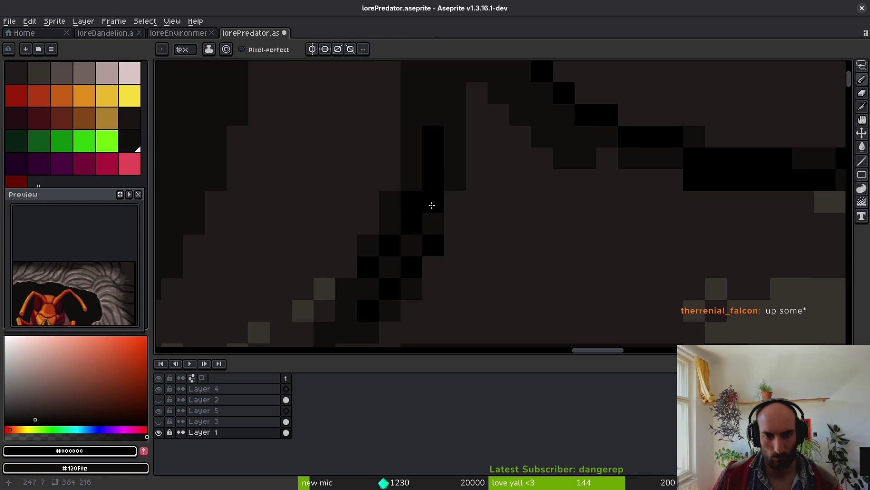
- Fill the dark top region black and draw a black band along the crack edge
key(g)
click(443, 122)
scroll(480, 287, down, 2)
scroll(529, 246, up, 2)
key(b)
drag(443, 211, 557, 235)
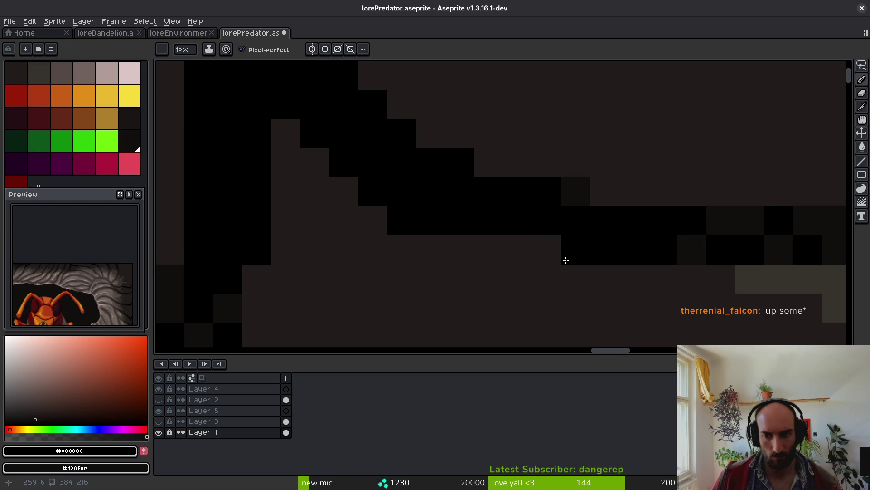
scroll(618, 278, down, 3)
scroll(612, 263, up, 2)
click(582, 175)
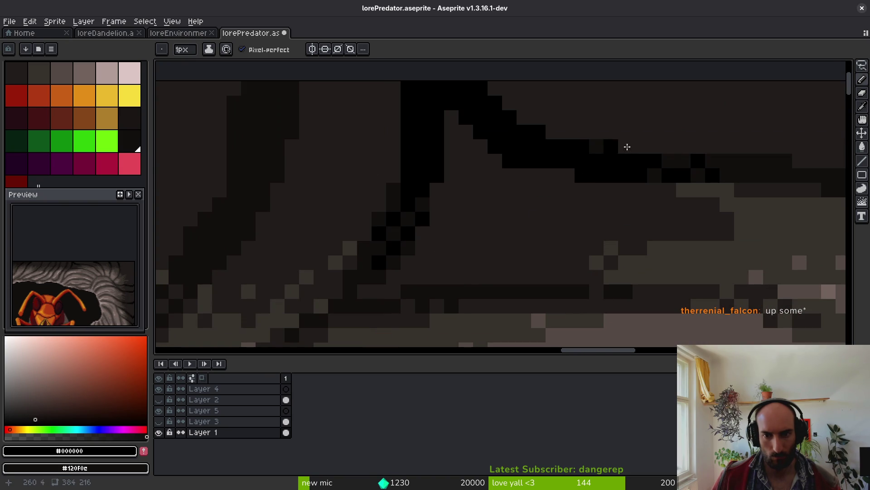
- Save lorePredator.aseprite
scroll(511, 163, down, 3)
scroll(512, 176, up, 3)
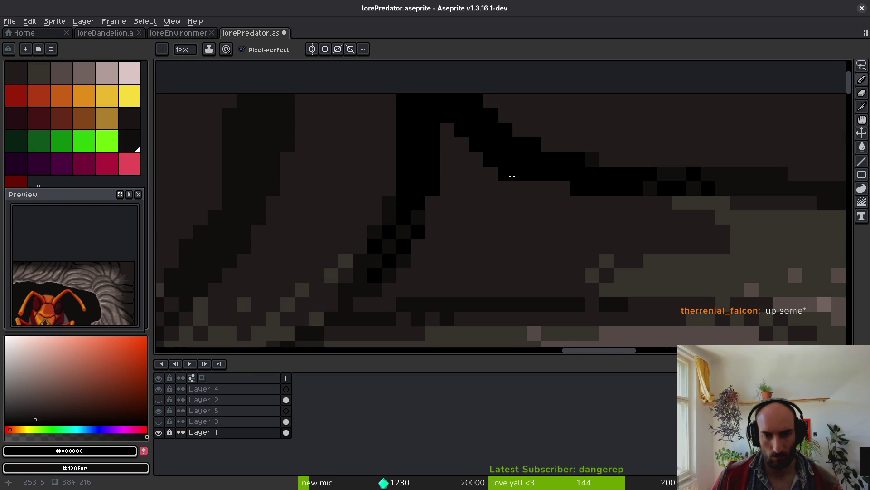
scroll(455, 205, down, 3)
scroll(413, 183, up, 3)
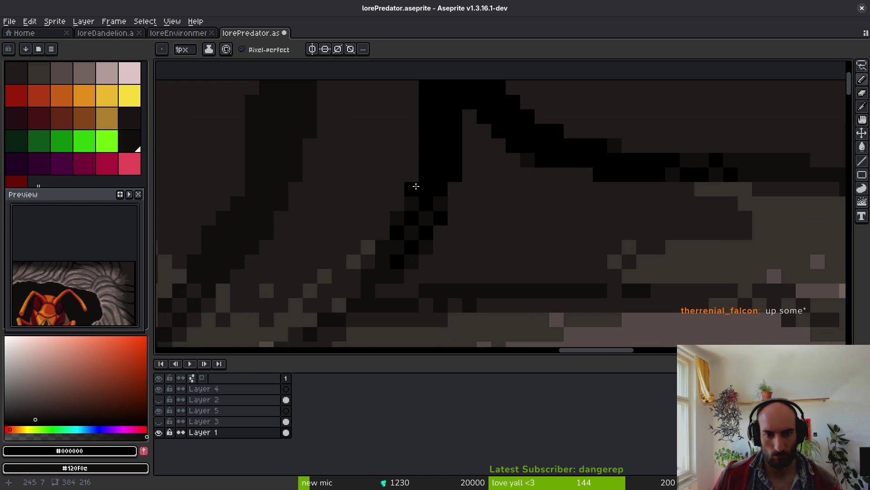
key(ctrl+s)
scroll(431, 225, down, 2)
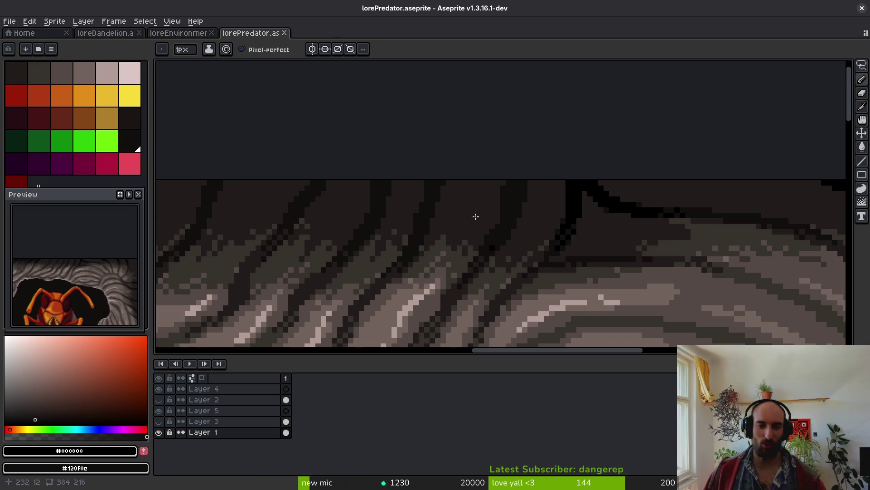
scroll(463, 212, up, 2)
- Repaint the dark column pixels brown and draw a black stroke down the column
alt+right_click(453, 230)
drag(482, 232, 480, 194)
click(544, 217)
mouse_move(544, 217)
mouse_down()
mouse_move(445, 208)
mouse_move(583, 200)
mouse_move(519, 190)
mouse_move(617, 170)
mouse_move(532, 191)
mouse_up()
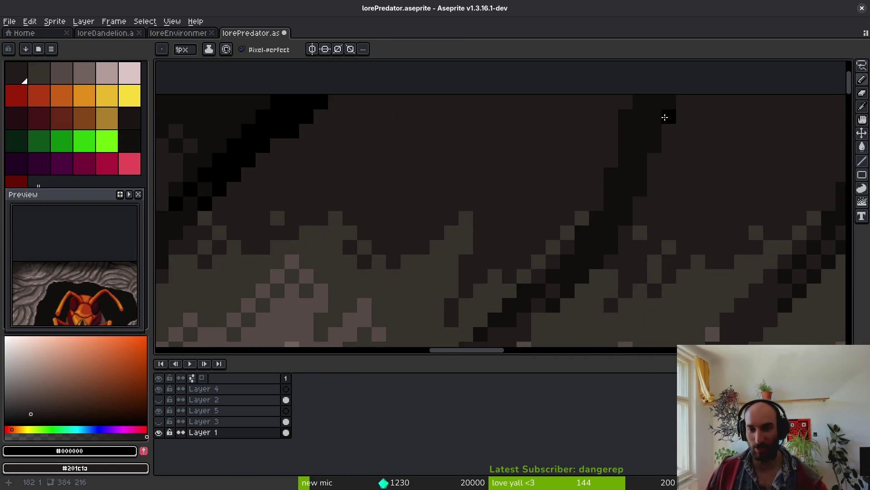
mouse_move(665, 107)
mouse_down()
mouse_move(647, 152)
mouse_move(641, 100)
mouse_move(632, 141)
mouse_move(653, 110)
mouse_up()
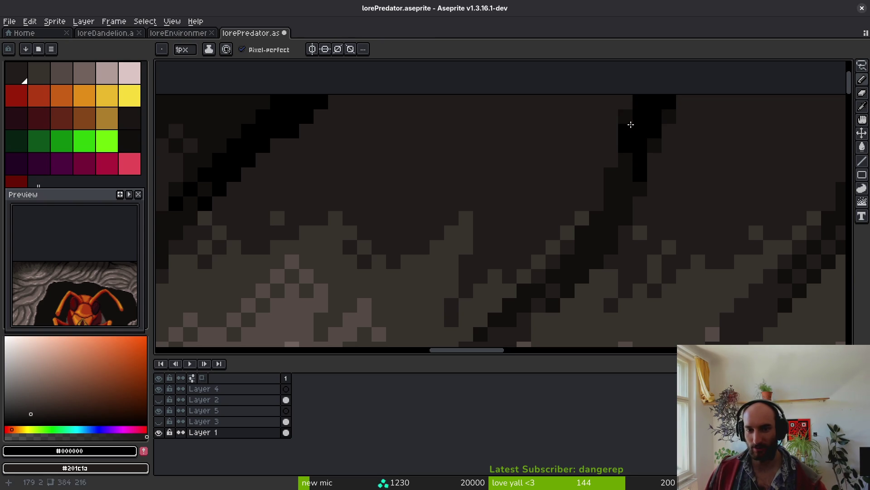
mouse_move(625, 173)
mouse_down()
mouse_move(605, 227)
mouse_move(632, 189)
mouse_up()
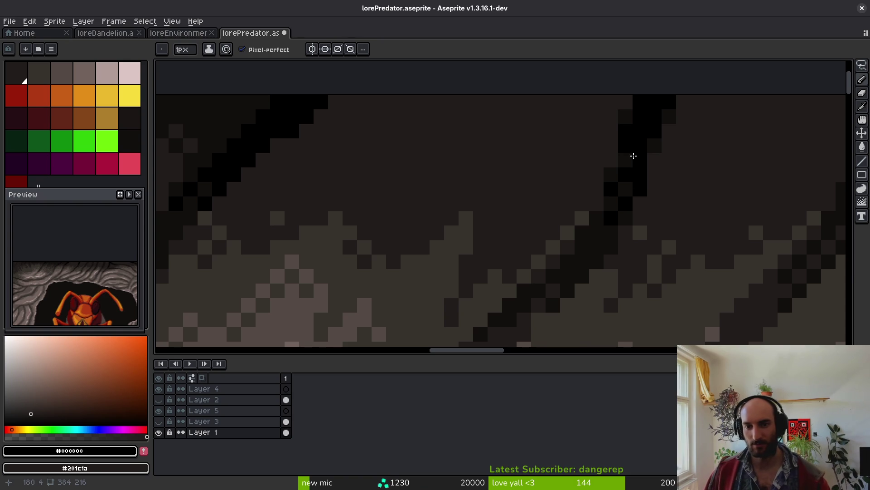
- Draw a diagonal black groove across the rock and fill the area beside it black
scroll(488, 208, down, 4)
scroll(619, 140, up, 5)
mouse_move(671, 97)
mouse_down()
mouse_move(588, 187)
mouse_move(594, 144)
mouse_move(573, 195)
mouse_move(538, 232)
mouse_move(582, 197)
mouse_up()
key(g)
click(651, 93)
key(b)
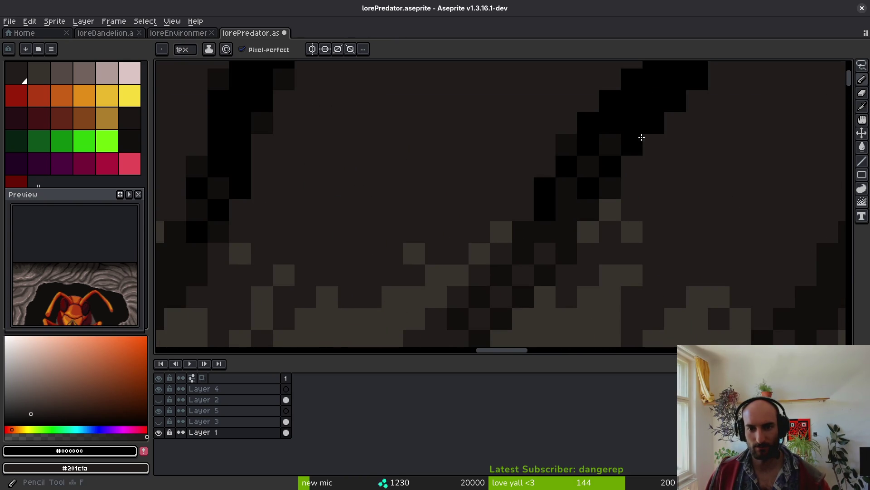
- Extend the right groove diagonally down-left with three black strokes
scroll(649, 168, right, 5)
drag(722, 113, 675, 229)
scroll(673, 136, down, 3)
mouse_move(672, 136)
mouse_down()
mouse_move(669, 165)
mouse_move(626, 222)
mouse_up()
mouse_move(686, 163)
mouse_down()
mouse_move(706, 152)
mouse_move(638, 233)
mouse_move(627, 233)
mouse_up()
- Set near-black as second colour, fill part of the right stroke black, and blacken two dim cells
alt+right_click(623, 231)
scroll(623, 231, up, 1)
key(g)
click(618, 136)
scroll(618, 136, down, 3)
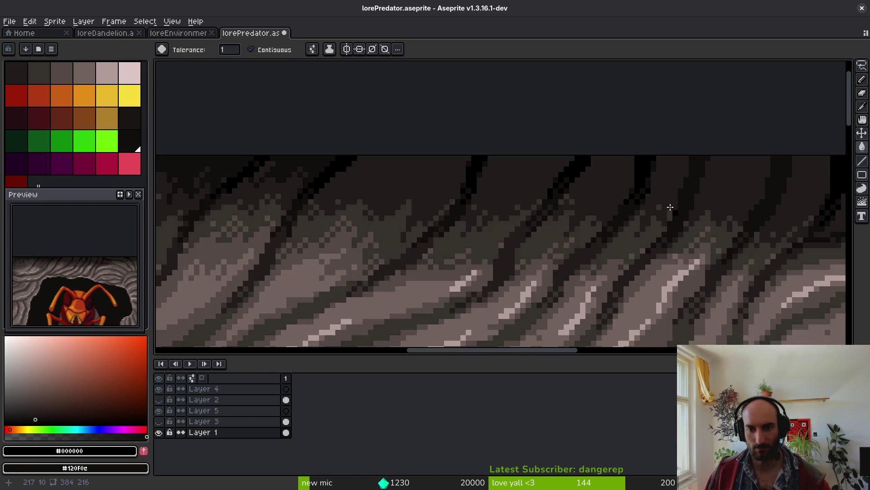
scroll(663, 195, up, 3)
key(f)
drag(657, 250, 669, 176)
scroll(668, 177, down, 3)
scroll(559, 189, right, 3)
- Save lorePredator.aseprite again
key(ctrl+s)
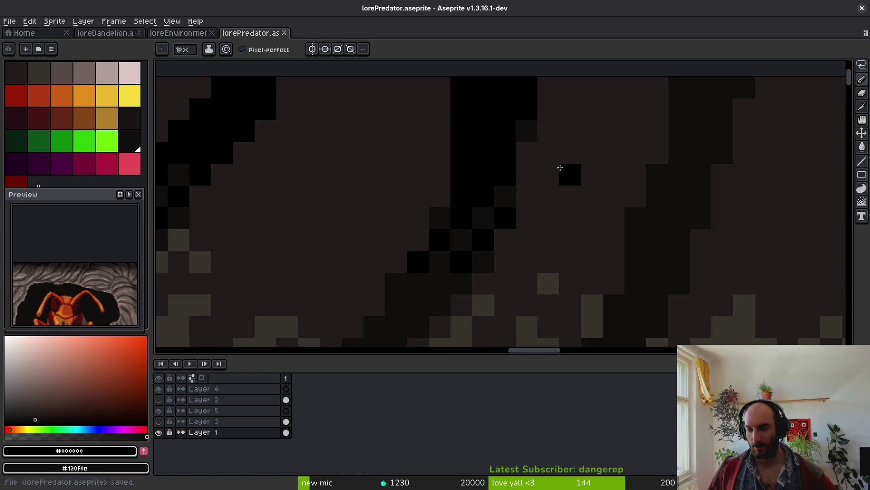
scroll(577, 211, right, 2)
scroll(577, 211, down, 1)
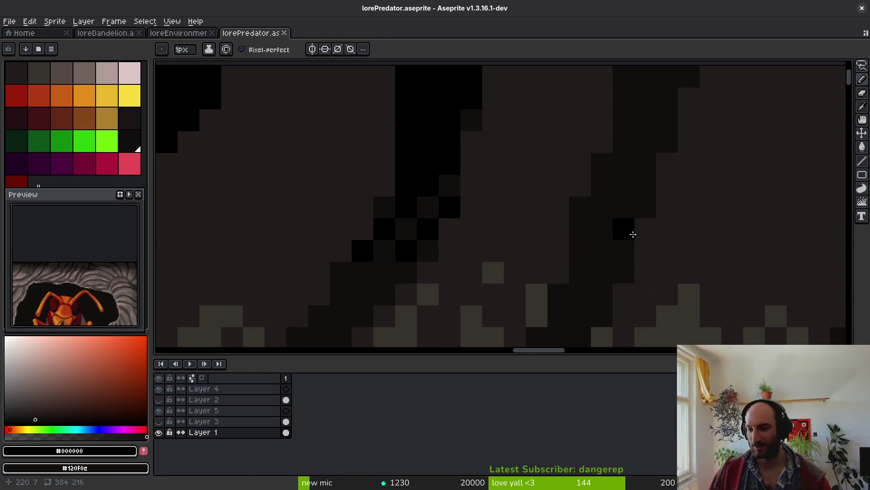
scroll(625, 130, right, 1)
scroll(637, 140, up, 2)
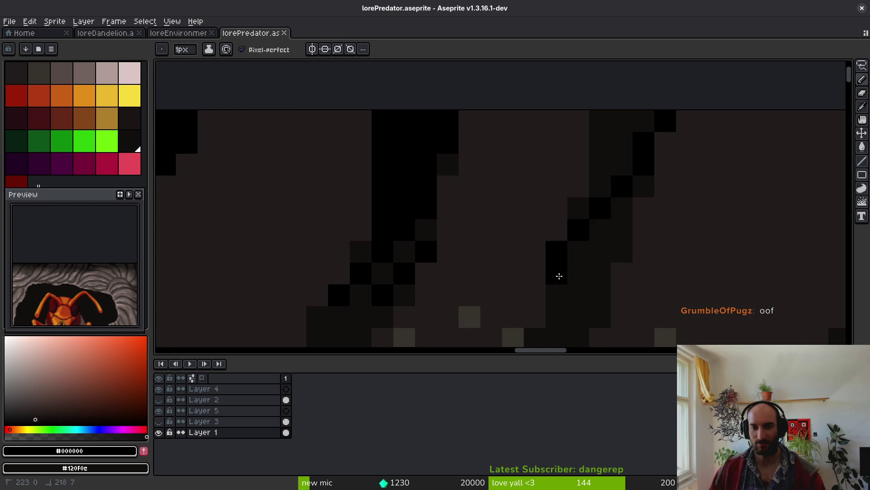
- Add black pixels along the diagonal groove and fill a few dark pixels black, undoing a stray stroke
click(561, 270)
scroll(627, 195, down, 3)
scroll(627, 194, left, 1)
drag(621, 172, 573, 256)
drag(637, 145, 636, 164)
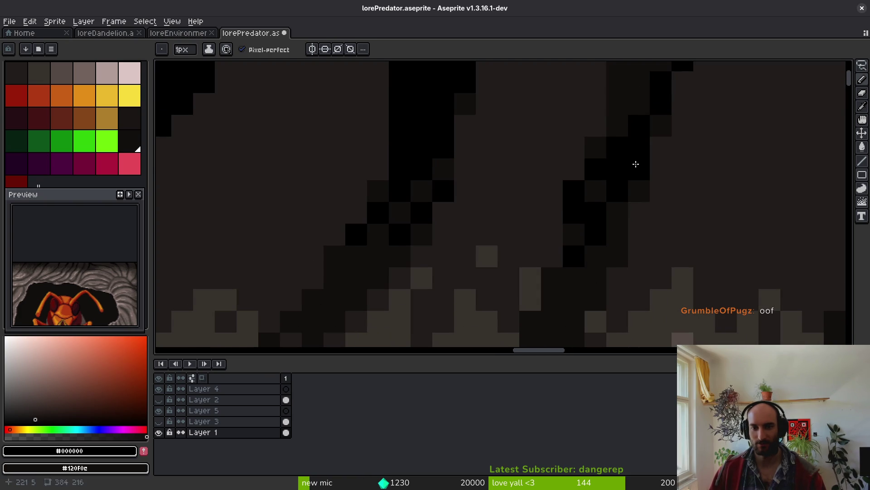
key(g)
click(630, 110)
scroll(626, 162, down, 2)
scroll(548, 147, up, 1)
key(b)
mouse_move(582, 119)
mouse_down()
mouse_move(505, 227)
mouse_move(519, 239)
mouse_move(513, 253)
mouse_up()
key(ctrl+z)
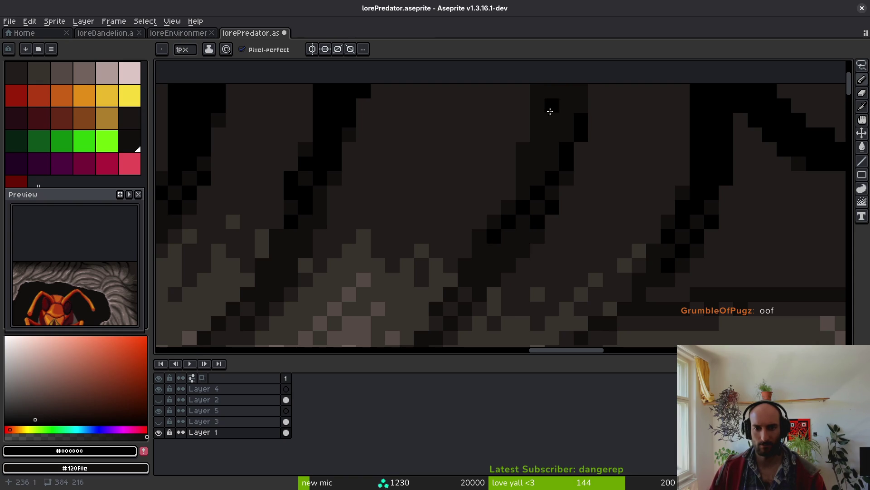
- Fill the dark area near the groove black, add one groove pixel, and save the file
key(g)
click(551, 111)
scroll(560, 136, down, 2)
key(b)
key(ctrl+s)
scroll(558, 201, up, 1)
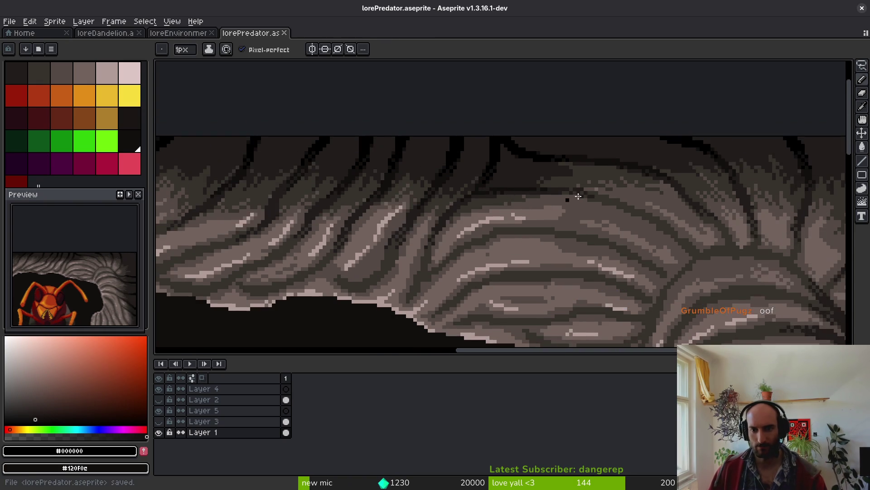
scroll(537, 144, up, 2)
scroll(534, 142, up, 3)
click(583, 155)
scroll(614, 225, down, 4)
key(ctrl+s)
scroll(609, 229, down, 4)
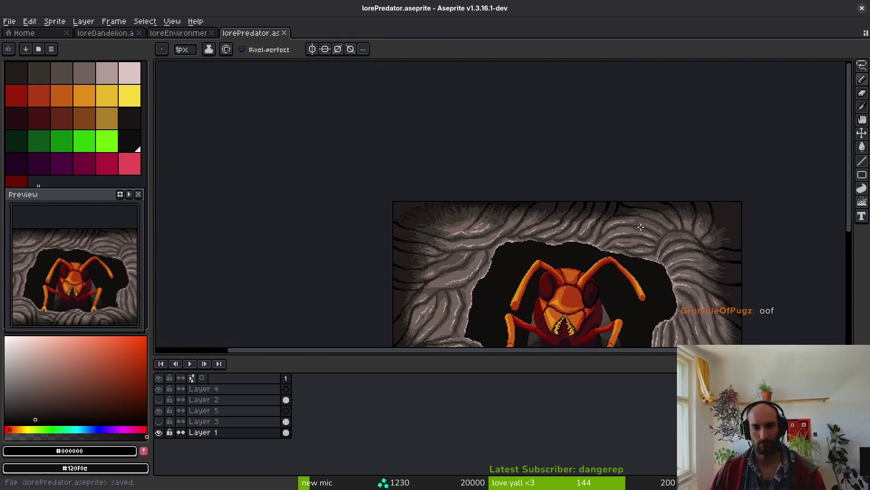
- Pick the near-black rock colour and paint dark strokes into the rock texture, redoing one stroke
scroll(593, 266, up, 5)
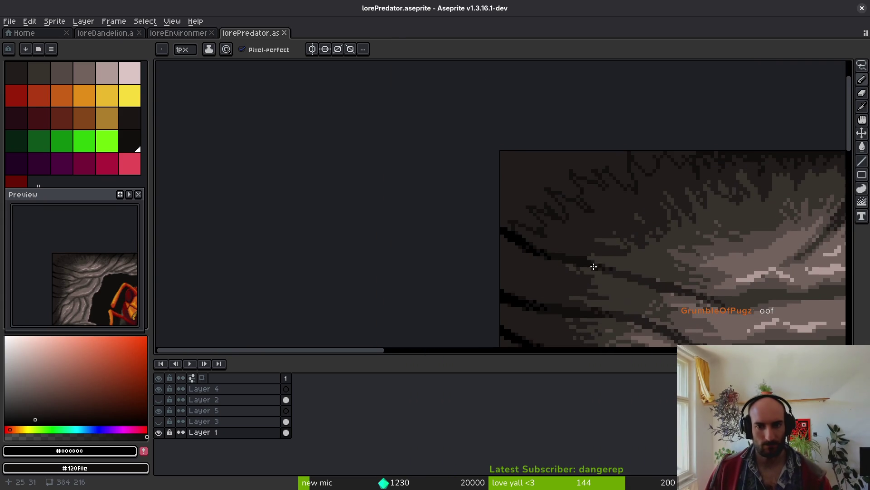
alt+click(641, 169)
scroll(537, 240, down, 1)
scroll(538, 239, up, 2)
mouse_move(509, 229)
mouse_down()
mouse_move(505, 255)
mouse_move(553, 292)
mouse_move(578, 196)
mouse_up()
mouse_move(540, 247)
mouse_down()
mouse_move(558, 264)
mouse_move(551, 286)
mouse_up()
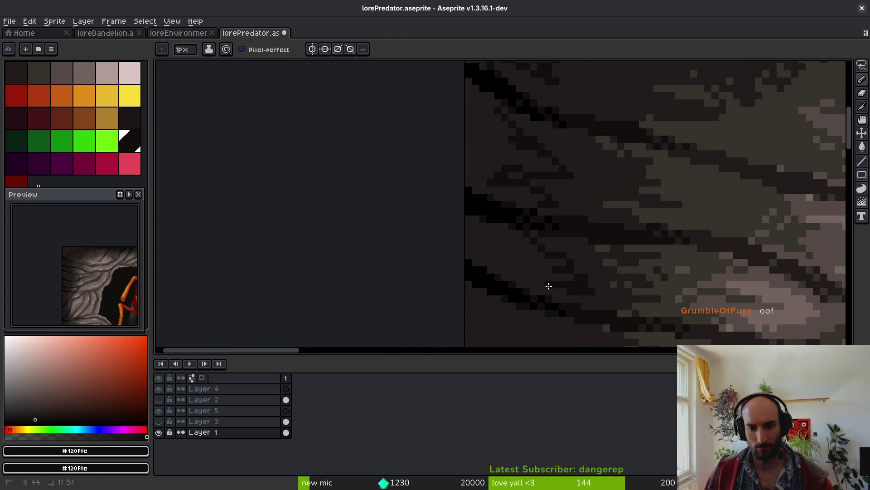
key(ctrl+z)
drag(505, 241, 532, 264)
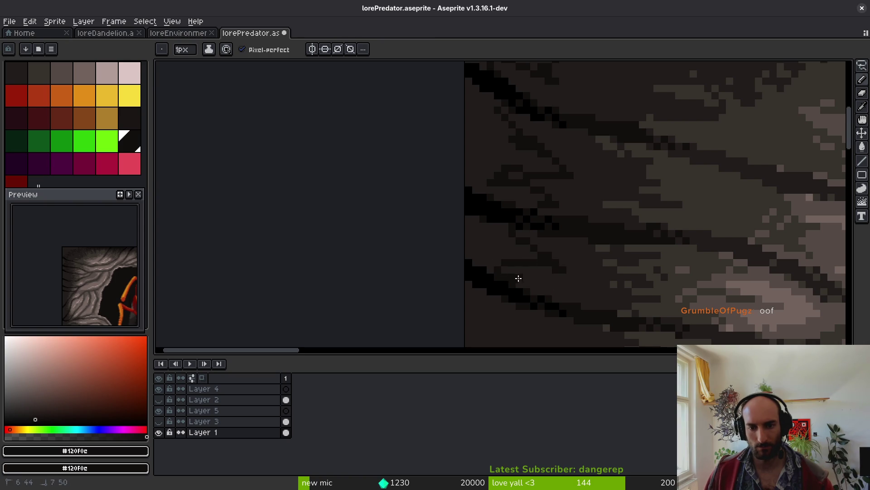
- Flood-fill three rock regions with the dark colour and touch up dark pixels on the rock edge
key(g)
click(498, 253)
click(482, 140)
scroll(515, 311, up, 3)
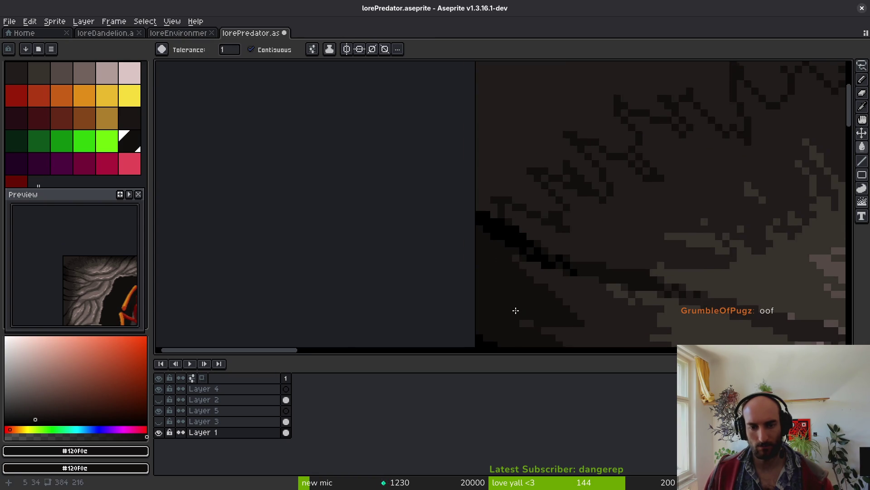
scroll(486, 212, down, 2)
scroll(627, 206, up, 2)
click(627, 206)
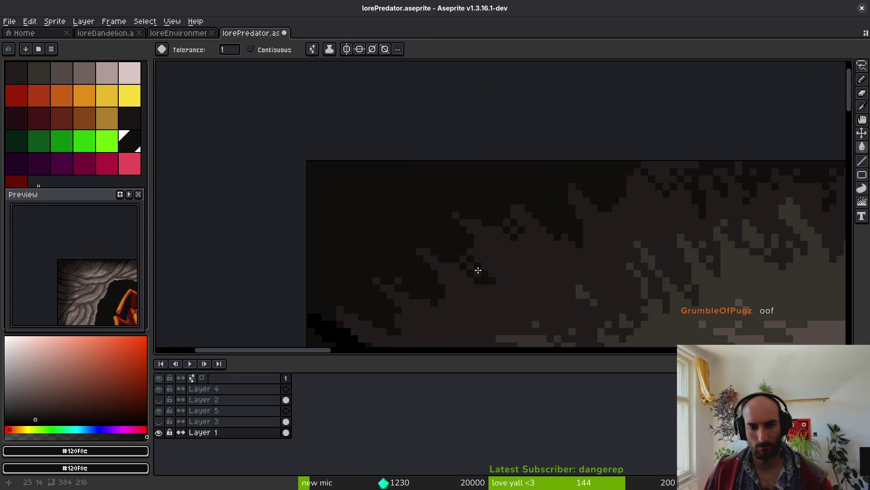
scroll(473, 261, up, 2)
key(b)
mouse_move(466, 257)
mouse_down()
mouse_move(475, 220)
mouse_move(472, 259)
mouse_up()
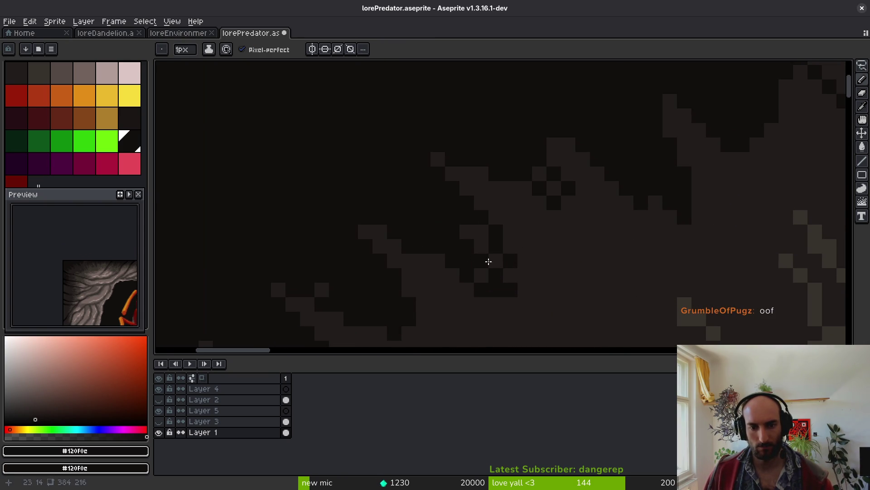
scroll(475, 258, down, 4)
- Save lorePredator.aseprite, add dark shadow pixels, and sample brown #201c1a as the second colour
key(ctrl+s)
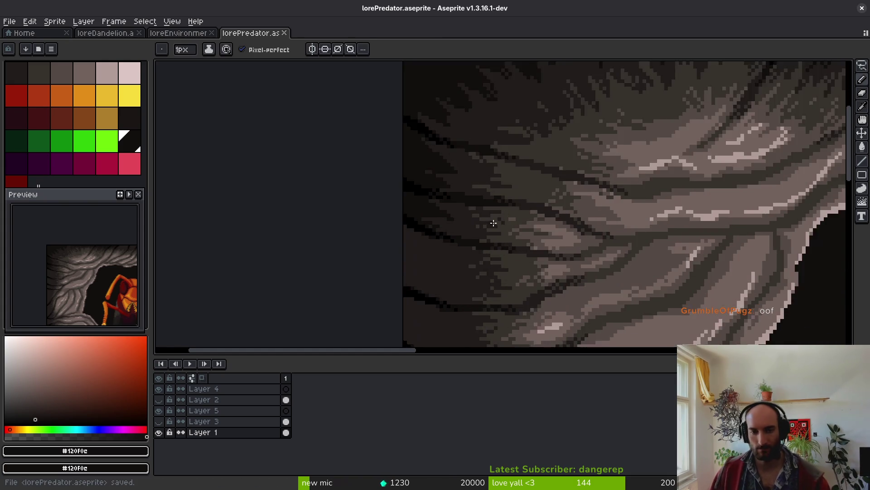
scroll(494, 223, up, 4)
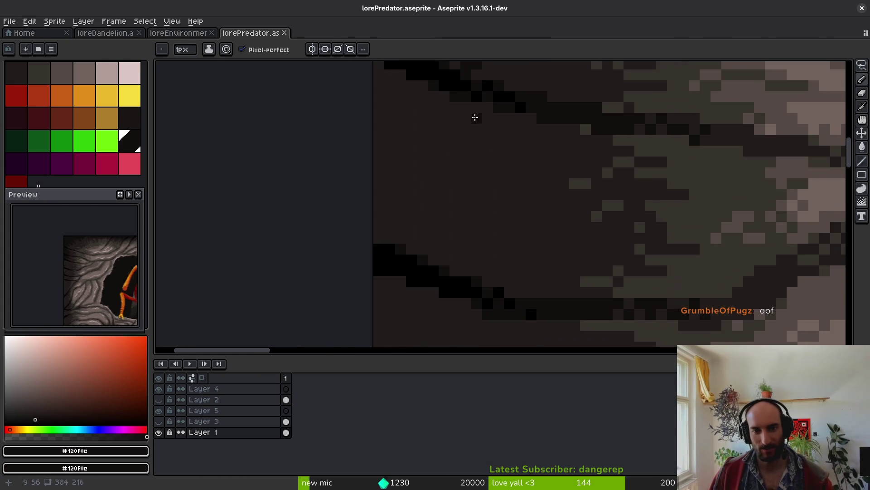
mouse_move(443, 107)
mouse_down()
mouse_move(458, 165)
mouse_move(409, 165)
mouse_up()
alt+right_click(509, 149)
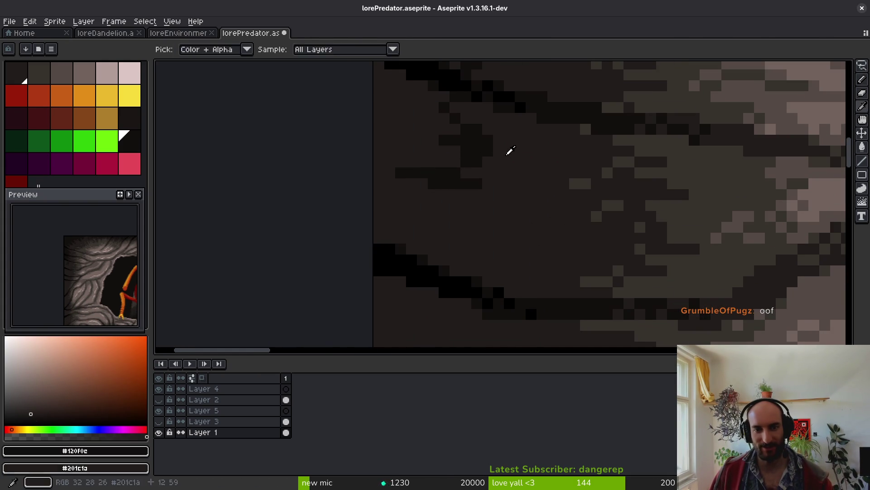
- Place dark pixels down the rock shadow toward the black band and fill the left shadow area
click(457, 136)
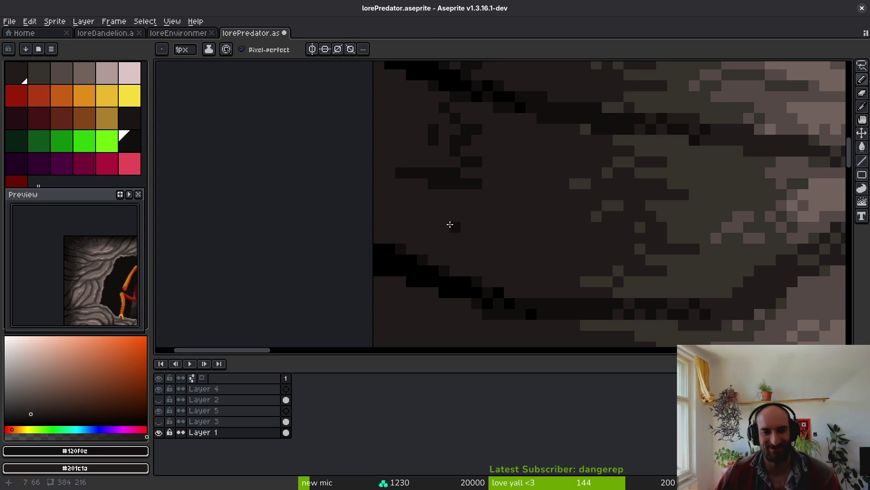
mouse_move(446, 186)
mouse_down()
mouse_move(472, 224)
mouse_move(452, 246)
mouse_move(464, 273)
mouse_up()
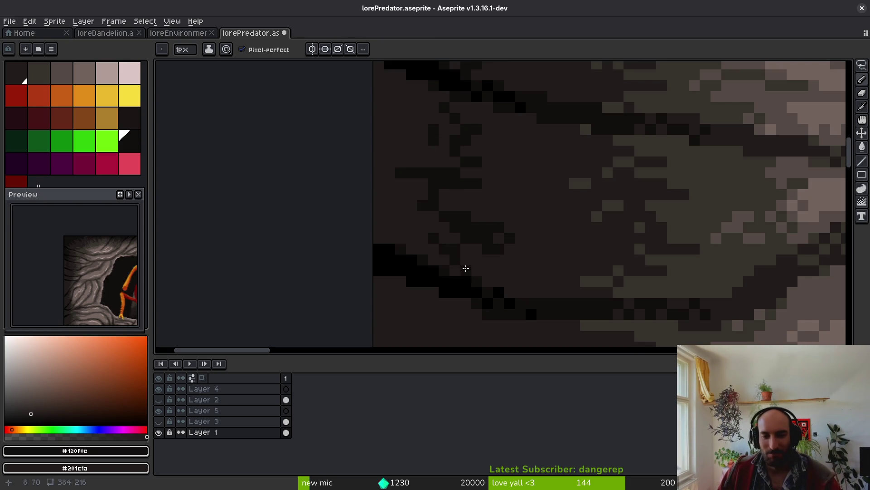
key(g)
click(408, 195)
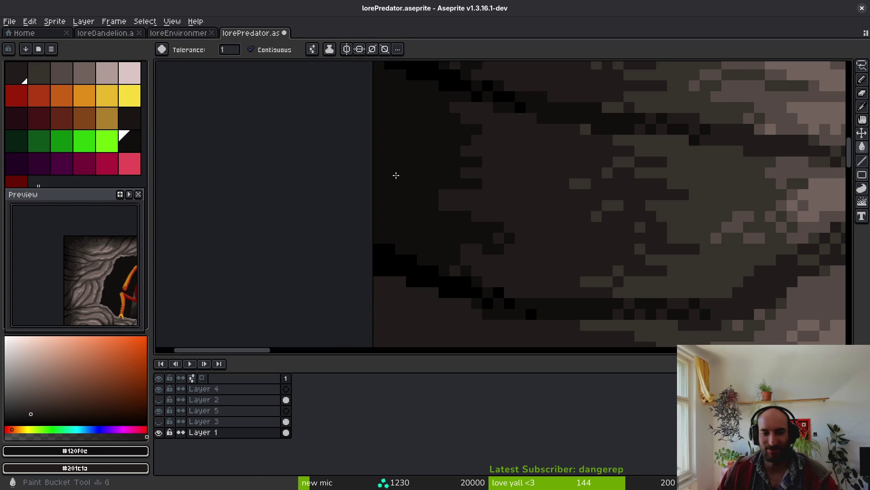
scroll(433, 216, up, 2)
key(f)
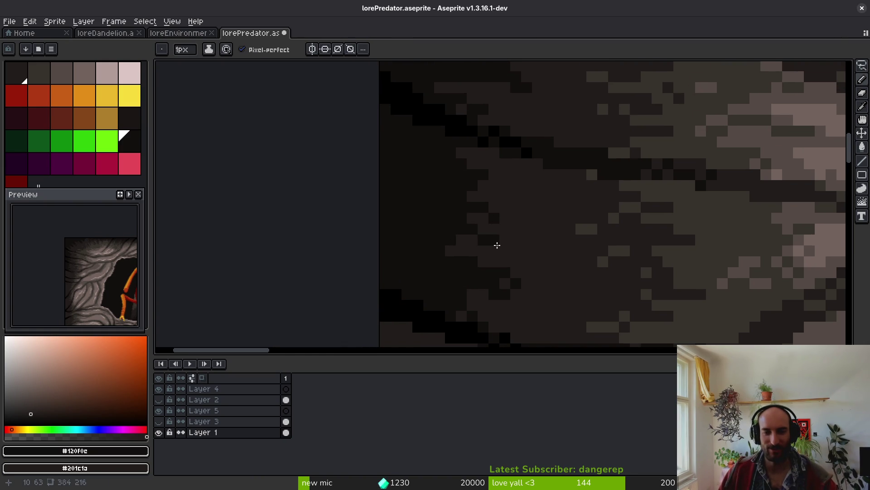
scroll(505, 281, down, 3)
mouse_move(505, 281)
mouse_down()
mouse_move(455, 152)
mouse_move(462, 185)
mouse_move(437, 220)
mouse_move(494, 233)
mouse_move(420, 195)
mouse_move(488, 239)
mouse_move(449, 224)
mouse_up()
- Paint a dark stroke across the rock shadow and fill four brown patches dark
scroll(468, 146, up, 3)
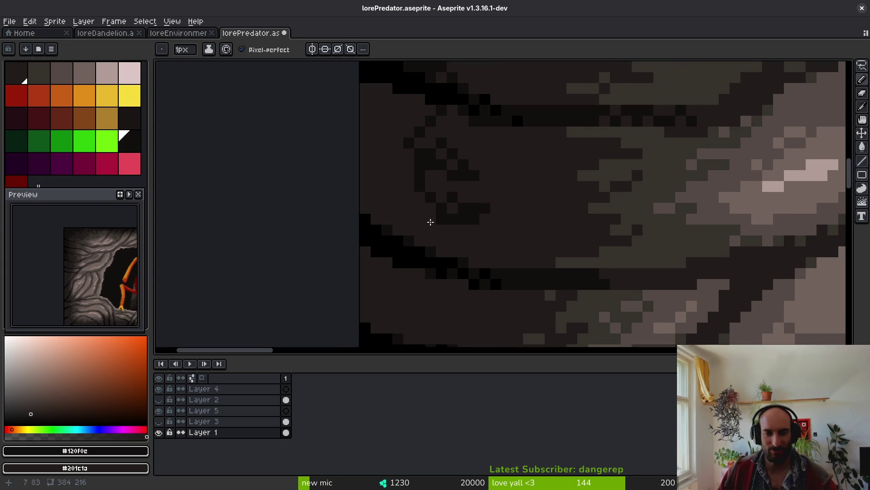
scroll(401, 211, down, 3)
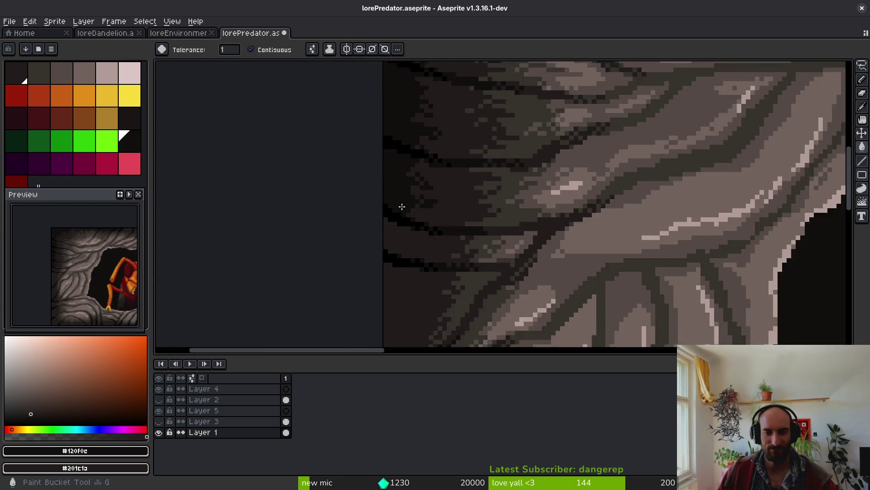
scroll(446, 208, up, 3)
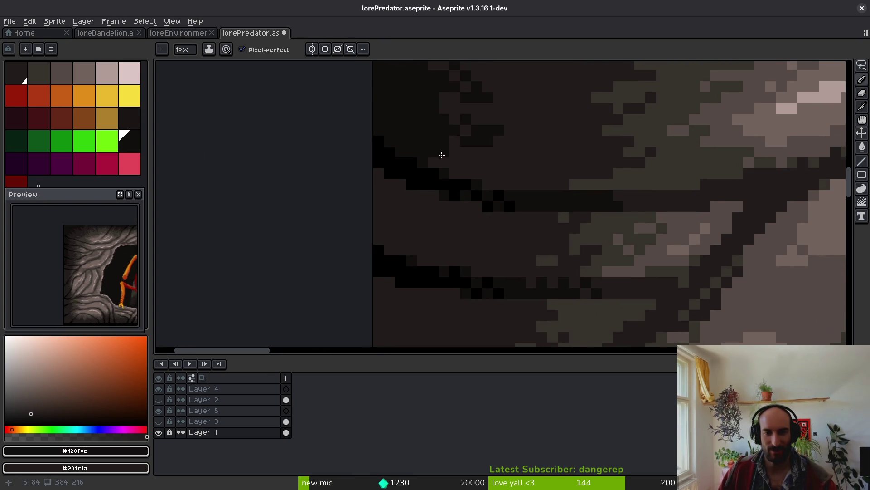
scroll(518, 161, up, 2)
mouse_move(525, 126)
mouse_down()
mouse_move(543, 206)
mouse_move(572, 189)
mouse_up()
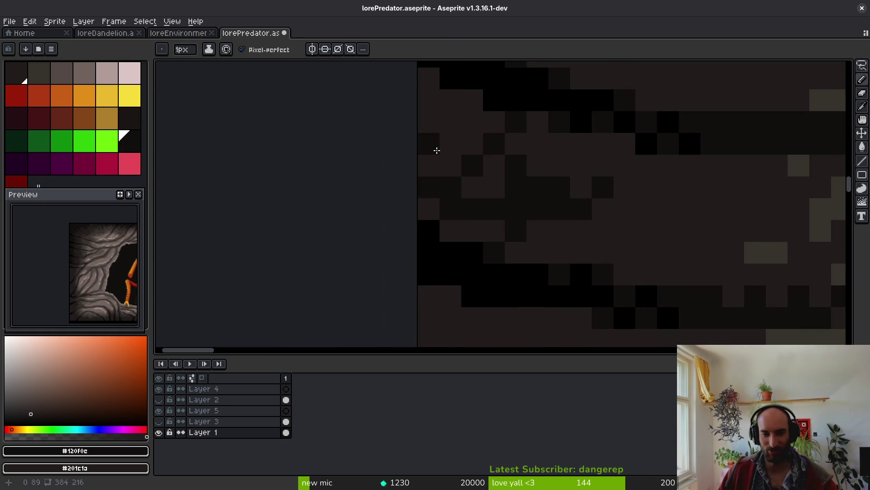
key(g)
click(455, 153)
click(492, 187)
click(473, 186)
click(466, 227)
scroll(465, 225, down, 3)
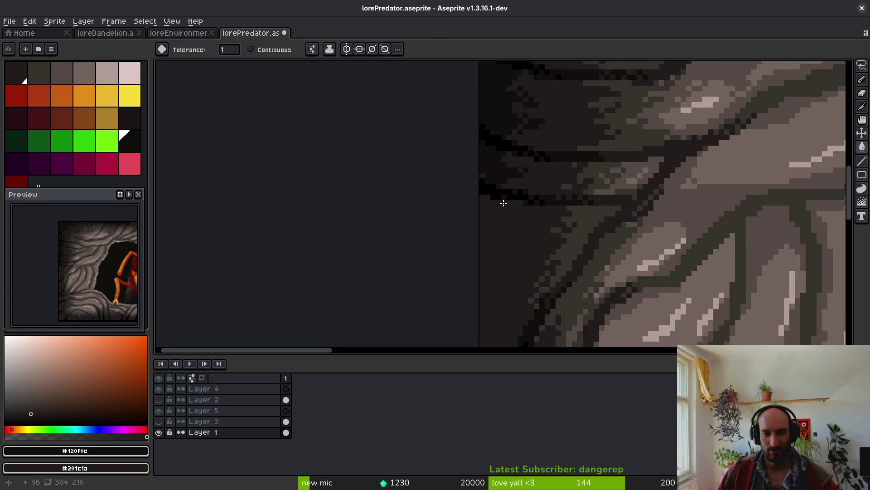
scroll(506, 193, up, 2)
- Add scattered dark pixel texture to the shadowed rock and fill two lower-left areas dark
key(b)
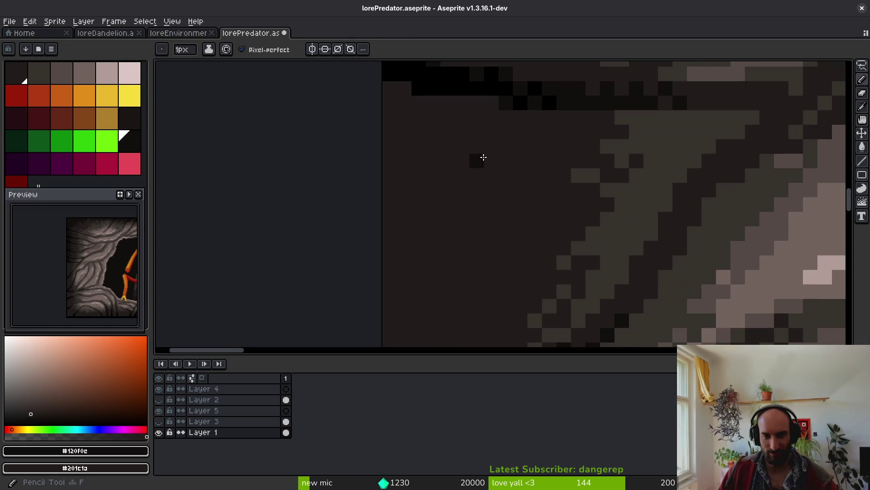
mouse_move(441, 112)
mouse_down()
mouse_move(484, 148)
mouse_move(464, 122)
mouse_up()
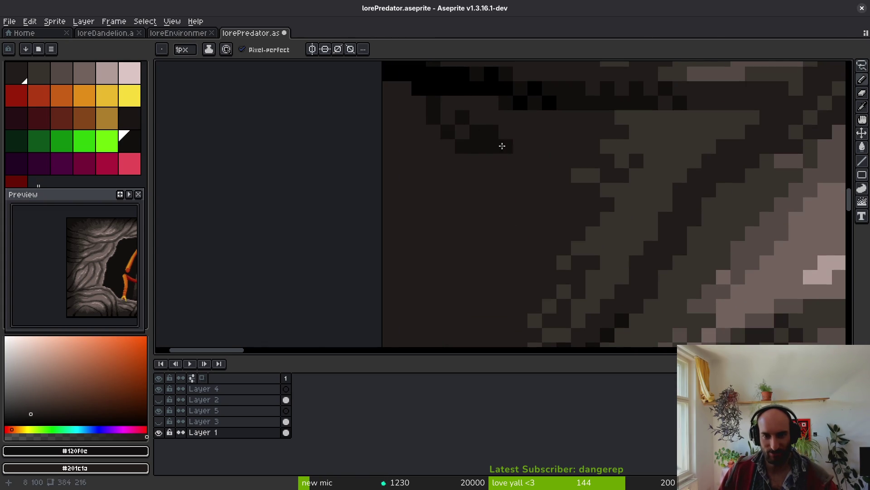
mouse_move(481, 166)
mouse_down()
mouse_move(449, 183)
mouse_move(456, 259)
mouse_up()
mouse_move(539, 159)
mouse_down()
mouse_move(566, 178)
mouse_move(529, 213)
mouse_move(458, 163)
mouse_move(396, 264)
mouse_move(428, 258)
mouse_up()
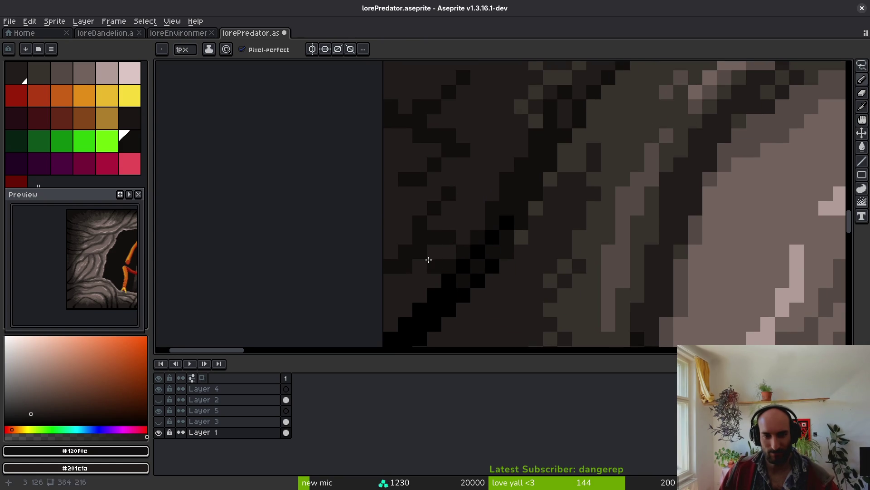
key(g)
click(414, 287)
click(396, 180)
- Reposition a dark shadow pixel and make the lighter left-edge pixels uniformly dark
key(b)
drag(433, 191, 449, 184)
key(g)
click(390, 218)
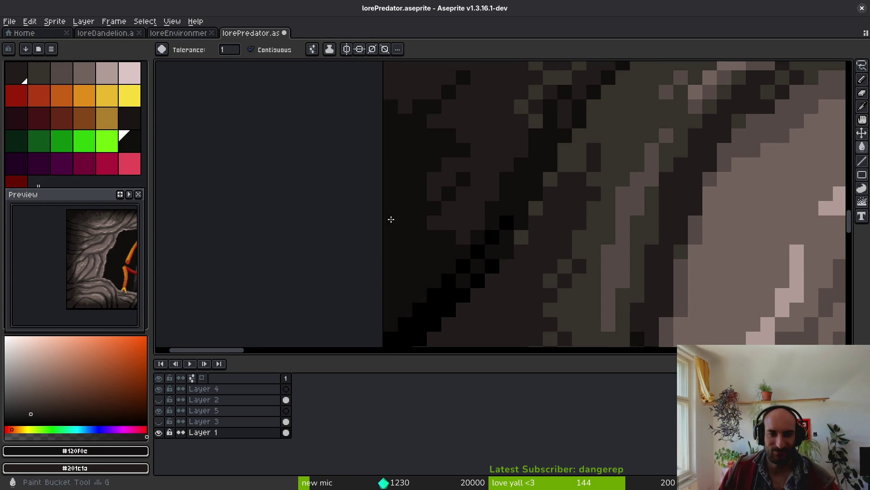
key(b)
scroll(393, 175, up, 3)
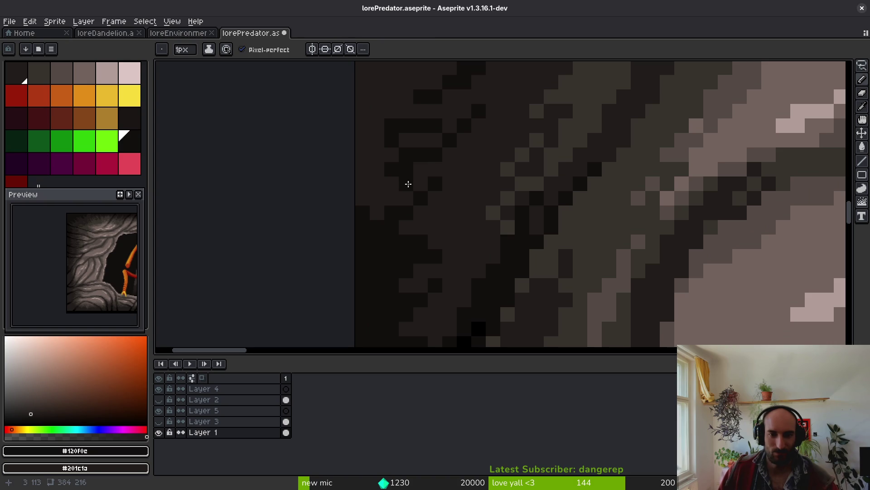
- Fill the remaining areas along the rock's left edge dark, then zoom out to check
key(g)
click(379, 163)
scroll(395, 195, down, 3)
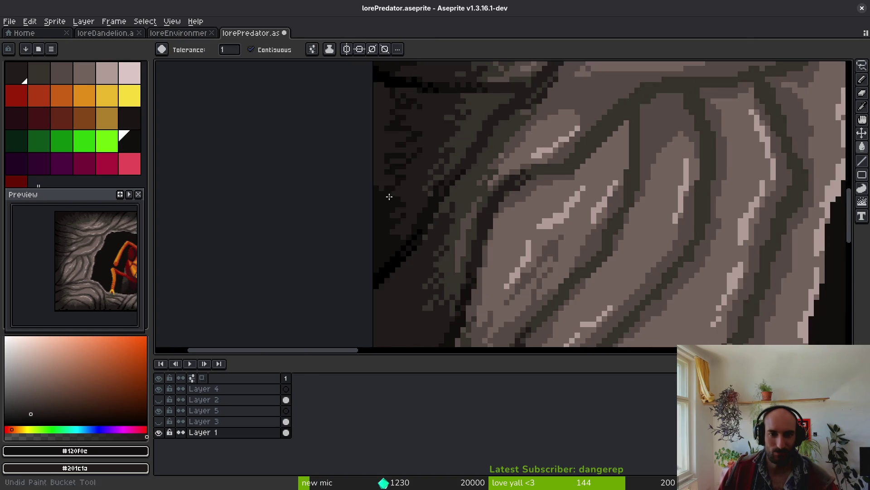
key(b)
scroll(405, 194, right, 2)
key(g)
click(379, 202)
scroll(406, 240, down, 2)
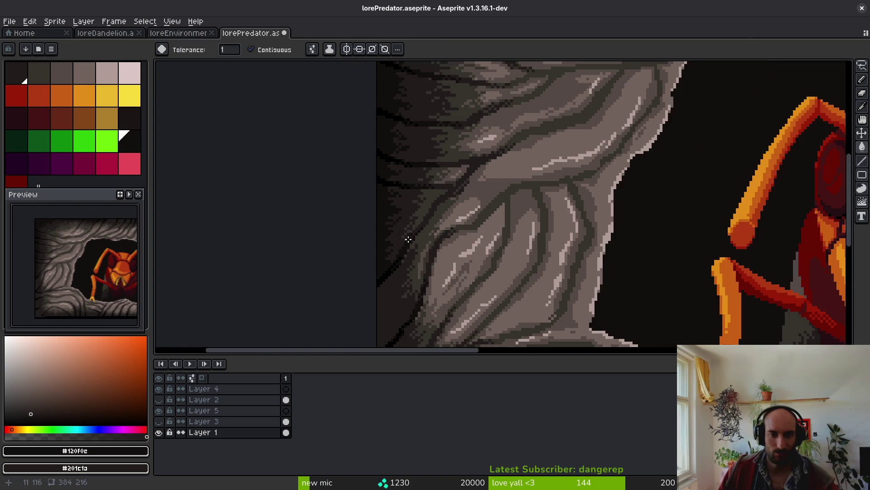
scroll(408, 218, down, 3)
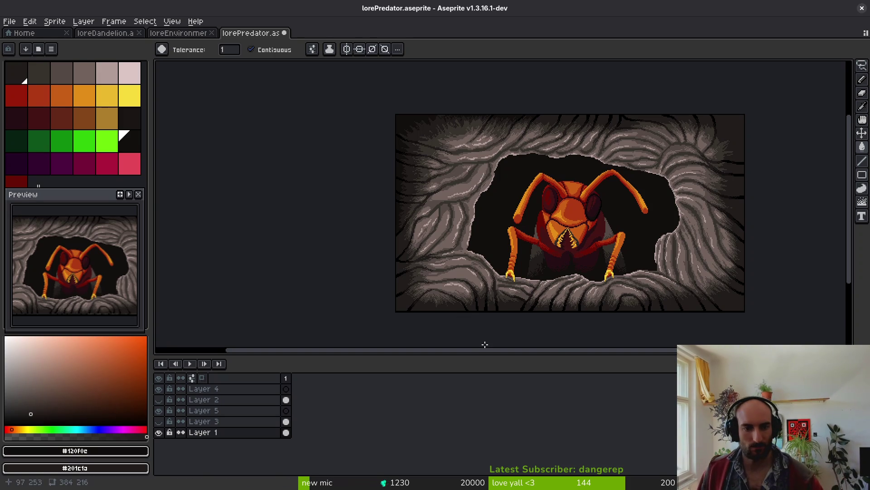
- Undo an unwanted fill, draw a dark pixel line down the shadow, and remove a lone pixel
scroll(443, 191, up, 5)
click(493, 209)
key(ctrl+z)
key(b)
drag(519, 179, 512, 259)
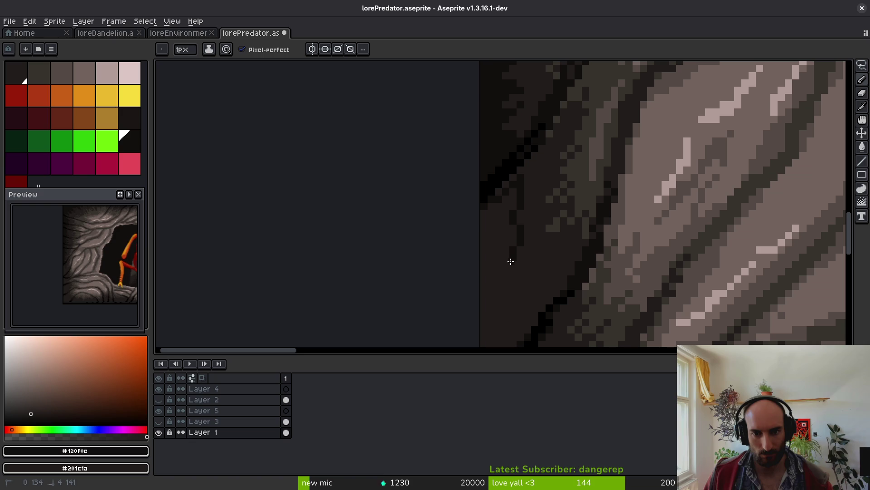
drag(512, 225, 530, 187)
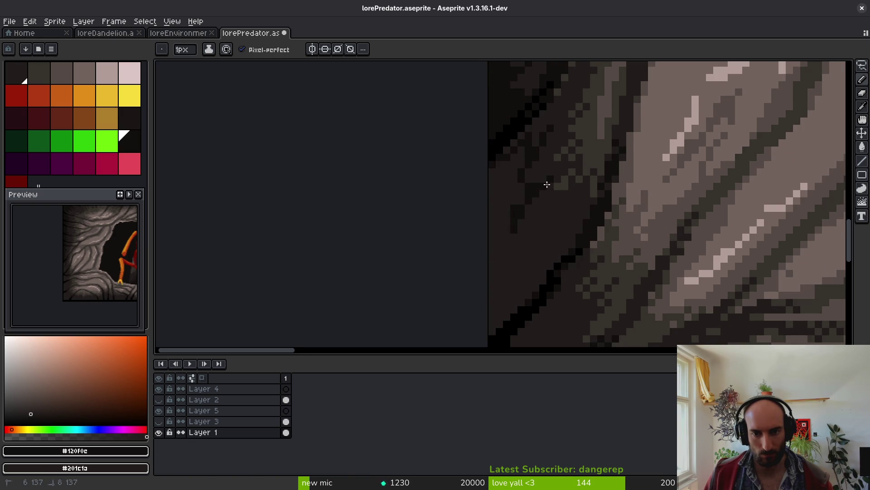
right_click(510, 246)
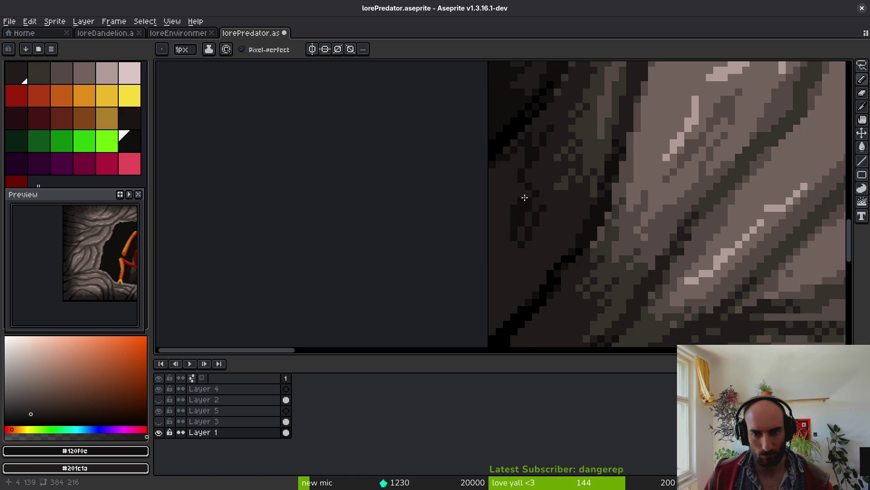
- Fill the area left of the black line and draw dark pixels along the black edge
key(g)
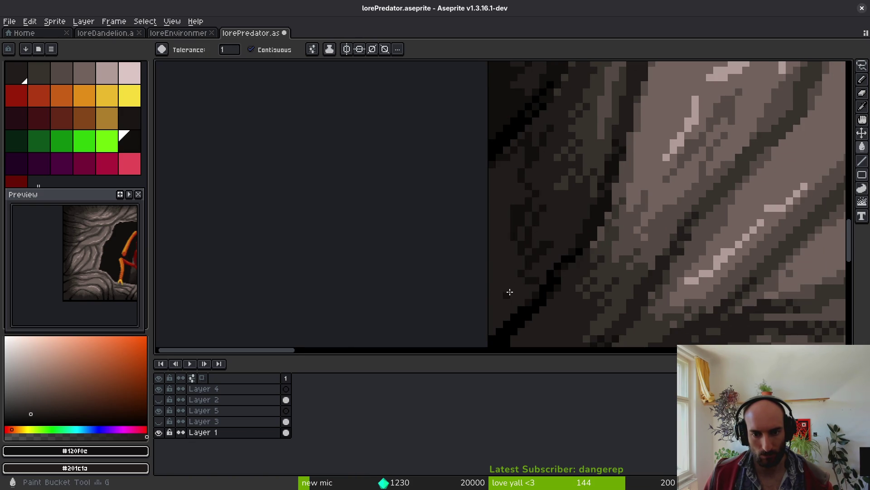
click(509, 292)
scroll(491, 152, up, 1)
key(b)
scroll(531, 169, up, 2)
mouse_move(547, 169)
mouse_down()
mouse_move(524, 200)
mouse_move(542, 229)
mouse_move(505, 243)
mouse_move(494, 272)
mouse_up()
key(g)
click(503, 192)
- Add dark pixels near the black edge and fill the large shadow region darker
scroll(522, 189, down, 3)
scroll(521, 188, up, 2)
key(b)
scroll(494, 272, up, 1)
mouse_move(464, 222)
mouse_down()
mouse_move(431, 245)
mouse_move(480, 245)
mouse_up()
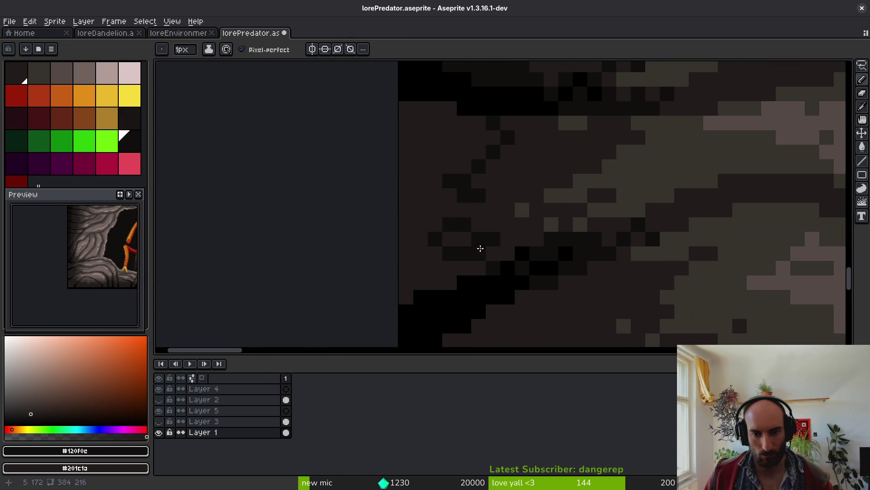
key(g)
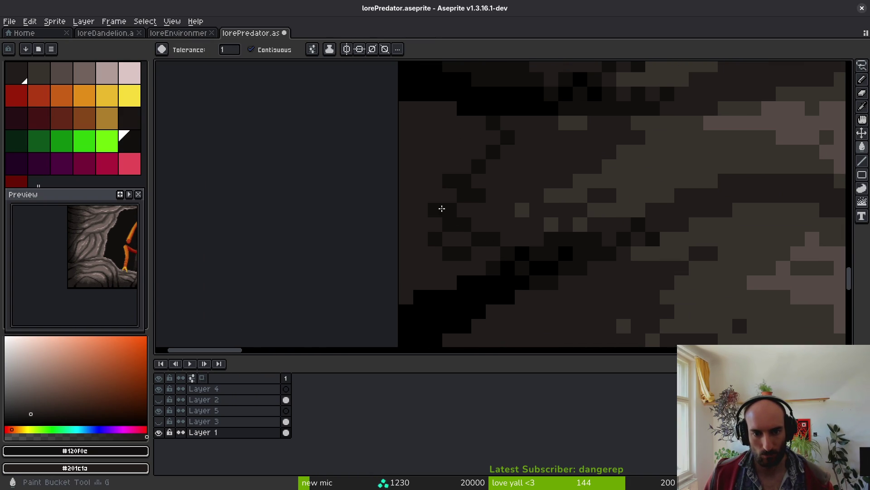
click(434, 246)
- Draw darker pixels higher up the rock shadow and fill the left rock area darker
scroll(490, 182, down, 2)
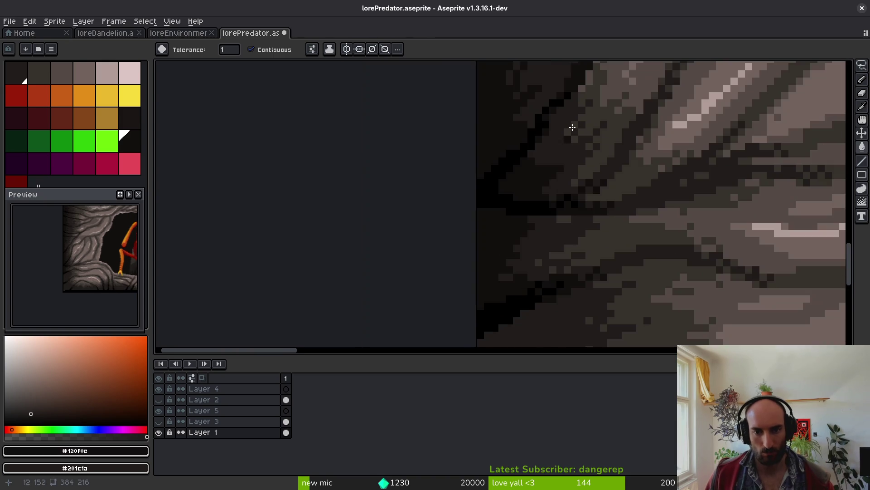
scroll(550, 246, up, 2)
key(b)
mouse_move(495, 170)
mouse_down()
mouse_move(474, 227)
mouse_move(519, 256)
mouse_move(542, 97)
mouse_move(502, 200)
mouse_up()
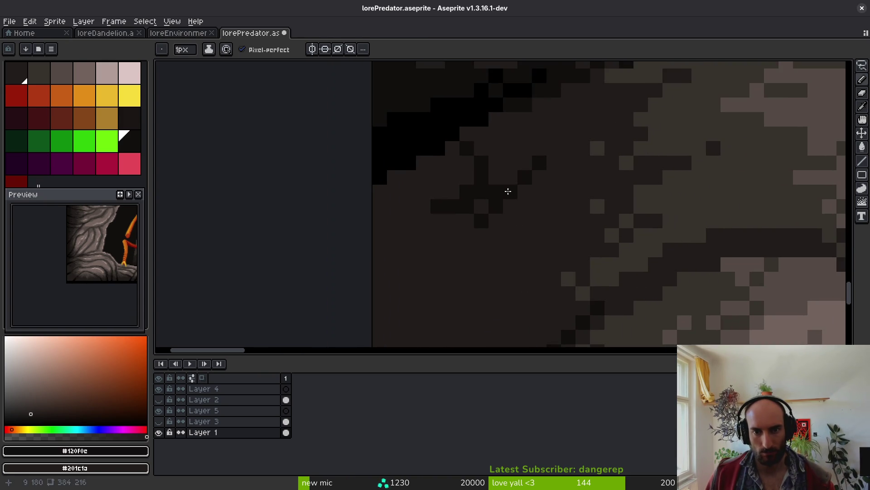
drag(502, 267, 511, 195)
mouse_move(463, 155)
mouse_down()
mouse_move(483, 188)
mouse_move(470, 297)
mouse_up()
key(g)
click(431, 281)
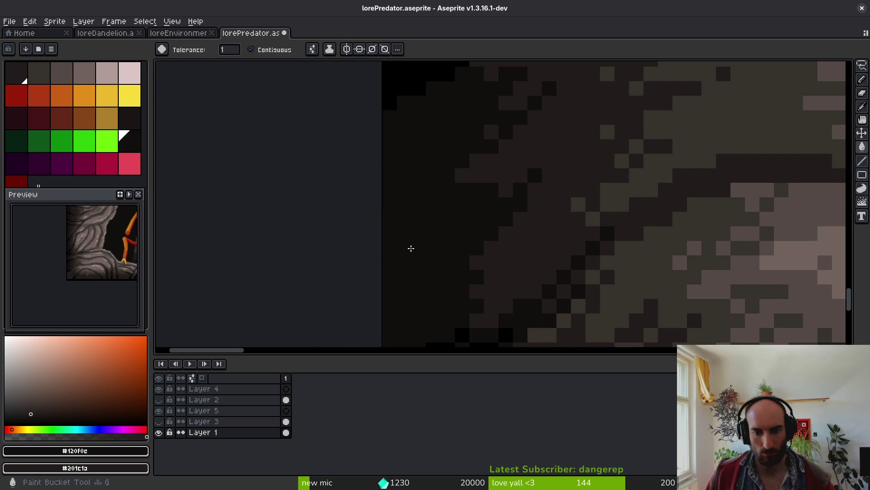
scroll(443, 177, down, 2)
scroll(509, 142, up, 2)
- Paint dark strokes along the lower shadow and fill the lighter brown region dark
key(b)
mouse_move(491, 198)
mouse_down()
mouse_move(534, 188)
mouse_move(478, 229)
mouse_move(510, 151)
mouse_up()
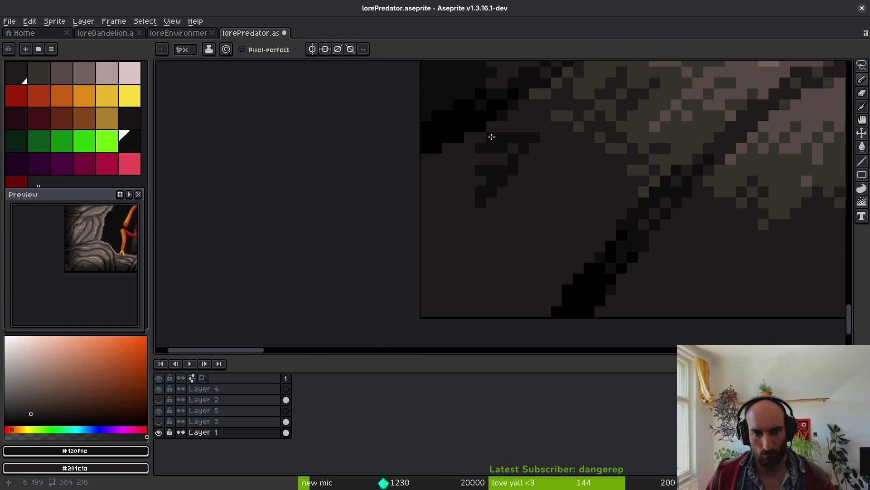
drag(479, 137, 481, 111)
mouse_move(511, 175)
mouse_down()
mouse_move(527, 208)
mouse_move(517, 227)
mouse_move(542, 248)
mouse_up()
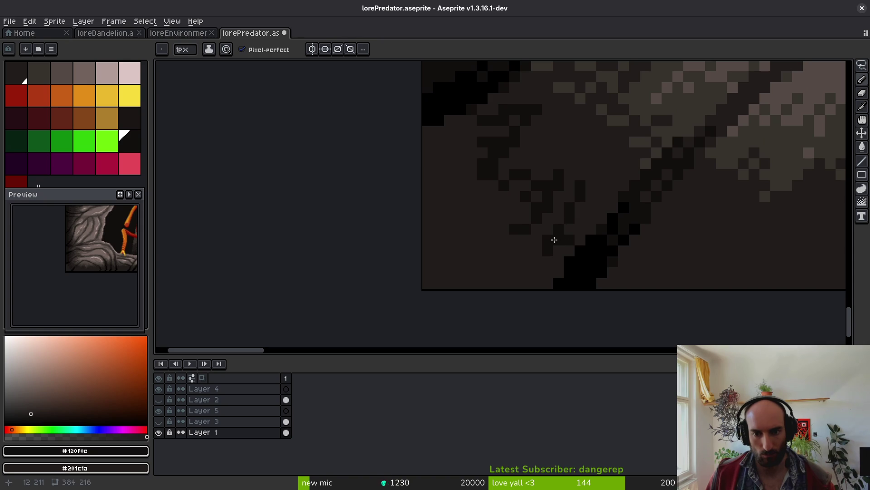
key(g)
click(497, 243)
key(b)
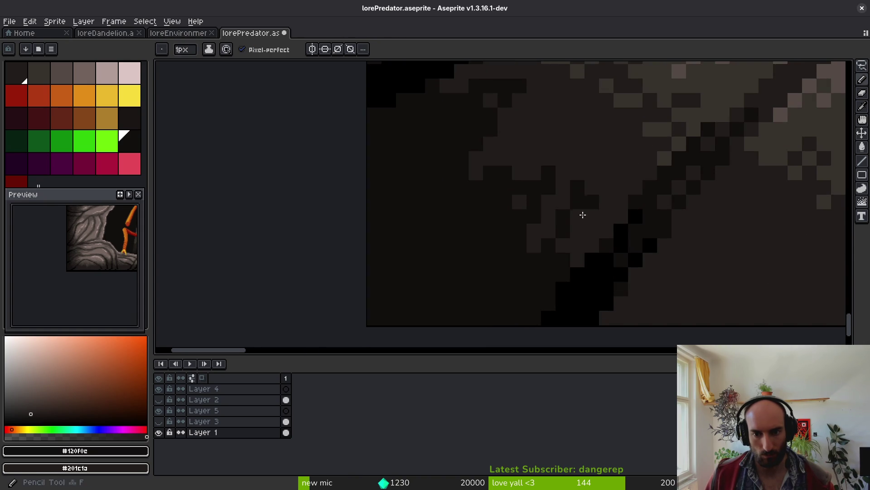
- Draw jagged dark strokes along the rock's bottom edge
scroll(453, 162, down, 2)
scroll(453, 161, right, 5)
mouse_move(448, 247)
mouse_down()
mouse_move(547, 169)
mouse_move(558, 261)
mouse_up()
scroll(548, 214, right, 4)
scroll(548, 214, down, 1)
mouse_move(442, 230)
mouse_down()
mouse_move(412, 240)
mouse_move(524, 233)
mouse_up()
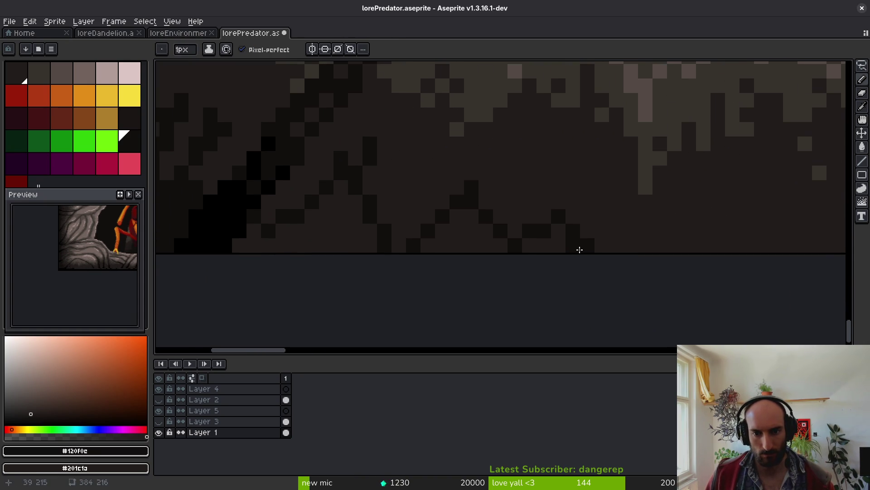
drag(638, 229, 708, 245)
scroll(449, 247, right, 3)
mouse_move(448, 208)
mouse_down()
mouse_move(612, 191)
mouse_move(579, 195)
mouse_up()
mouse_move(739, 229)
mouse_down()
mouse_move(676, 167)
mouse_move(752, 220)
mouse_up()
- Flood-fill six lower-right and bottom-edge rock regions with the dark colour
key(g)
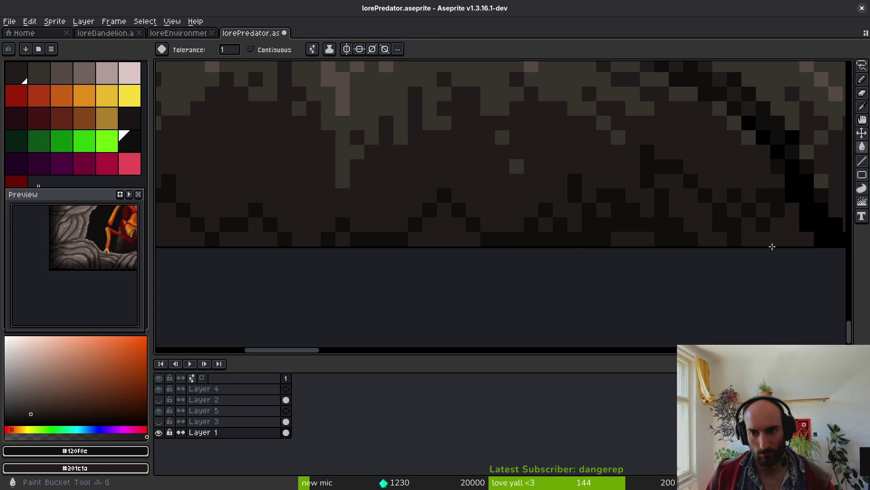
click(771, 233)
click(689, 229)
click(449, 235)
click(263, 234)
drag(254, 236, 426, 221)
click(363, 211)
click(235, 202)
- Draw a jagged dark diagonal line in the rock, undoing stray pixels
key(b)
drag(306, 200, 295, 209)
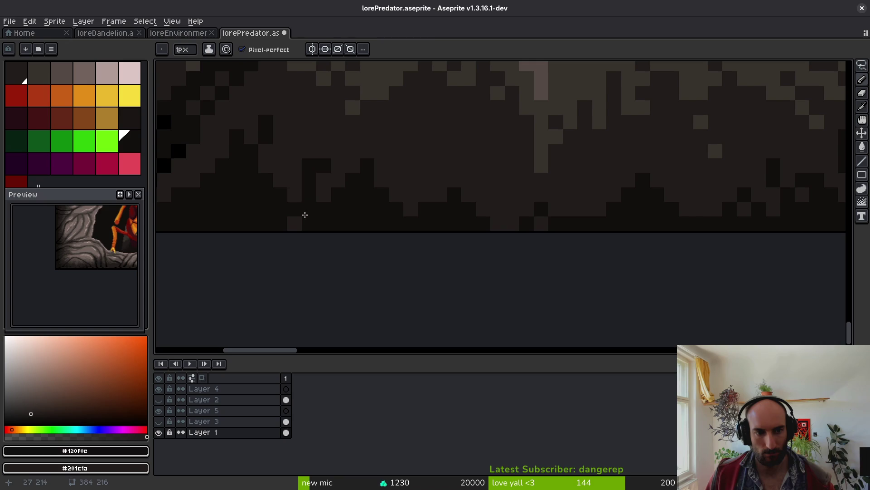
drag(517, 213, 534, 223)
key(ctrl+z)
drag(483, 165, 522, 234)
key(ctrl+z)
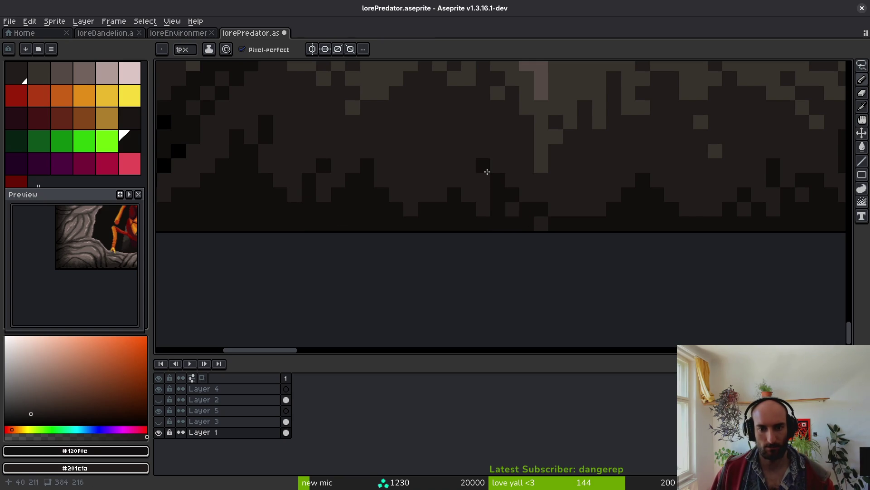
scroll(487, 171, down, 4)
scroll(496, 204, up, 5)
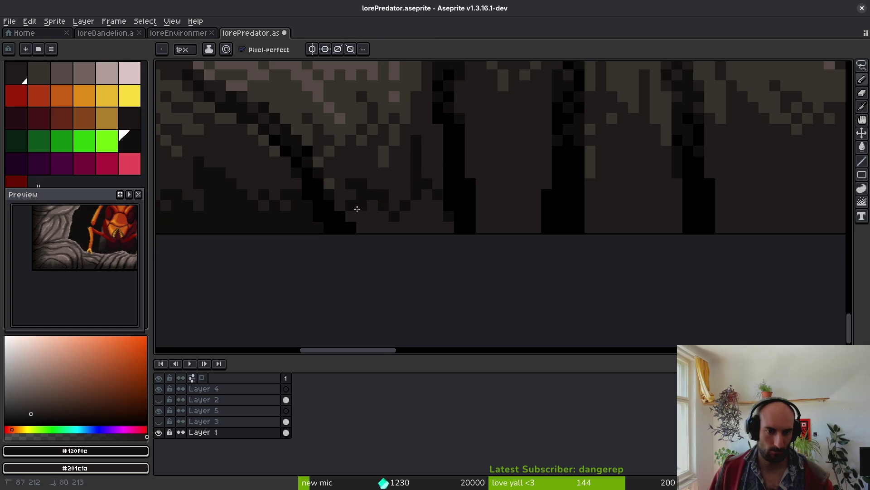
- Paint dark strokes down and across the rock, then bucket-fill the brown regions beneath them dark
mouse_move(391, 224)
mouse_down()
mouse_move(385, 258)
mouse_move(326, 273)
mouse_up()
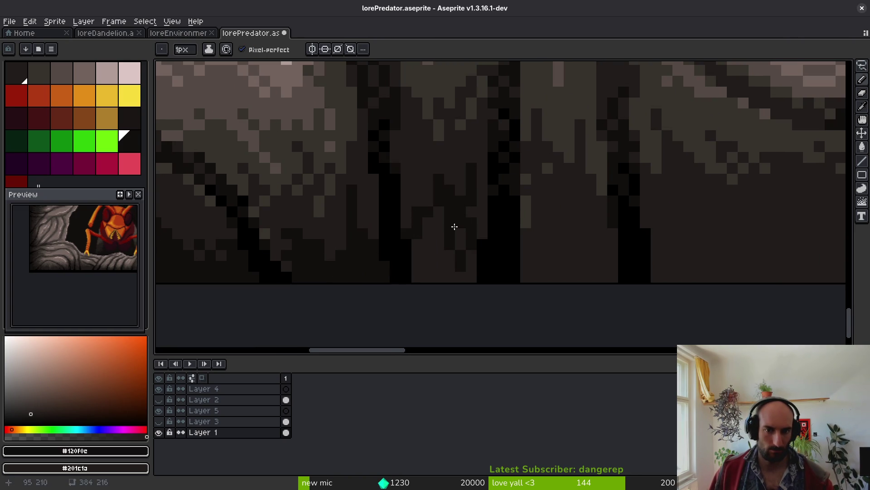
key(g)
click(439, 255)
key(f)
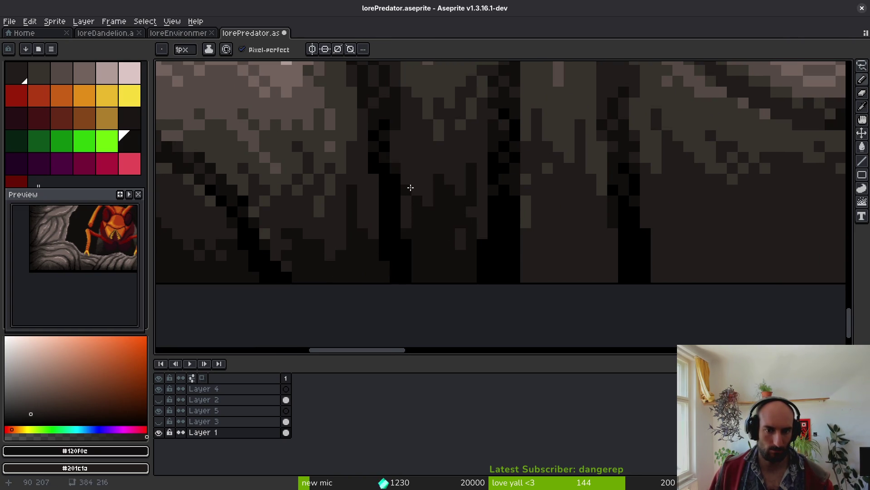
scroll(486, 233, right, 3)
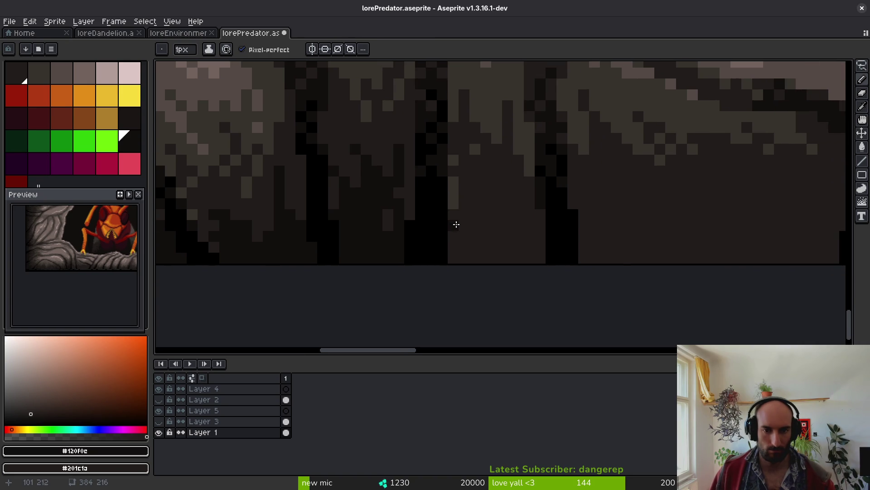
drag(485, 182, 515, 248)
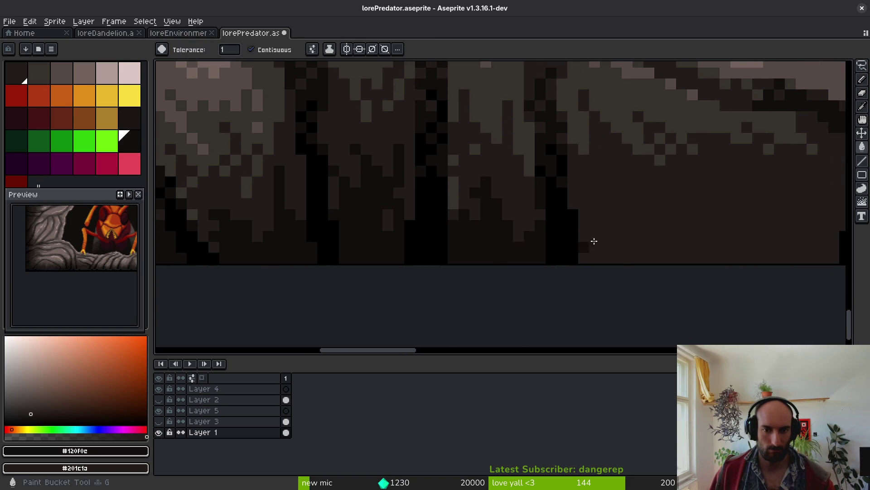
scroll(498, 240, right, 3)
mouse_move(426, 196)
mouse_down()
mouse_move(519, 216)
mouse_move(614, 206)
mouse_move(653, 219)
mouse_up()
key(g)
click(632, 250)
click(472, 255)
- Add a short dark stroke and lower-rock pixels, then fill the bottom brown region dark
key(b)
drag(492, 220, 503, 188)
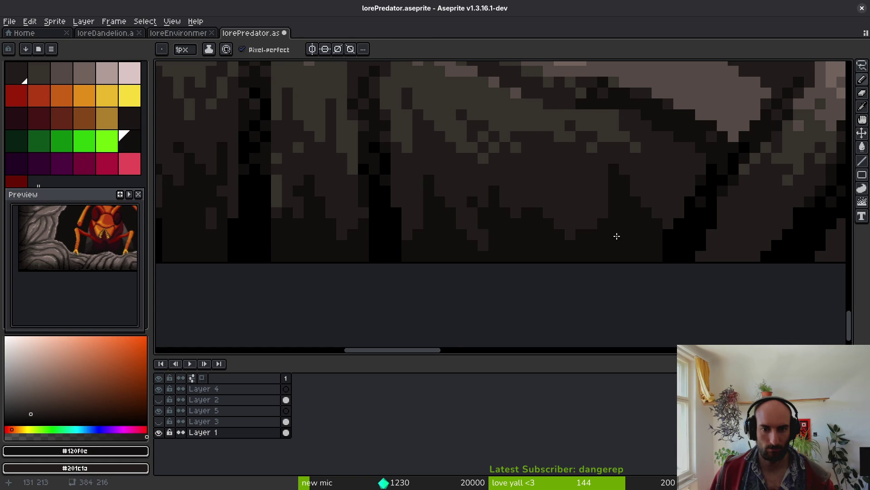
scroll(589, 230, down, 2)
scroll(648, 252, up, 4)
mouse_move(588, 247)
mouse_down()
mouse_move(569, 252)
mouse_move(640, 255)
mouse_move(664, 269)
mouse_up()
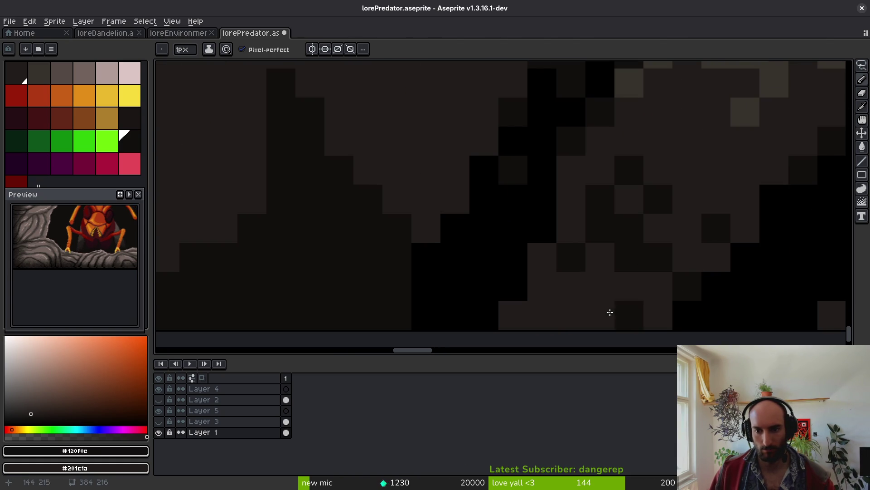
key(g)
click(640, 301)
- Paint a dark line rising to the right and fill two bottom-row rock regions darker
drag(547, 241, 395, 225)
scroll(395, 225, down, 3)
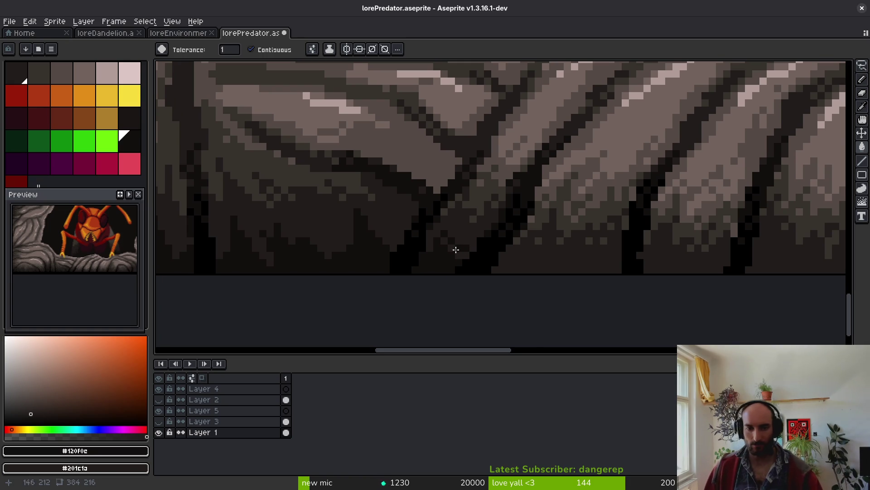
key(b)
scroll(537, 270, up, 2)
mouse_move(434, 254)
mouse_down()
mouse_move(647, 260)
mouse_move(767, 208)
mouse_move(770, 195)
mouse_move(738, 252)
mouse_up()
key(g)
click(621, 266)
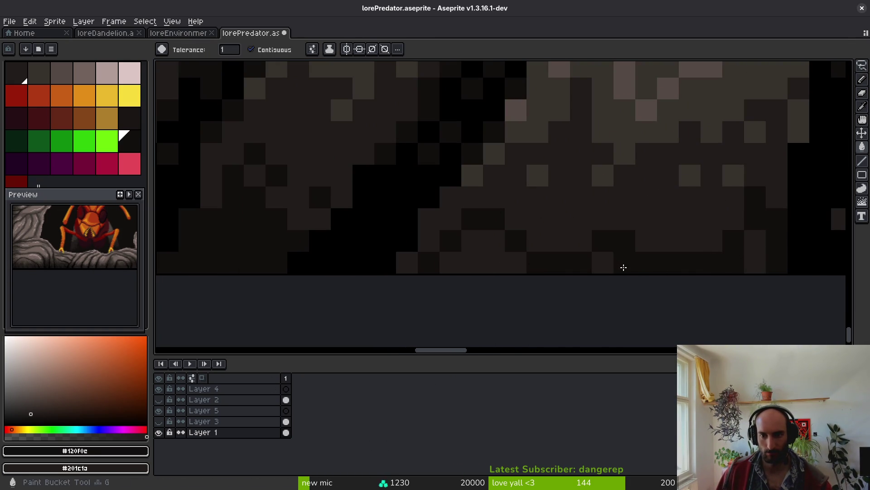
click(601, 269)
- Paint a dark zigzag stroke and more dark pixels along the rock's bottom rows
scroll(689, 297, right, 5)
key(b)
mouse_move(386, 285)
mouse_down()
mouse_move(429, 206)
mouse_move(487, 296)
mouse_move(557, 291)
mouse_move(618, 235)
mouse_move(583, 283)
mouse_up()
mouse_move(626, 256)
mouse_down()
mouse_move(466, 293)
mouse_move(457, 284)
mouse_move(457, 273)
mouse_move(538, 255)
mouse_up()
mouse_move(542, 212)
mouse_down()
mouse_move(563, 222)
mouse_move(548, 260)
mouse_move(532, 261)
mouse_move(534, 243)
mouse_move(604, 276)
mouse_move(659, 238)
mouse_up()
scroll(431, 203, right, 3)
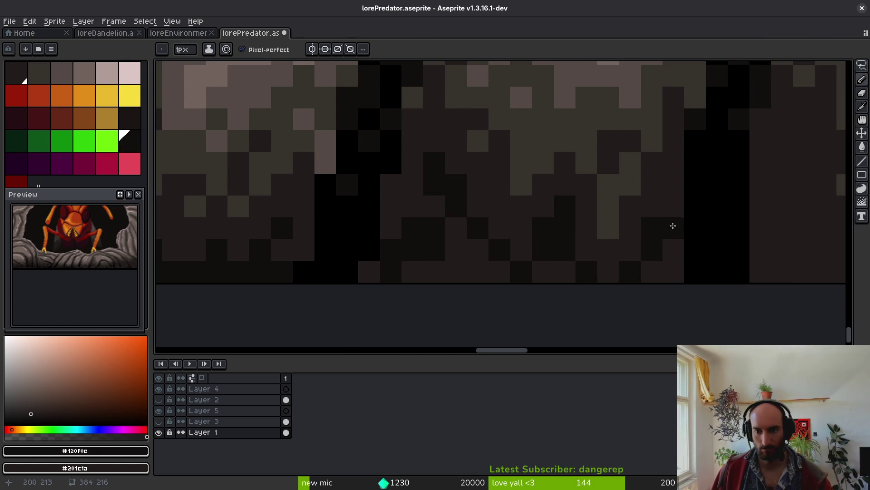
mouse_move(587, 254)
mouse_down()
mouse_move(552, 274)
mouse_move(457, 274)
mouse_move(650, 274)
mouse_up()
- Add a dark diagonal line and more dark pixels running along the bottom of the rock
key(g)
scroll(537, 296, right, 3)
key(b)
scroll(537, 297, right, 2)
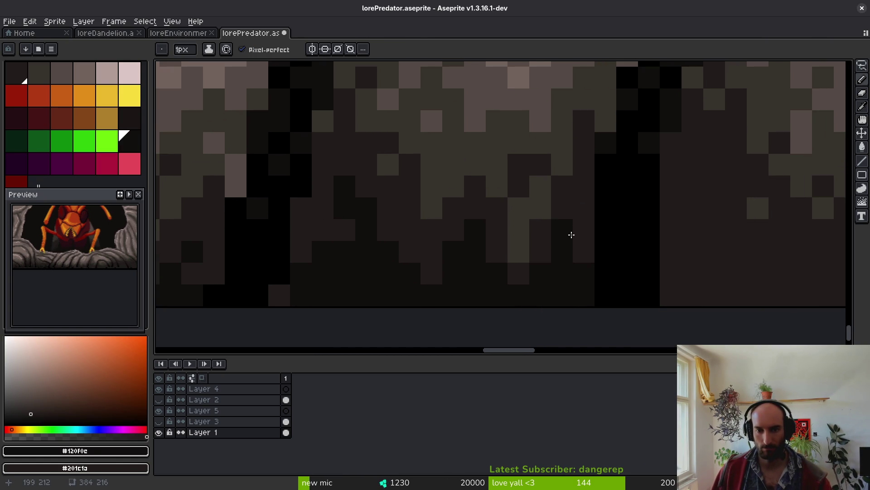
scroll(314, 272, right, 3)
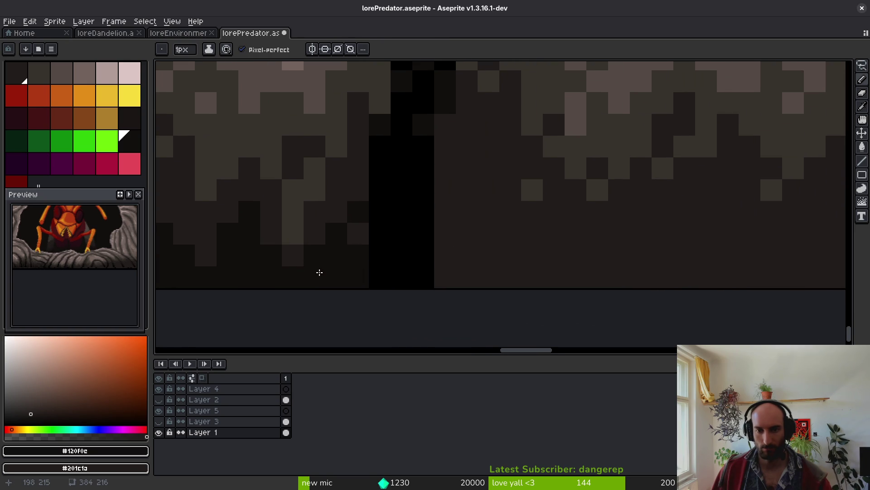
mouse_move(452, 208)
mouse_down()
mouse_move(470, 161)
mouse_move(524, 276)
mouse_move(585, 256)
mouse_up()
scroll(474, 262, right, 3)
mouse_move(503, 272)
mouse_down()
mouse_move(524, 239)
mouse_move(619, 257)
mouse_up()
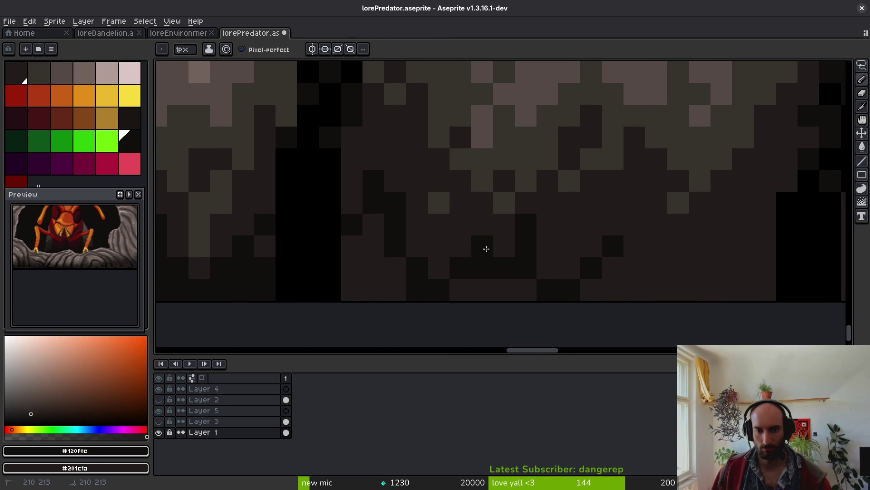
click(548, 268)
scroll(553, 290, right, 2)
mouse_move(553, 275)
mouse_down()
mouse_move(600, 223)
mouse_move(674, 278)
mouse_move(749, 273)
mouse_move(705, 301)
mouse_move(399, 292)
mouse_move(369, 282)
mouse_up()
scroll(461, 310, down, 3)
- Paint a dark stroke along the lower rock and fill the lower-right and lower-left areas dark
key(g)
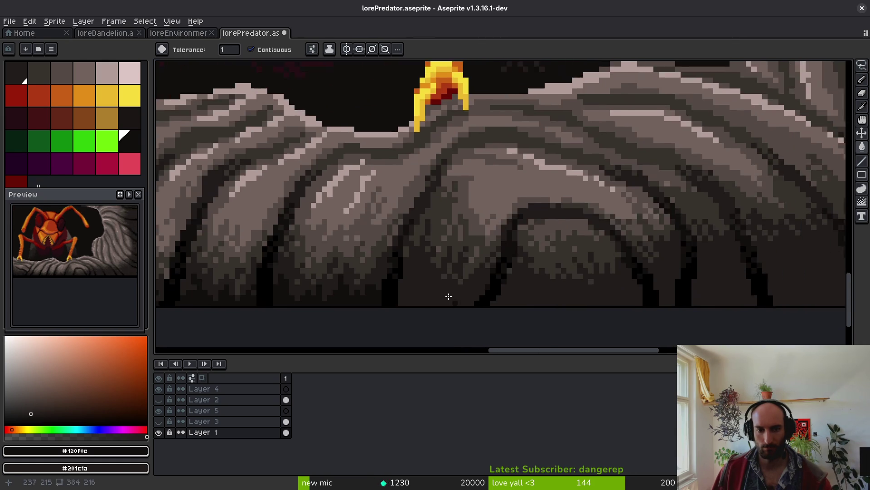
scroll(462, 310, up, 5)
key(b)
mouse_move(257, 301)
mouse_down()
mouse_move(350, 274)
mouse_move(439, 288)
mouse_move(553, 264)
mouse_move(565, 287)
mouse_up()
key(g)
click(508, 317)
click(350, 308)
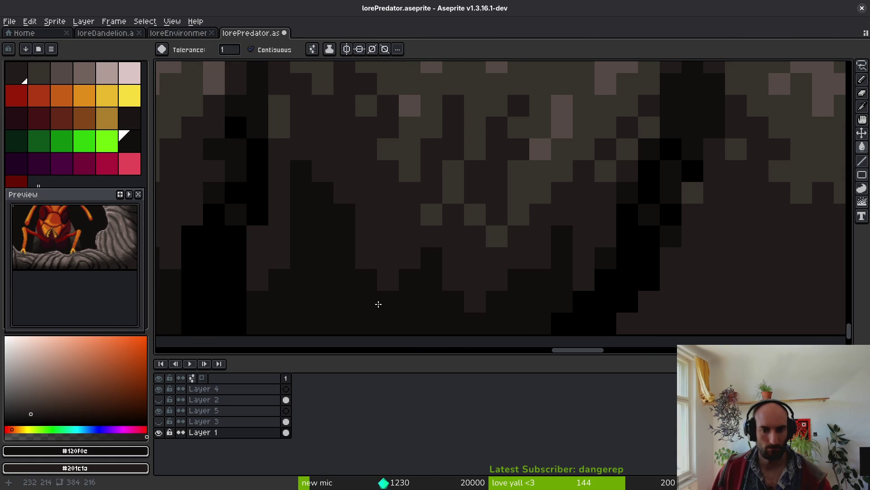
- Draw a dark V-shaped stroke, restore two stray pixels to the background colour, and place a dark pixel
scroll(350, 308, down, 3)
scroll(365, 284, up, 3)
key(b)
scroll(330, 250, up, 1)
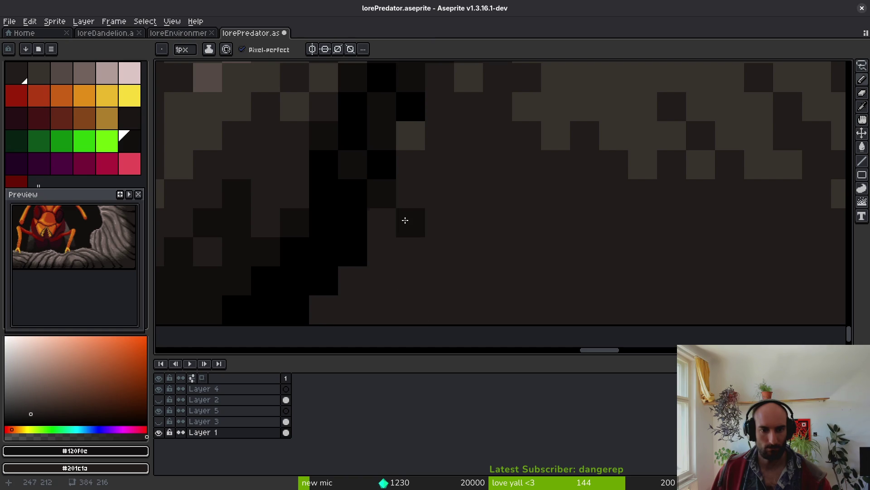
mouse_move(404, 218)
mouse_down()
mouse_move(466, 183)
mouse_move(651, 292)
mouse_move(379, 258)
mouse_move(431, 208)
mouse_move(385, 188)
mouse_move(521, 227)
mouse_move(438, 255)
mouse_move(503, 271)
mouse_move(489, 256)
mouse_move(536, 142)
mouse_move(496, 267)
mouse_move(456, 281)
mouse_up()
drag(535, 250, 480, 298)
right_click(489, 185)
right_click(459, 213)
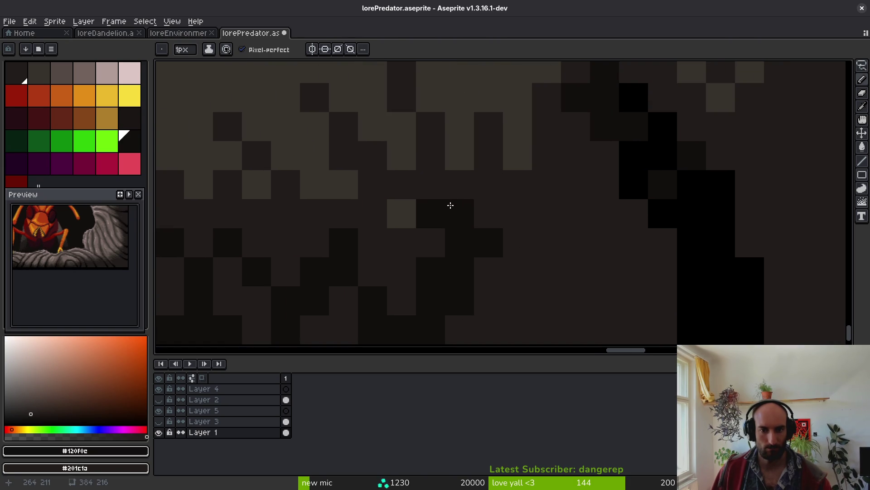
click(451, 214)
- Paint dark pixels rising to the right, then bucket-fill six enclosed rock regions dark
scroll(439, 219, down, 2)
scroll(440, 219, right, 2)
mouse_move(471, 242)
mouse_down()
mouse_move(491, 178)
mouse_move(484, 179)
mouse_move(531, 178)
mouse_move(550, 147)
mouse_up()
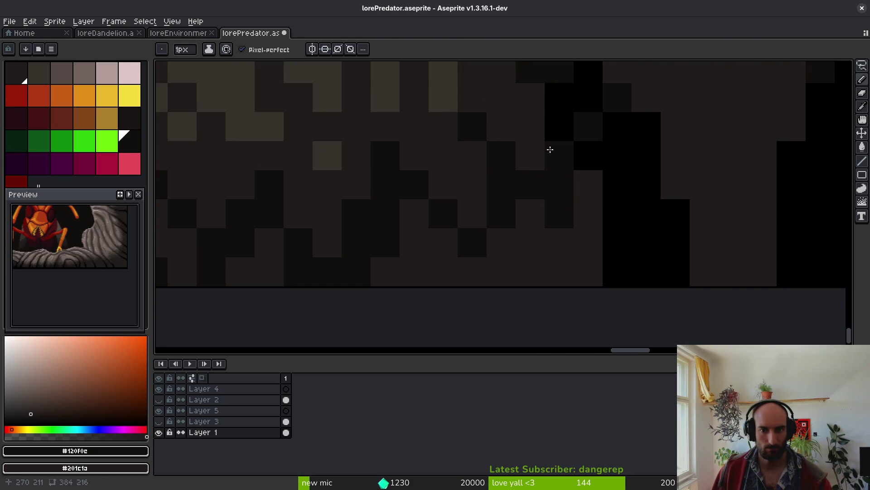
key(g)
click(551, 253)
click(278, 274)
click(268, 245)
scroll(537, 269, left, 7)
click(422, 235)
click(422, 206)
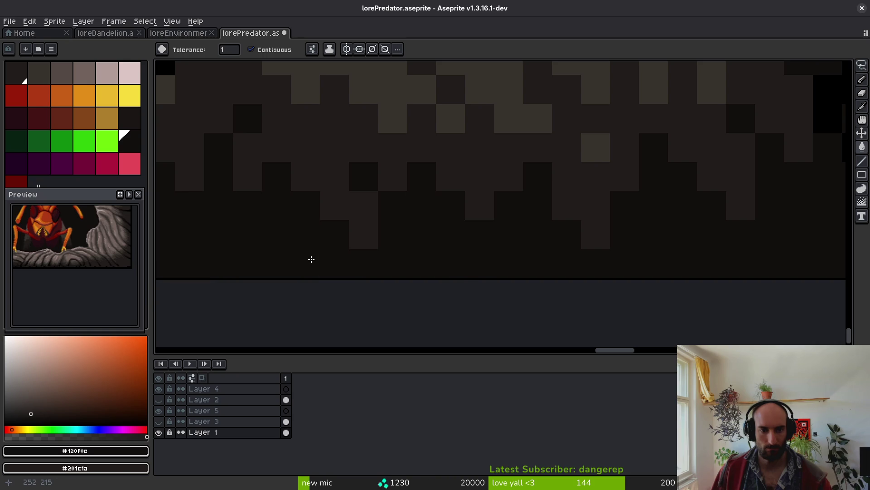
click(311, 258)
- Paint dark strokes rightward through the rock and darken three single pixels, undoing and redoing the last edit
scroll(311, 258, down, 2)
drag(407, 226, 534, 278)
scroll(491, 204, up, 2)
key(b)
mouse_move(491, 204)
mouse_down()
mouse_move(499, 152)
mouse_move(572, 186)
mouse_move(594, 159)
mouse_move(597, 184)
mouse_up()
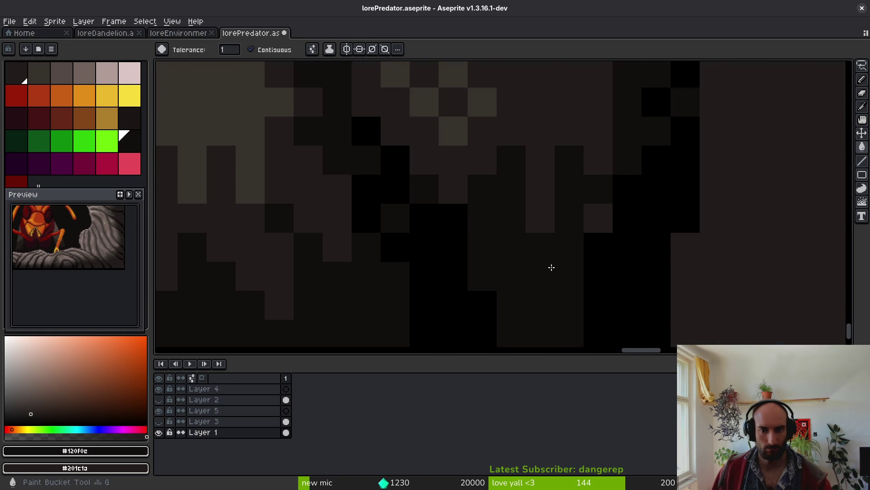
scroll(517, 277, up, 3)
scroll(516, 189, right, 2)
click(557, 203)
click(531, 167)
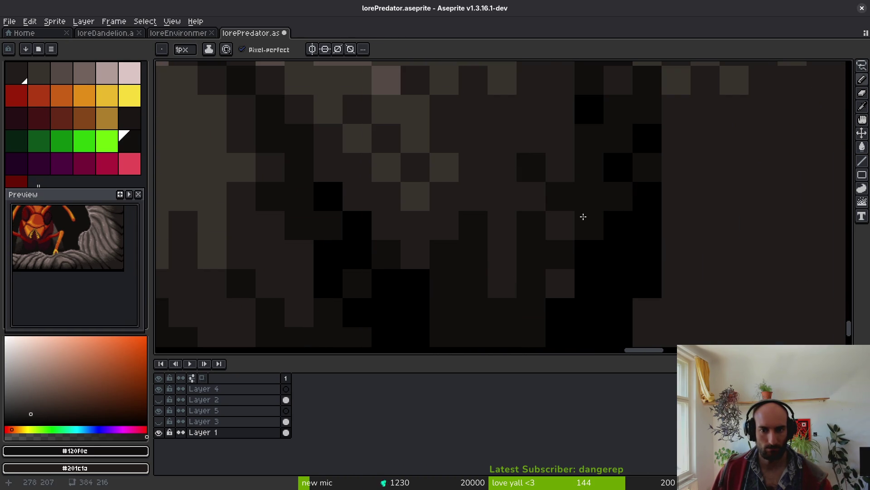
click(502, 284)
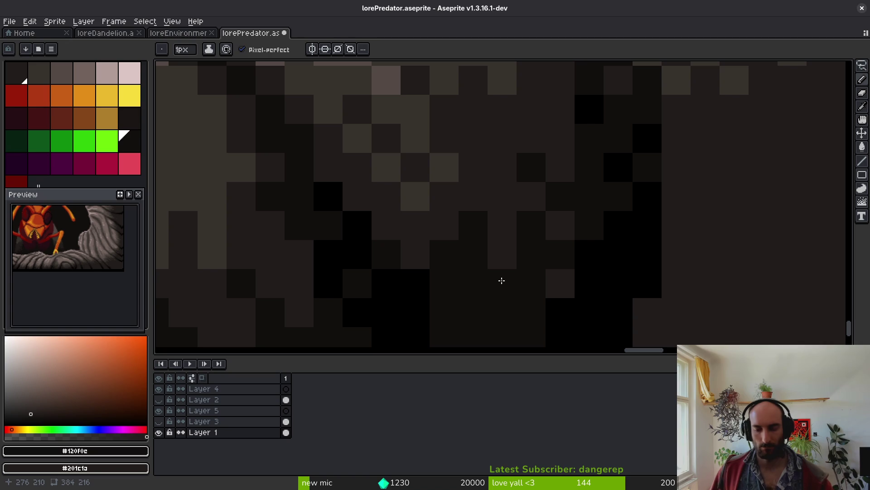
key(ctrl+z)
key(ctrl+z)
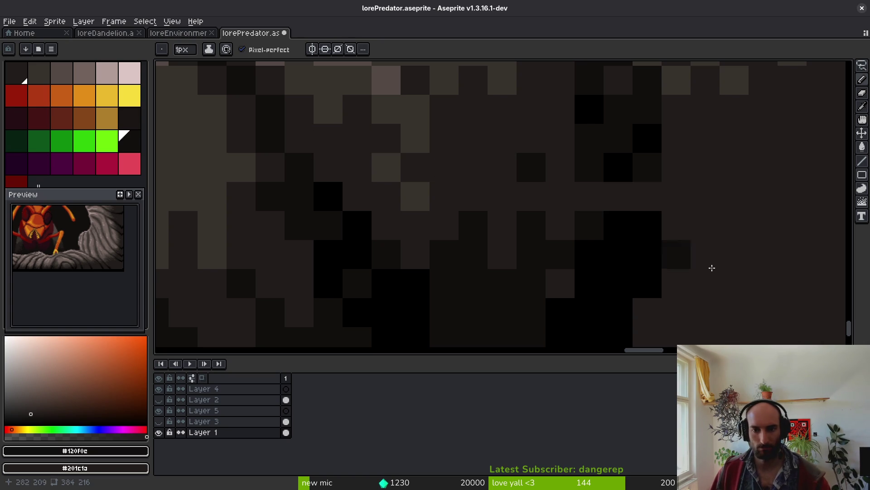
key(ctrl+y)
- Draw dark scribbled rock texture and an outline across the shadowed area
scroll(481, 212, down, 1)
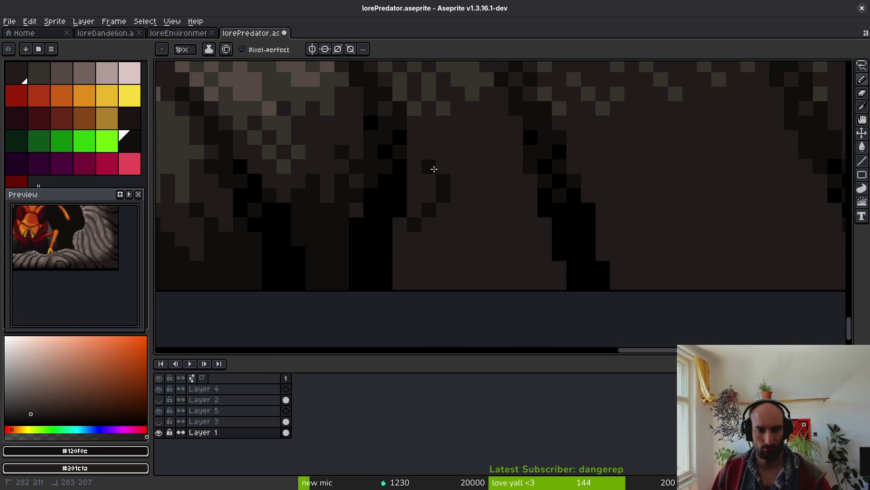
scroll(512, 260, right, 5)
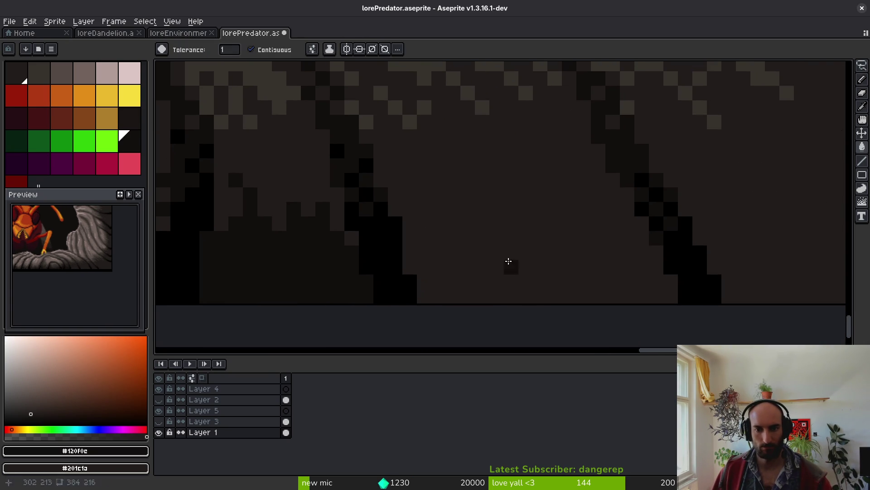
mouse_move(412, 231)
mouse_down()
mouse_move(474, 221)
mouse_move(530, 194)
mouse_move(600, 218)
mouse_up()
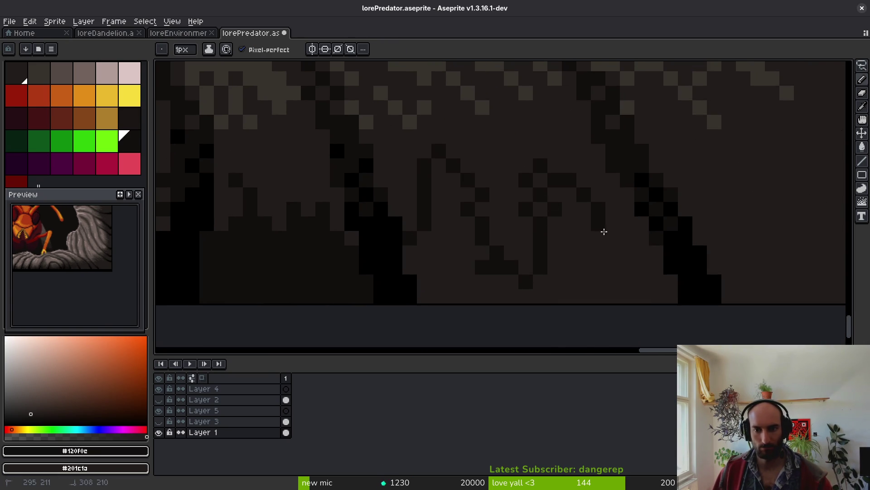
scroll(539, 287, right, 5)
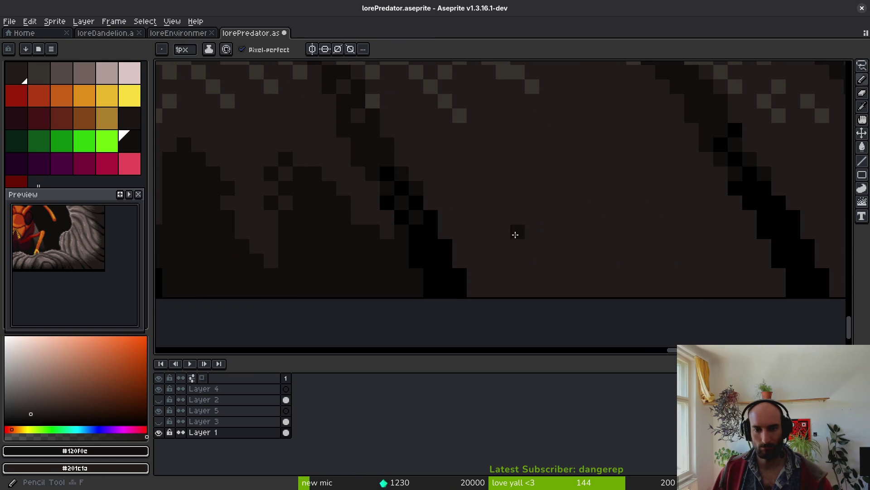
mouse_move(492, 205)
mouse_down()
mouse_move(562, 245)
mouse_move(655, 256)
mouse_move(715, 189)
mouse_up()
scroll(553, 225, left, 6)
mouse_move(577, 199)
mouse_down()
mouse_move(566, 192)
mouse_move(521, 200)
mouse_move(376, 171)
mouse_move(331, 205)
mouse_move(356, 239)
mouse_up()
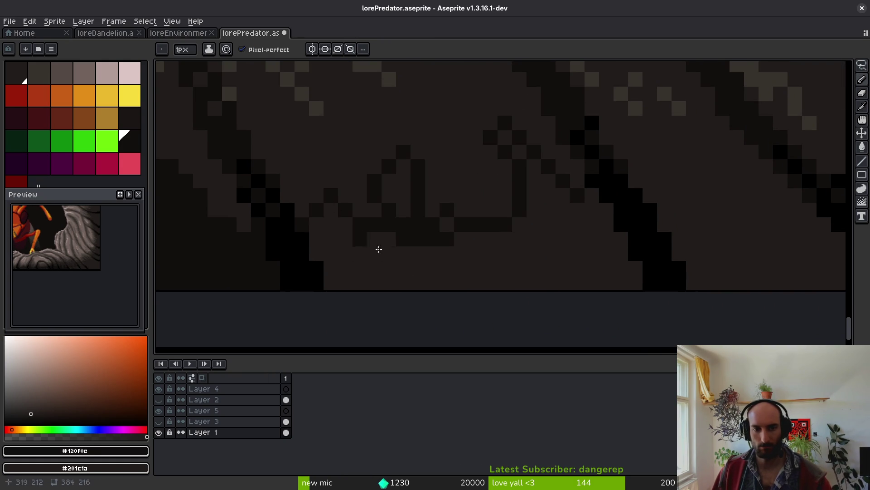
- Fill the outlined peak shape dark and add more dark pixels along the rock edge
key(g)
click(385, 213)
click(403, 194)
key(f)
drag(474, 177, 491, 211)
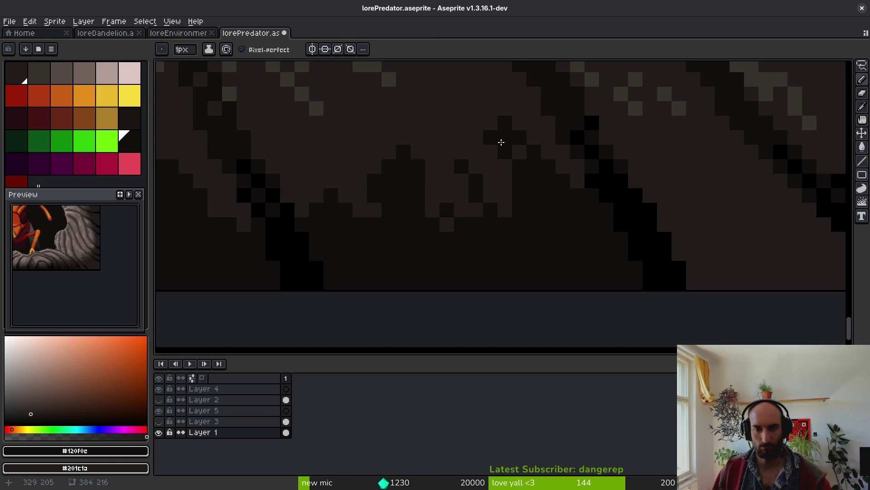
scroll(466, 195, down, 3)
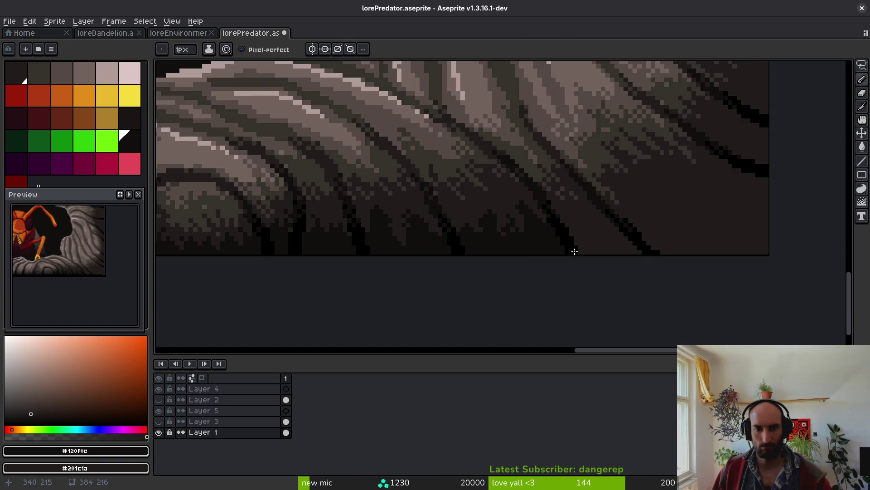
- Draw a dark zigzag and a curved dark outline into the rock shadow
scroll(562, 250, up, 3)
drag(615, 225, 671, 231)
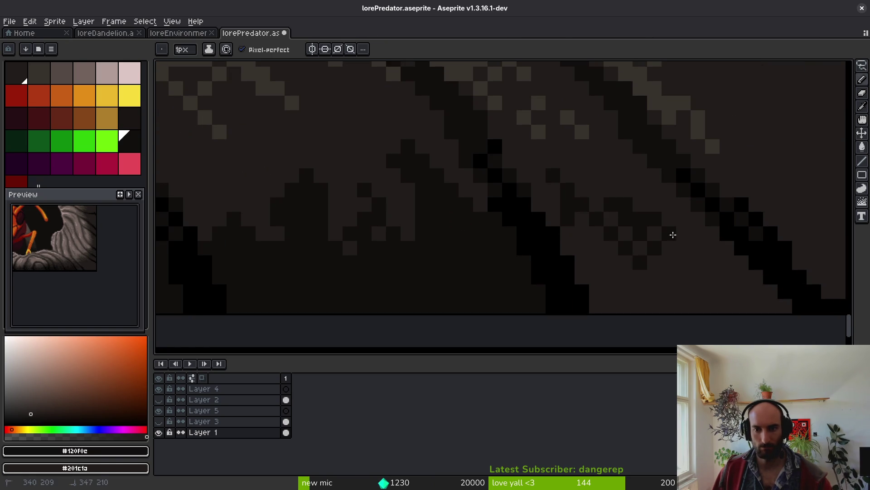
scroll(674, 263, down, 3)
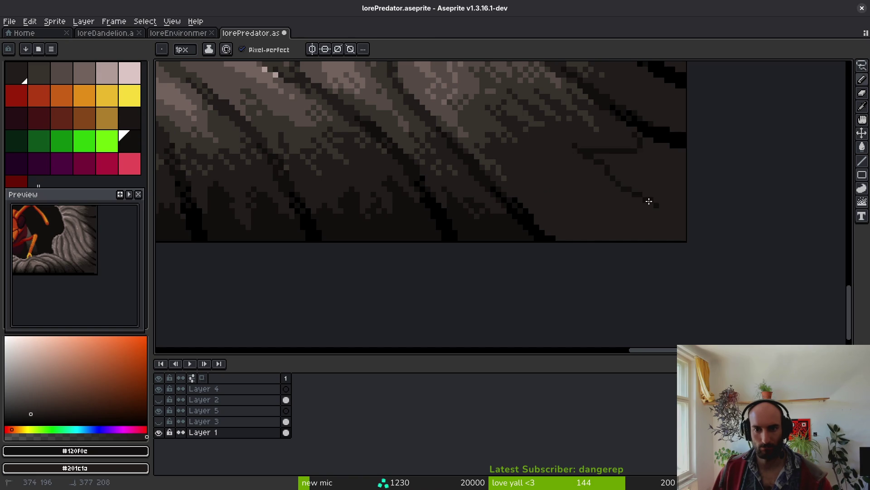
scroll(631, 147, up, 1)
mouse_move(647, 190)
mouse_down()
mouse_move(683, 228)
mouse_move(619, 196)
mouse_move(531, 174)
mouse_up()
drag(500, 210, 452, 253)
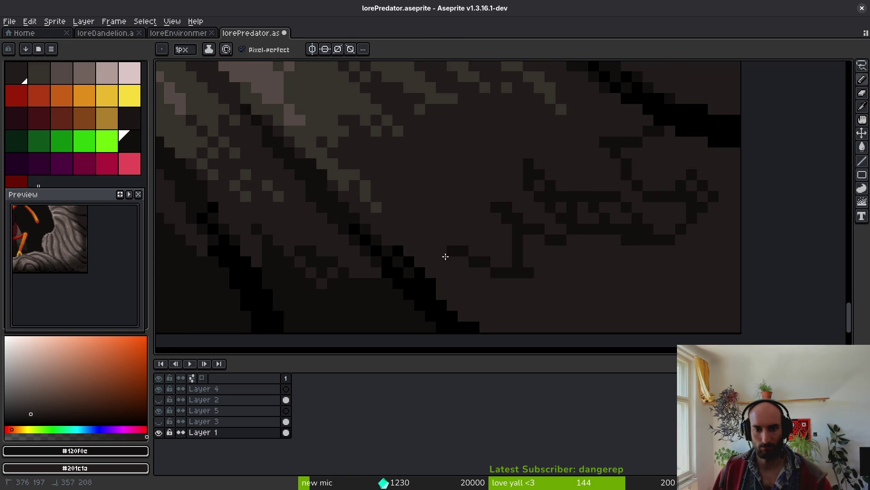
- Add dark pixels along the shadowed rock and bucket-fill the enclosed area darker
scroll(643, 298, down, 2)
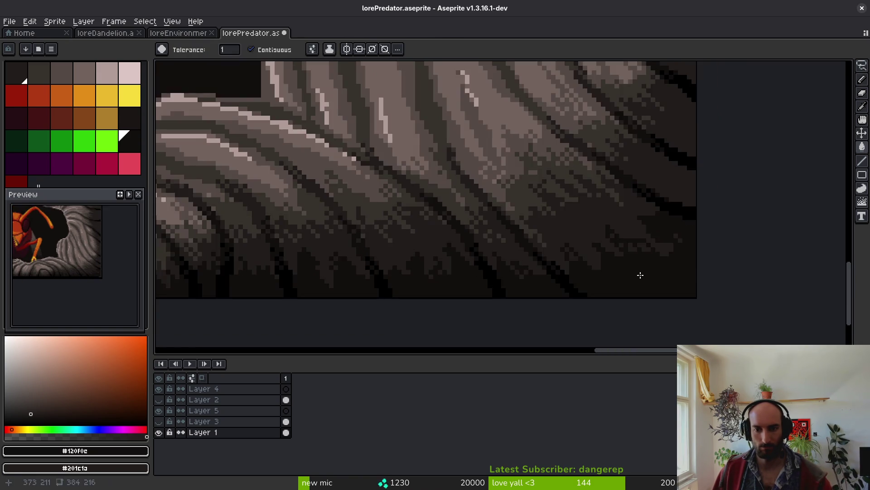
scroll(651, 277, up, 2)
scroll(769, 181, up, 1)
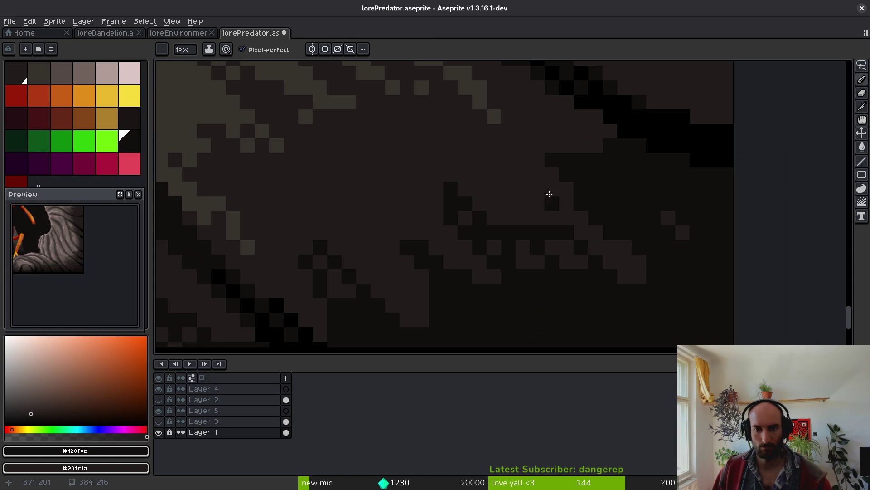
drag(546, 203, 522, 174)
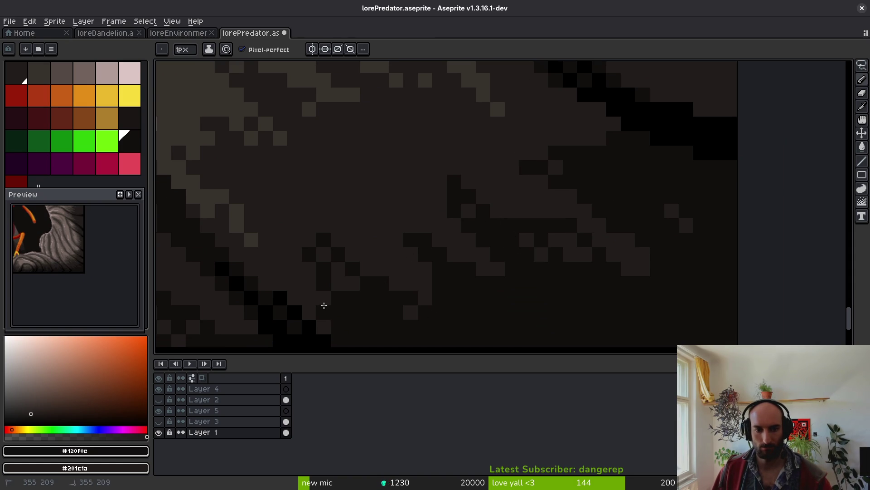
scroll(397, 279, down, 1)
scroll(575, 148, down, 1)
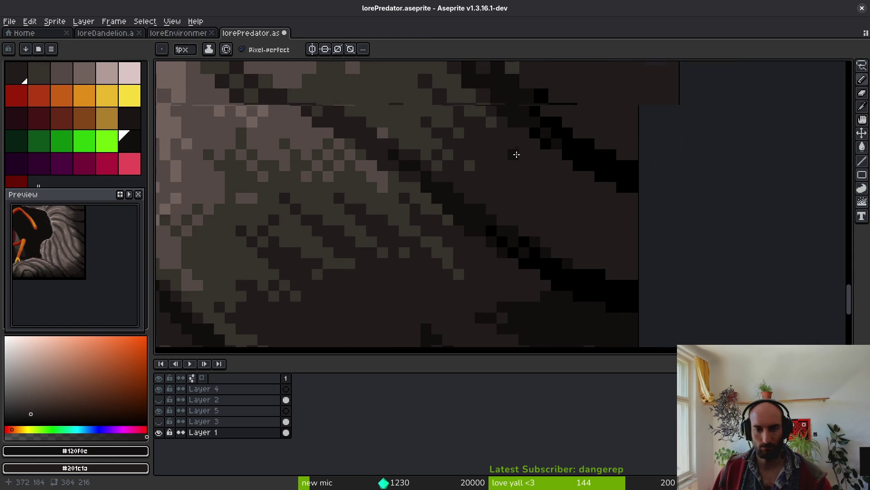
scroll(514, 154, up, 2)
mouse_move(573, 181)
mouse_down()
mouse_move(527, 171)
mouse_move(584, 249)
mouse_up()
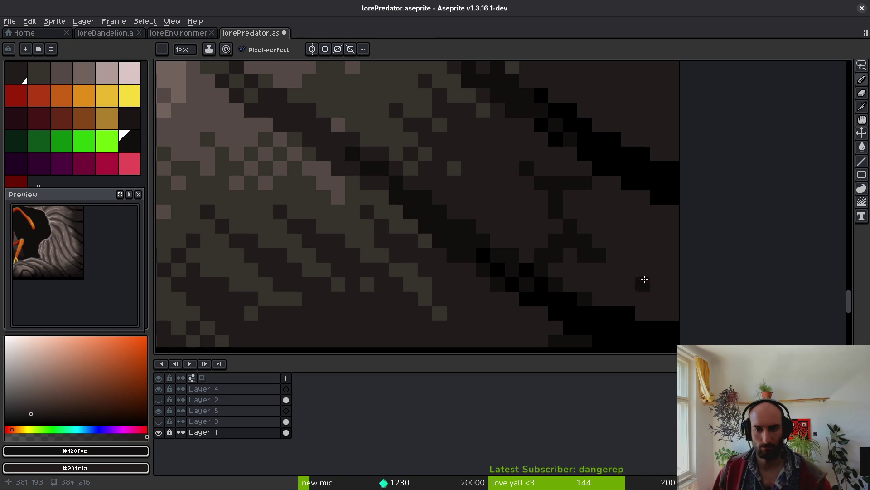
key(g)
click(638, 265)
key(f)
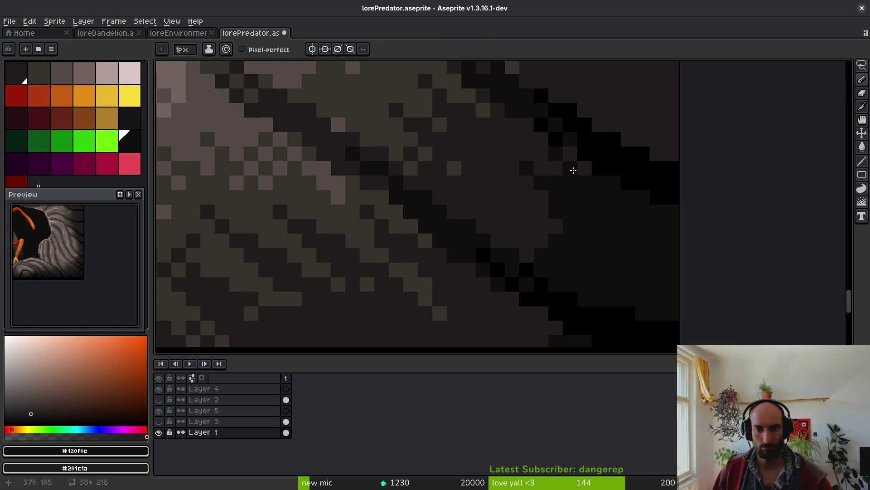
- Draw more dark shadow strokes and fill the right-hand area darker
scroll(635, 259, down, 2)
scroll(614, 227, up, 1)
scroll(580, 173, up, 1)
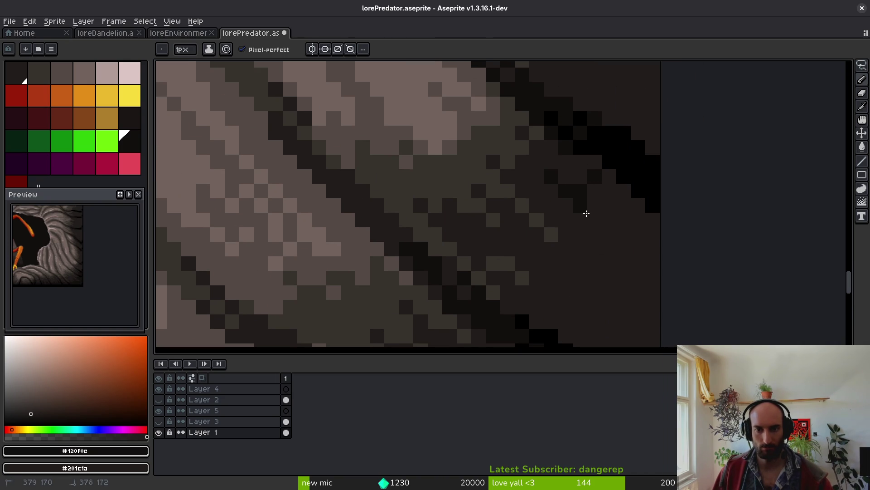
scroll(580, 195, down, 2)
drag(552, 199, 558, 244)
key(g)
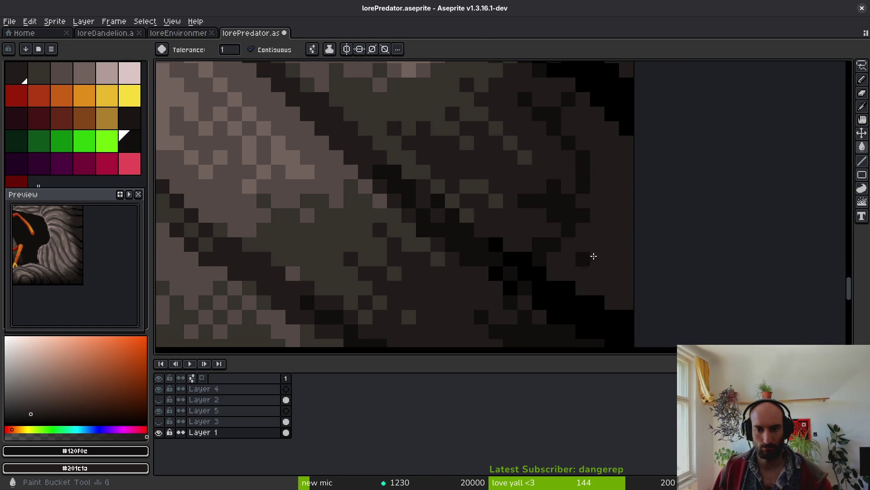
click(589, 249)
key(f)
- Paint dark texture strokes up along the rock edge and its shadow
scroll(525, 234, down, 3)
scroll(633, 208, up, 3)
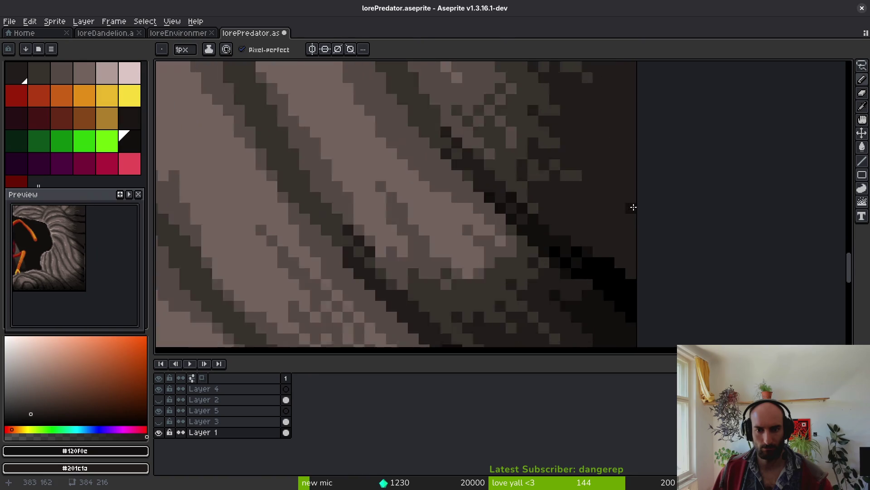
drag(527, 269, 531, 211)
mouse_move(510, 286)
mouse_down()
mouse_move(518, 261)
mouse_move(507, 219)
mouse_move(561, 190)
mouse_move(548, 240)
mouse_up()
drag(558, 195, 544, 262)
mouse_move(526, 227)
mouse_down()
mouse_move(548, 202)
mouse_move(510, 114)
mouse_up()
drag(538, 208, 530, 159)
mouse_move(473, 98)
mouse_down()
mouse_move(515, 171)
mouse_move(466, 170)
mouse_up()
- Outline and darken the brown area near the right edge, adding a few lighter pixels
key(g)
scroll(556, 227, down, 3)
scroll(566, 298, down, 2)
scroll(574, 281, up, 2)
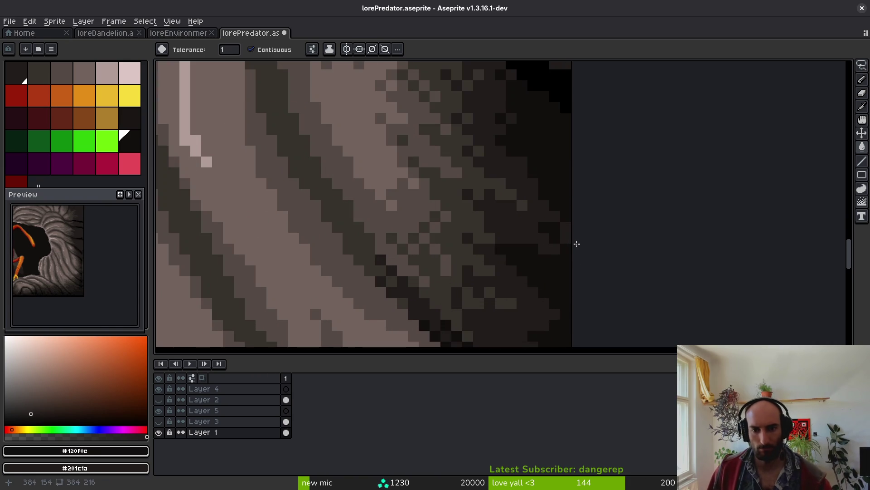
key(b)
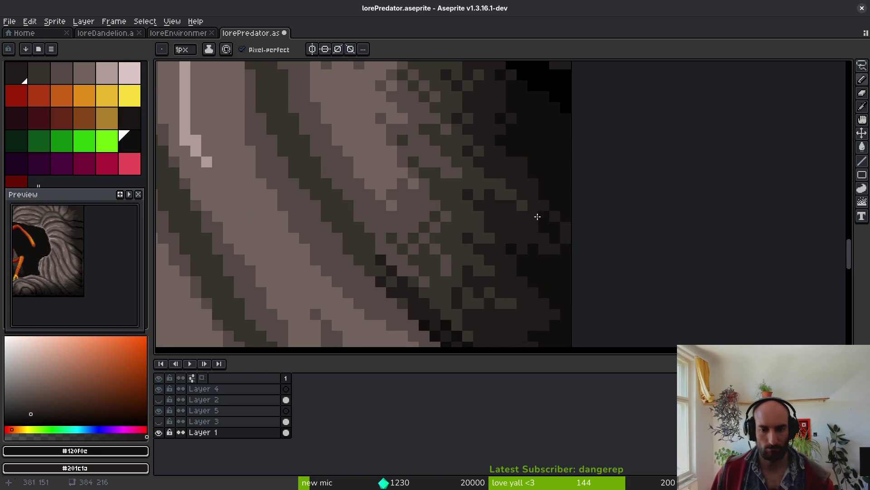
scroll(505, 132, down, 2)
scroll(573, 224, up, 3)
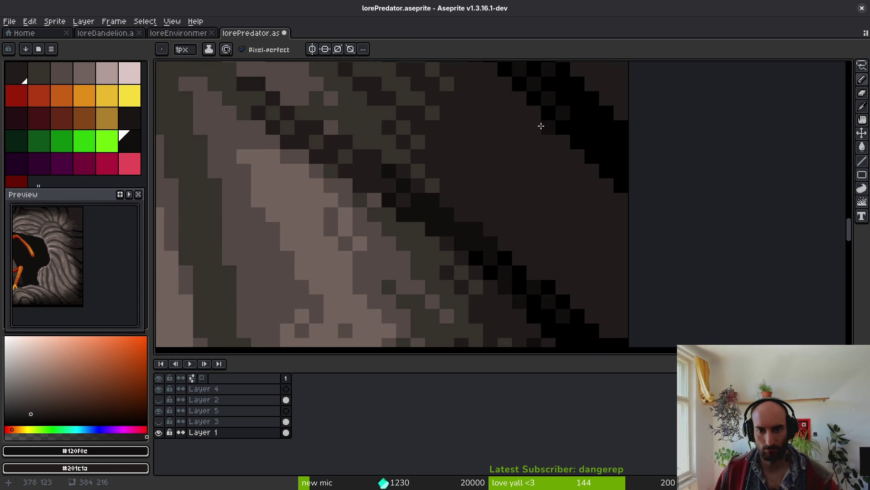
drag(541, 125, 515, 181)
key(g)
click(602, 252)
key(b)
right_click(577, 229)
right_click(549, 198)
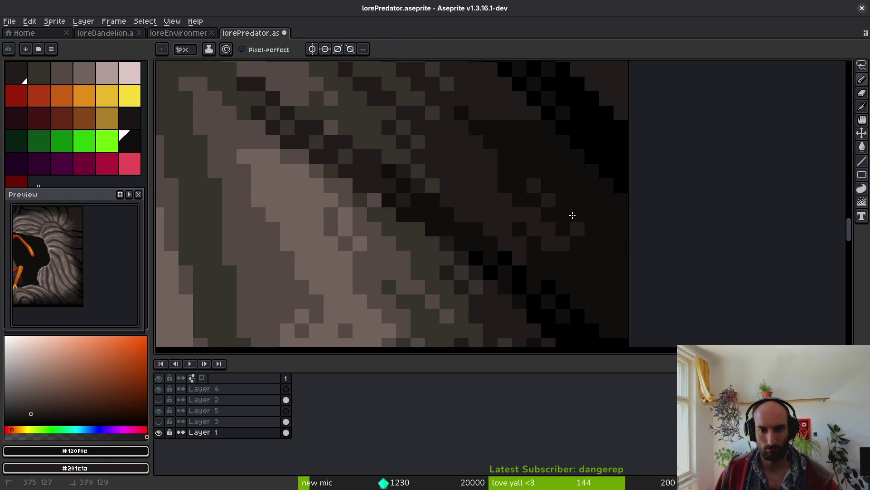
- Fill the outlined rock region with the dark colour
scroll(573, 209, down, 2)
scroll(578, 224, up, 1)
drag(579, 223, 539, 269)
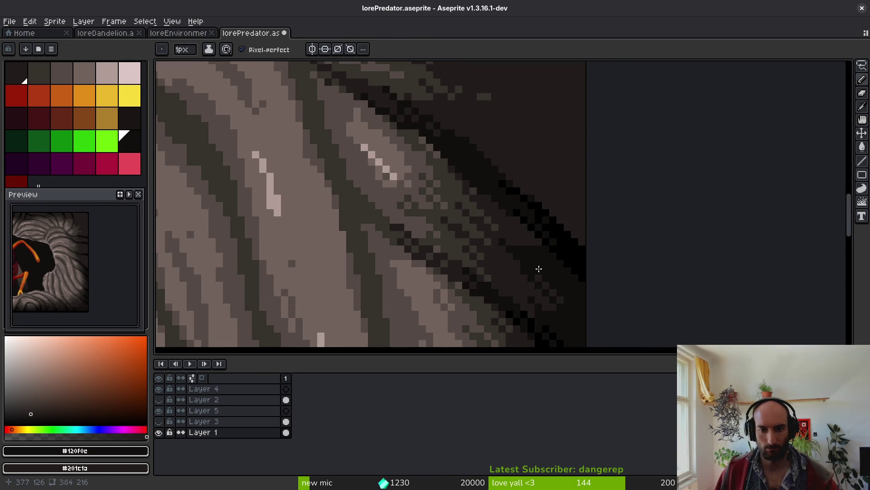
scroll(536, 250, up, 2)
scroll(379, 235, down, 3)
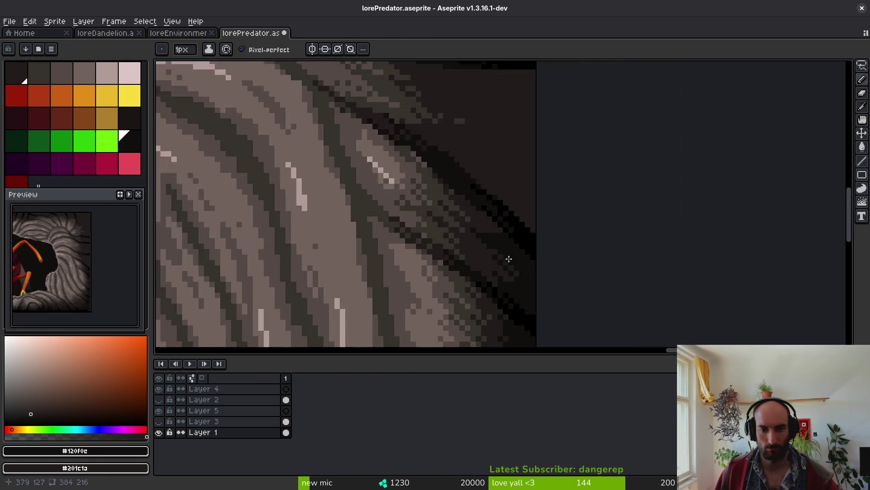
scroll(484, 259, up, 3)
scroll(540, 237, down, 2)
scroll(511, 185, up, 2)
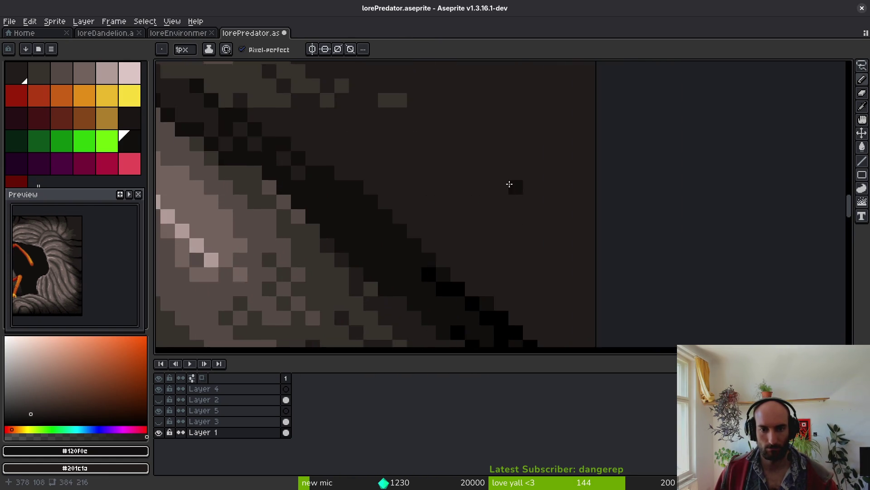
scroll(524, 212, down, 1)
scroll(510, 157, up, 2)
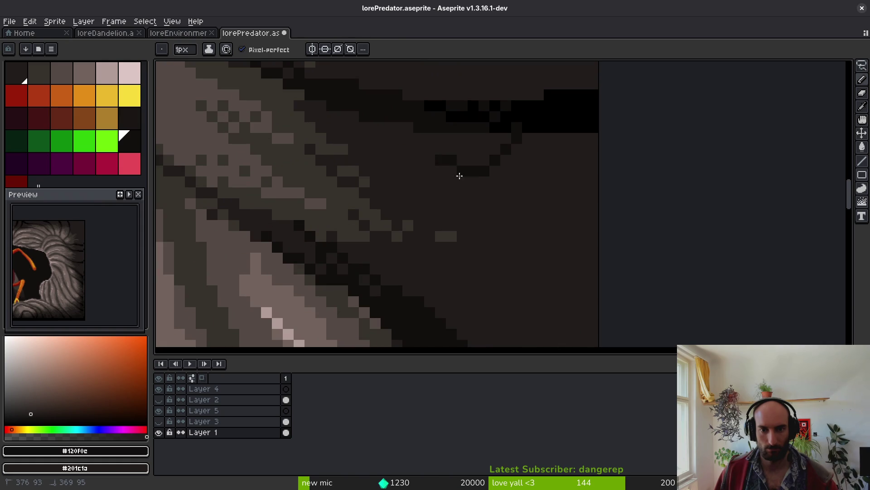
scroll(505, 150, down, 1)
scroll(505, 149, up, 1)
scroll(503, 245, up, 1)
scroll(458, 99, down, 1)
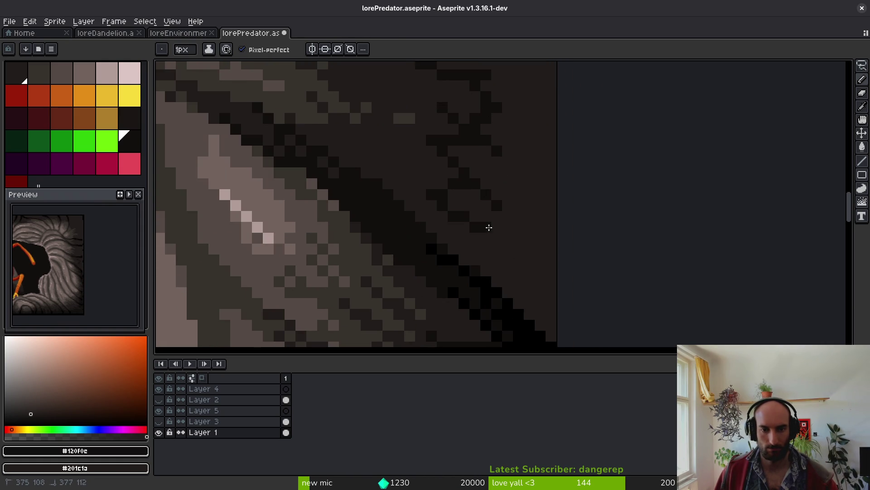
key(g)
click(533, 199)
- Paint dark strokes in another shadowed section and fill the enclosed area dark
scroll(534, 186, down, 2)
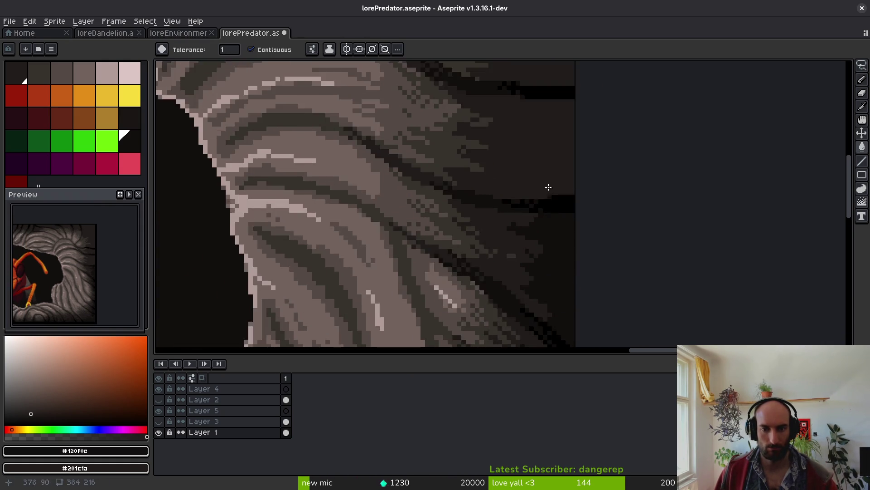
scroll(522, 226, up, 2)
scroll(490, 204, down, 2)
key(b)
scroll(487, 150, up, 1)
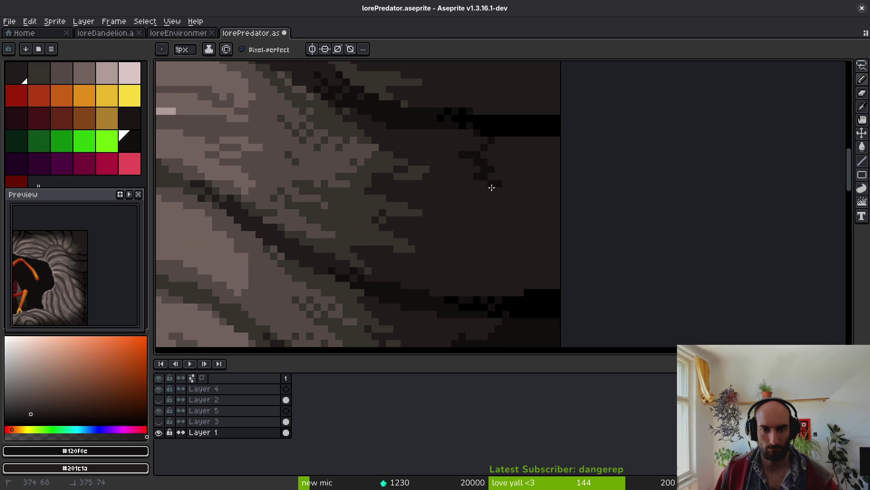
drag(535, 256, 579, 334)
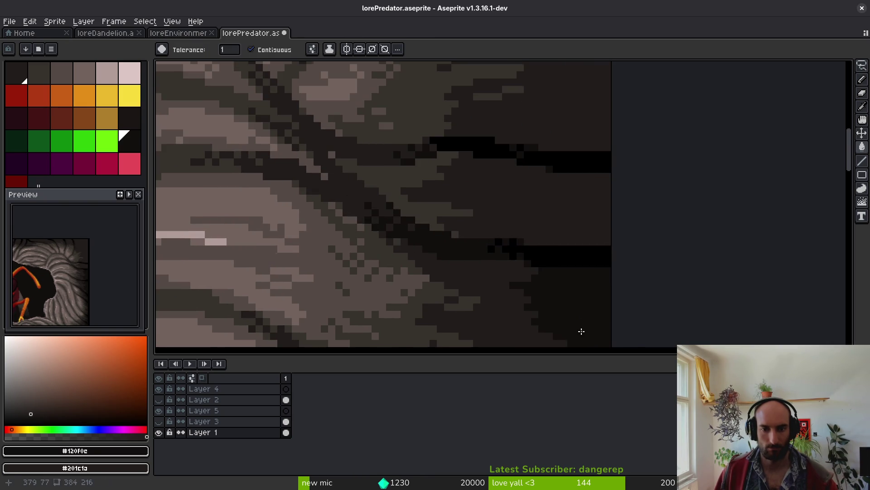
key(b)
mouse_move(462, 183)
mouse_down()
mouse_move(548, 208)
mouse_move(532, 241)
mouse_up()
key(g)
click(573, 222)
- Touch up individual lower rock pixels in light and dark, then zoom out
drag(573, 221, 548, 248)
scroll(542, 232, up, 2)
key(b)
drag(461, 196, 484, 233)
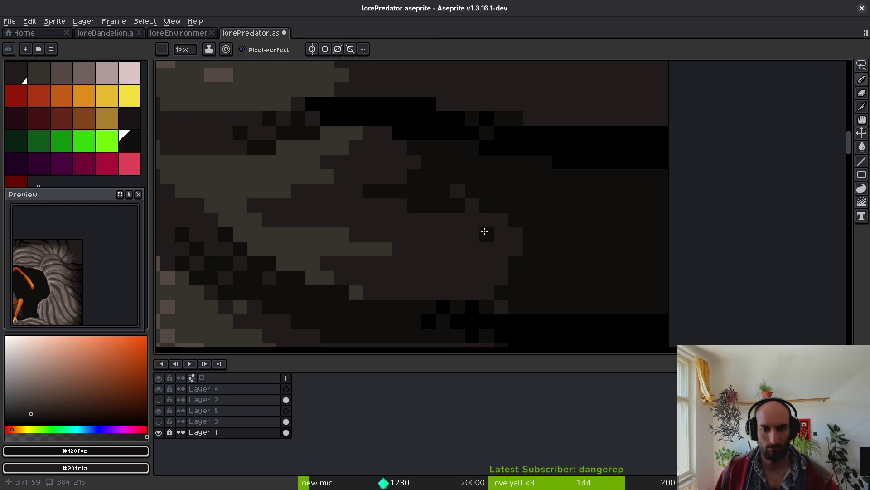
click(472, 220)
click(501, 233)
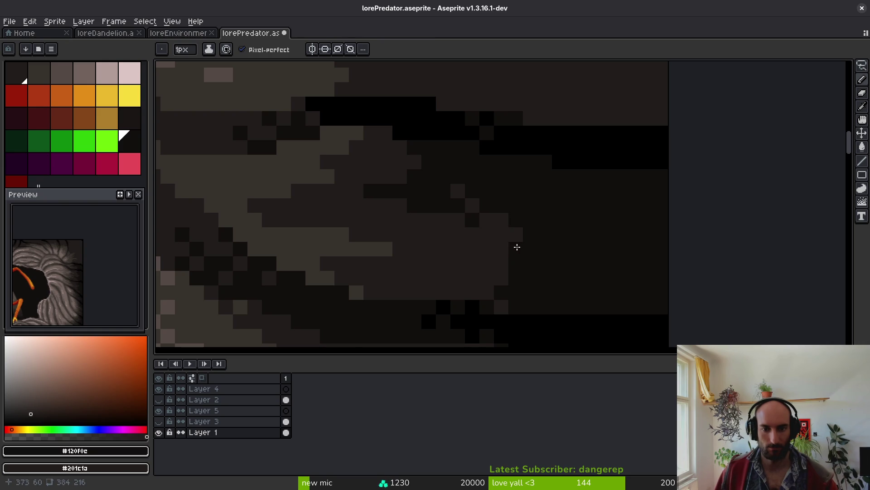
scroll(474, 185, down, 2)
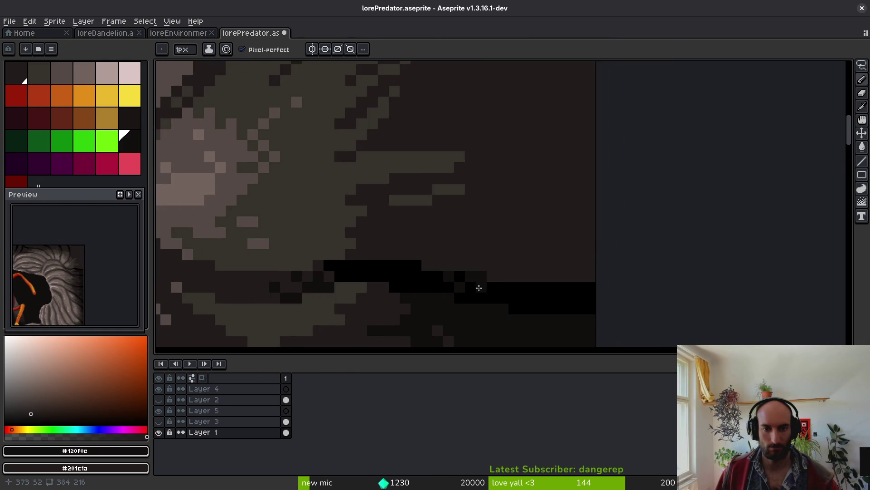
scroll(455, 153, down, 2)
scroll(432, 157, up, 3)
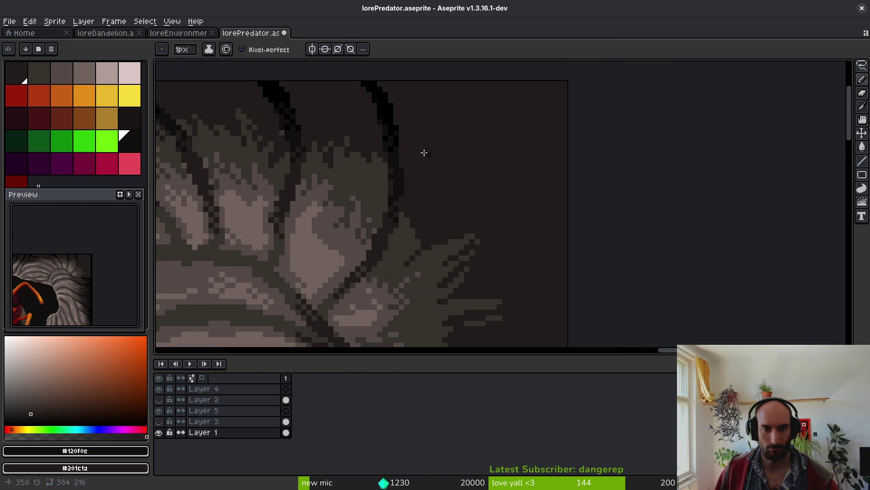
- Draw dark zigzag crack lines near the top of the rock, extending right and down
mouse_move(408, 111)
mouse_down()
mouse_move(462, 124)
mouse_move(476, 176)
mouse_up()
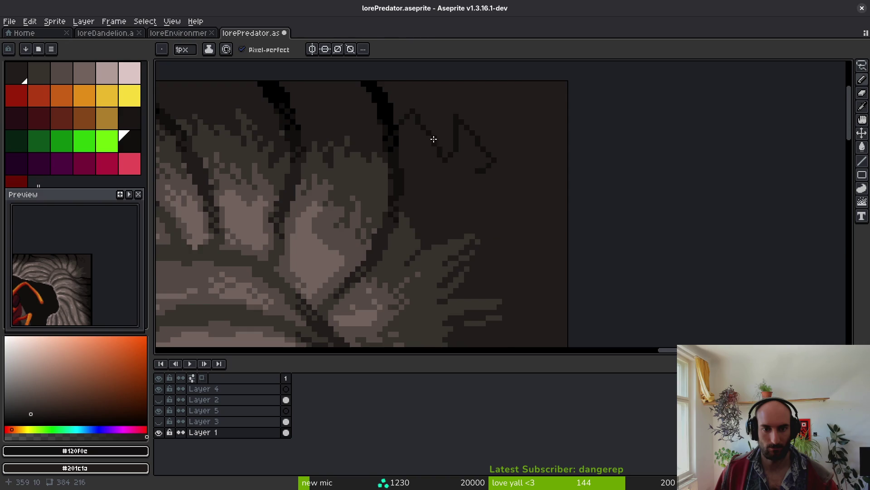
scroll(431, 136, up, 3)
mouse_move(419, 109)
mouse_down()
mouse_move(503, 123)
mouse_move(657, 247)
mouse_up()
scroll(564, 101, down, 3)
mouse_move(548, 111)
mouse_down()
mouse_move(505, 166)
mouse_move(434, 187)
mouse_up()
scroll(480, 149, up, 3)
scroll(485, 209, right, 2)
scroll(486, 200, down, 3)
scroll(476, 191, right, 2)
- Add downward and diagonal dark cracks, then fill an enclosed rock area dark
click(486, 101)
mouse_move(467, 129)
mouse_down()
mouse_move(468, 192)
mouse_move(536, 232)
mouse_up()
scroll(537, 232, down, 3)
scroll(536, 231, right, 2)
drag(445, 97, 500, 198)
scroll(457, 158, down, 3)
mouse_move(491, 135)
mouse_down()
mouse_move(439, 210)
mouse_move(399, 218)
mouse_up()
key(g)
click(389, 224)
- Draw a short dark stroke on the top edge and fill the gap, undoing a bad fill
mouse_move(485, 165)
mouse_down()
mouse_move(512, 175)
mouse_move(550, 276)
mouse_move(534, 213)
mouse_up()
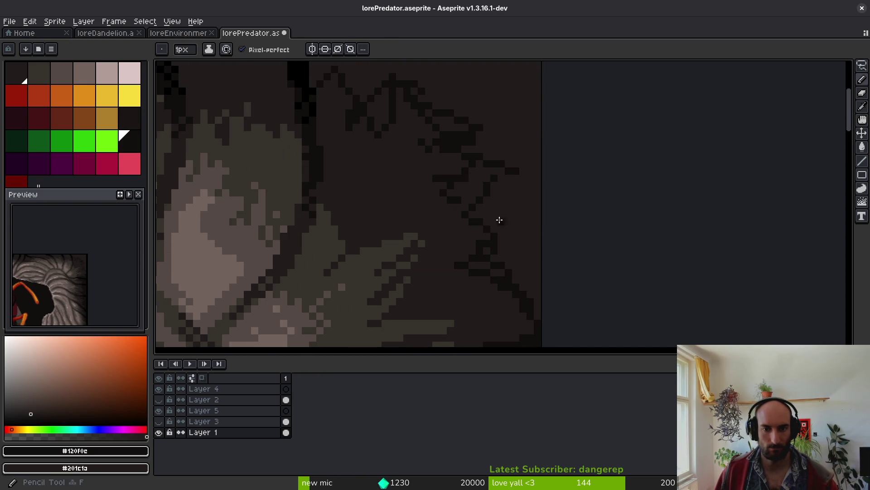
scroll(493, 211, down, 2)
scroll(493, 211, up, 3)
key(b)
mouse_move(466, 204)
mouse_down()
mouse_move(490, 230)
mouse_move(546, 200)
mouse_move(606, 228)
mouse_move(521, 206)
mouse_move(517, 231)
mouse_move(523, 227)
mouse_up()
key(g)
click(548, 205)
key(ctrl+z)
key(b)
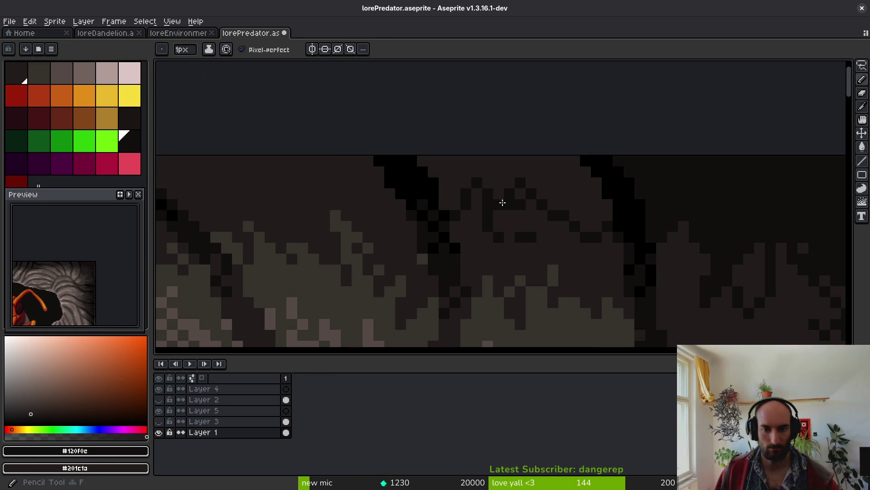
key(g)
click(561, 186)
- Undo an unwanted fill and draw a dark stroke across the upper rock
scroll(556, 235, down, 1)
scroll(557, 235, up, 1)
click(525, 220)
key(ctrl+z)
key(b)
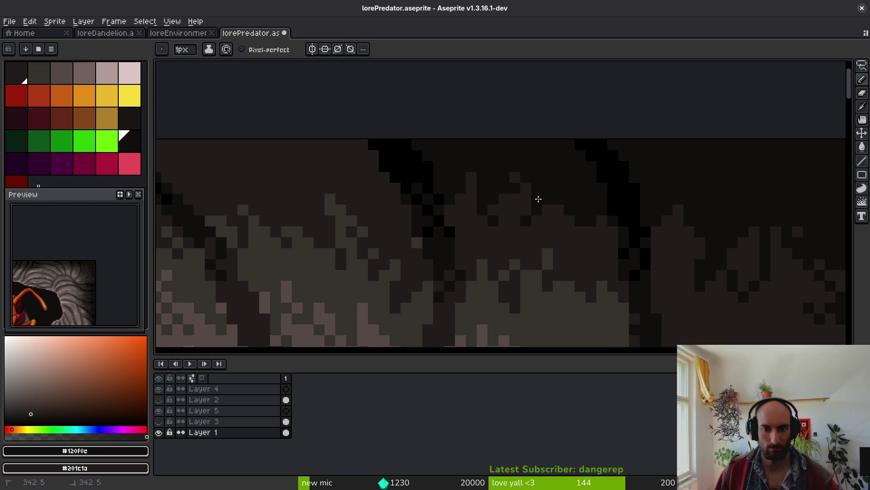
scroll(539, 200, down, 3)
scroll(507, 202, up, 4)
mouse_move(335, 169)
mouse_down()
mouse_move(379, 177)
mouse_move(516, 151)
mouse_move(618, 209)
mouse_move(618, 191)
mouse_move(626, 194)
mouse_move(568, 186)
mouse_move(573, 200)
mouse_move(502, 190)
mouse_move(484, 158)
mouse_move(322, 146)
mouse_up()
key(g)
key(b)
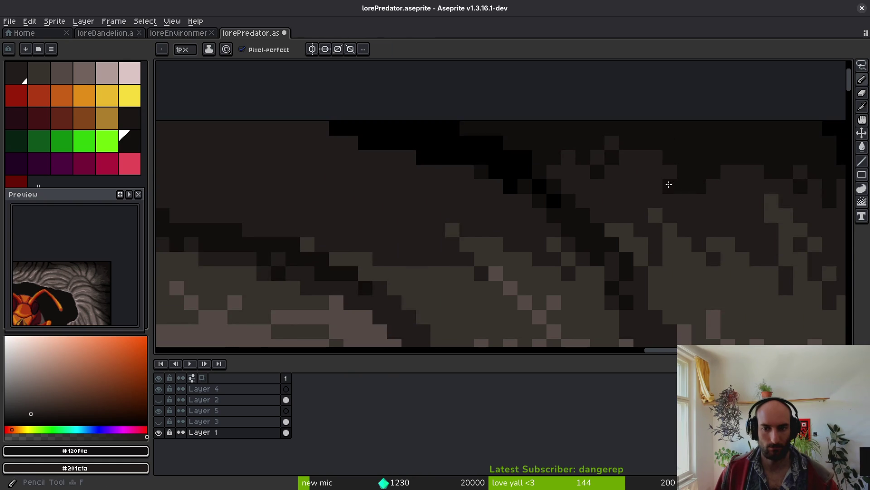
scroll(671, 188, down, 3)
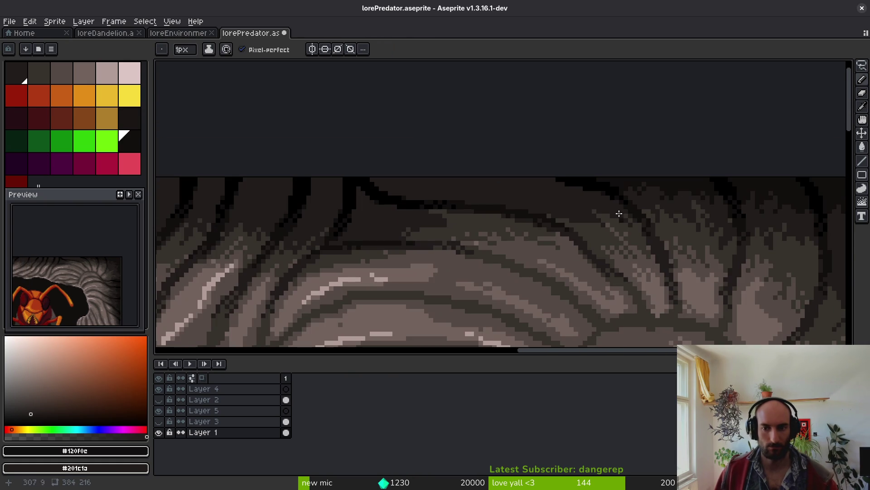
- Outline the top brown band with dark pixel strokes and fill it near-black
scroll(466, 151, up, 4)
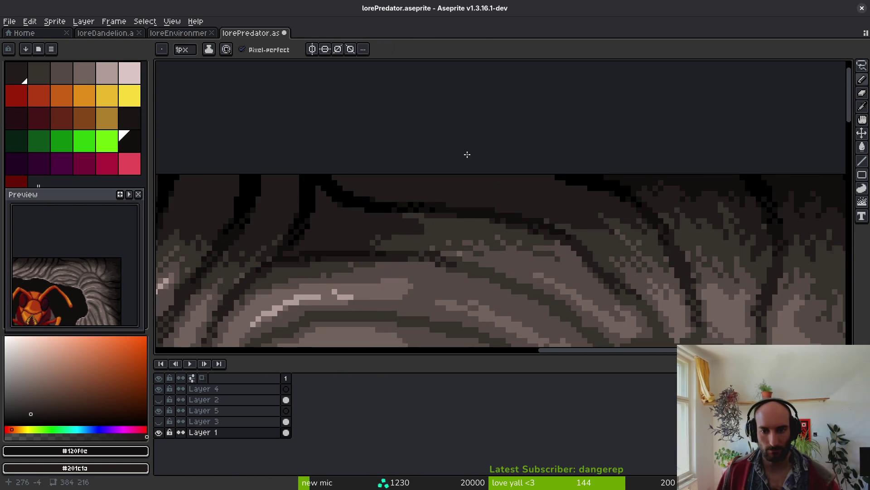
drag(614, 171, 598, 190)
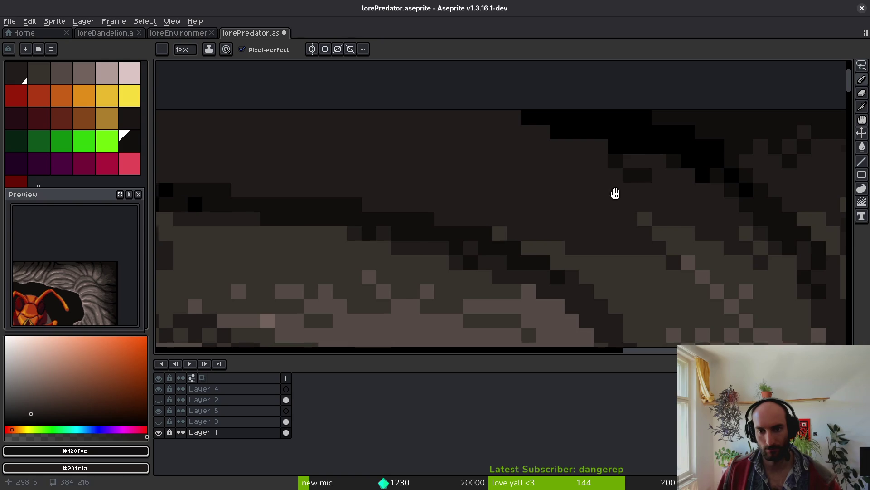
scroll(598, 190, left, 2)
mouse_move(672, 175)
mouse_down()
mouse_move(669, 203)
mouse_move(574, 210)
mouse_up()
scroll(579, 195, left, 2)
mouse_move(548, 159)
mouse_down()
mouse_move(383, 149)
mouse_move(266, 176)
mouse_up()
click(421, 183)
key(g)
click(508, 140)
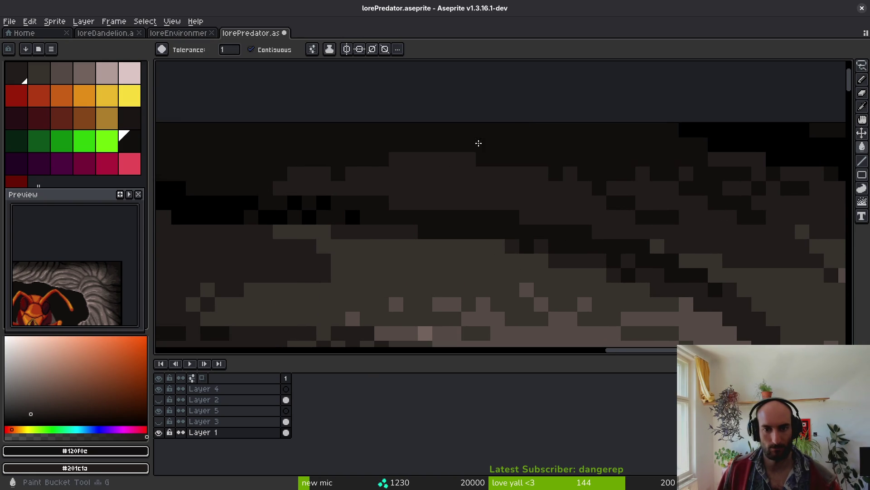
scroll(586, 171, down, 3)
scroll(577, 204, up, 3)
- Draw dark strokes across the middle band and fill the brown area near the top
key(b)
drag(450, 199, 496, 241)
drag(517, 181, 573, 217)
mouse_move(625, 222)
mouse_down()
mouse_move(631, 194)
mouse_move(678, 233)
mouse_move(635, 243)
mouse_move(675, 234)
mouse_move(645, 266)
mouse_move(687, 233)
mouse_up()
key(g)
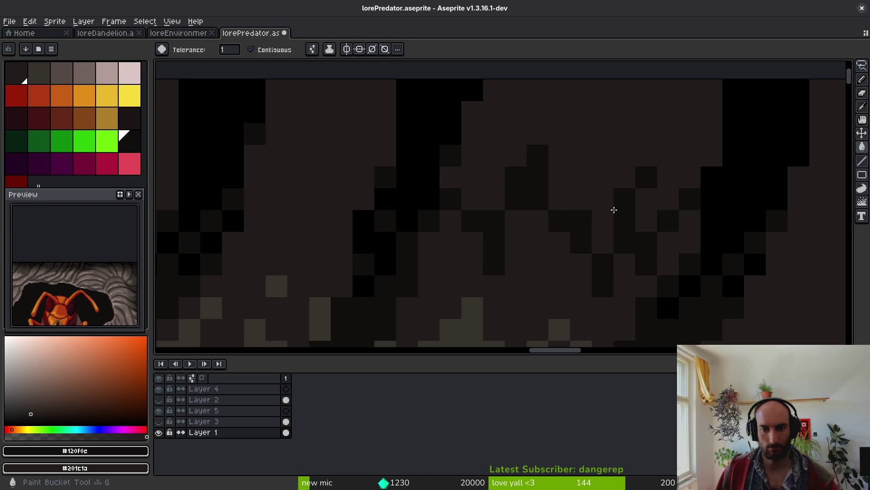
click(608, 218)
key(b)
scroll(540, 236, down, 2)
scroll(583, 214, up, 1)
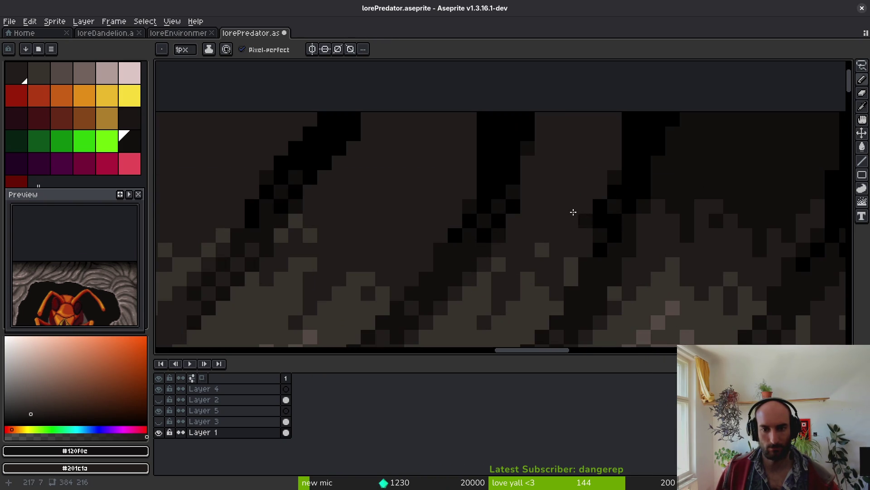
- Add a dark diagonal outline along the rock and fill three enclosed areas dark
mouse_move(530, 189)
mouse_down()
mouse_move(571, 181)
mouse_move(602, 149)
mouse_move(590, 241)
mouse_move(651, 227)
mouse_move(698, 233)
mouse_move(703, 209)
mouse_move(716, 212)
mouse_move(703, 225)
mouse_up()
key(g)
click(574, 150)
scroll(636, 209, down, 2)
scroll(637, 209, up, 2)
key(b)
key(g)
click(672, 164)
click(577, 211)
key(b)
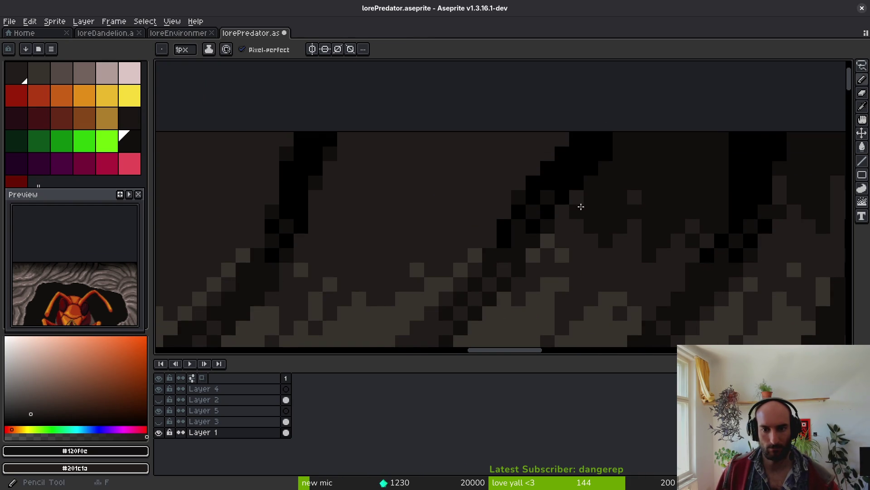
scroll(658, 231, down, 2)
scroll(659, 231, up, 2)
- Darken remaining top-edge patches with more strokes and fills, then zoom out to the whole frame
mouse_move(538, 194)
mouse_down()
mouse_move(630, 171)
mouse_move(662, 203)
mouse_move(651, 196)
mouse_move(637, 223)
mouse_up()
key(g)
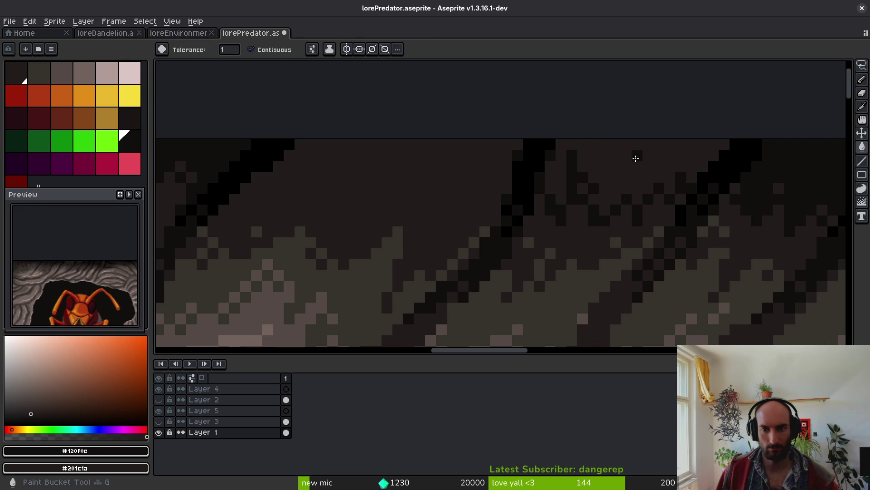
click(635, 168)
scroll(625, 183, down, 2)
scroll(658, 225, up, 2)
key(b)
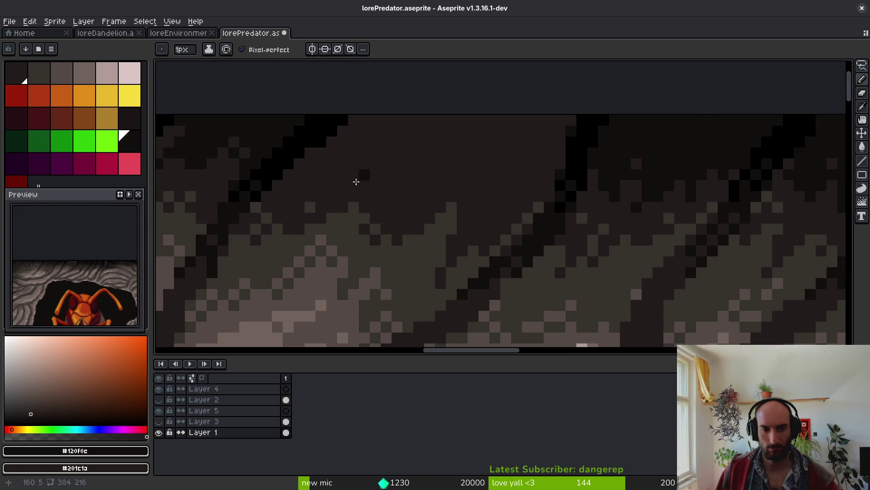
mouse_move(289, 183)
mouse_down()
mouse_move(358, 142)
mouse_move(381, 187)
mouse_move(428, 178)
mouse_move(447, 149)
mouse_move(493, 173)
mouse_move(501, 157)
mouse_move(552, 171)
mouse_move(469, 181)
mouse_move(474, 162)
mouse_up()
key(g)
click(518, 140)
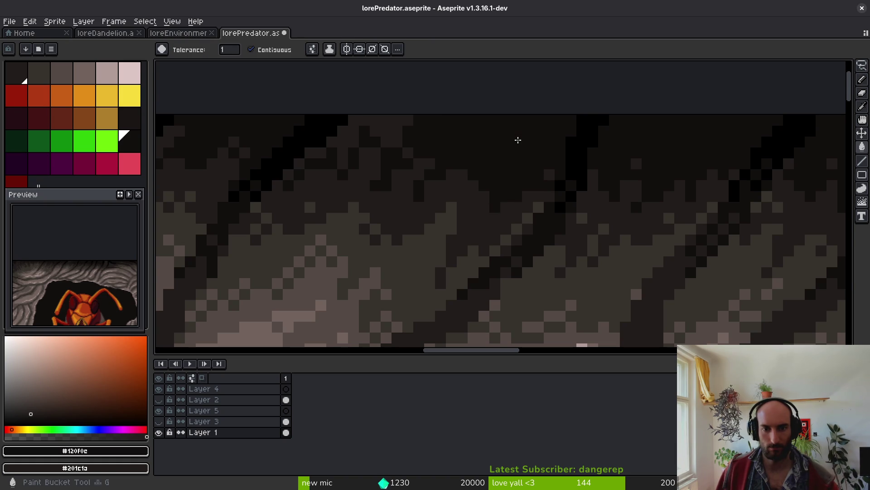
click(370, 136)
key(b)
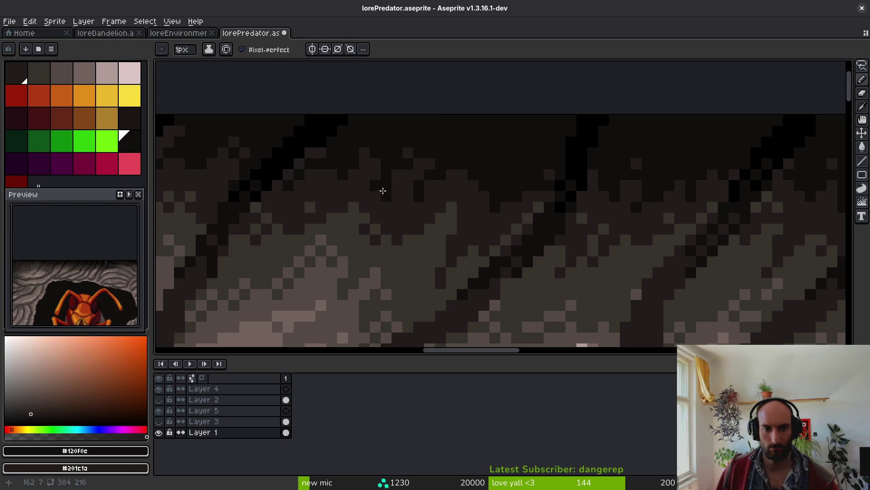
scroll(499, 186, down, 4)
scroll(493, 190, down, 3)
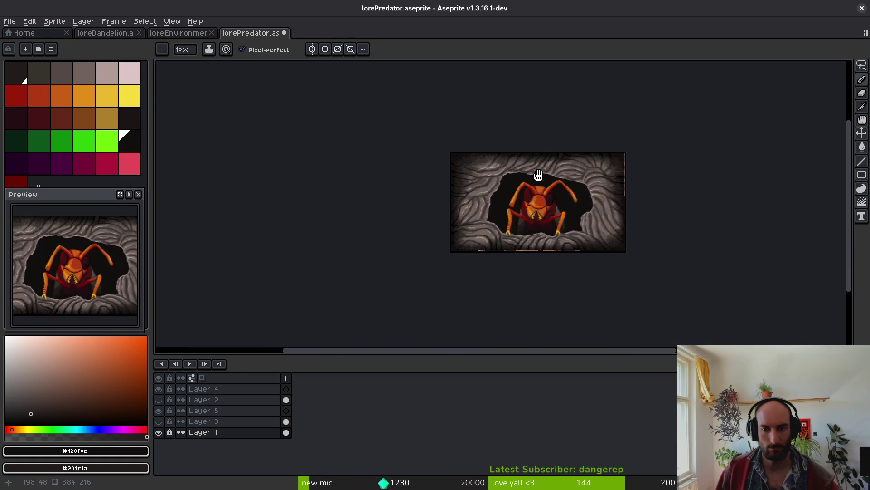
- Save lorePredator.aseprite and center the cave scene in view
key(ctrl+s)
scroll(502, 215, up, 1)
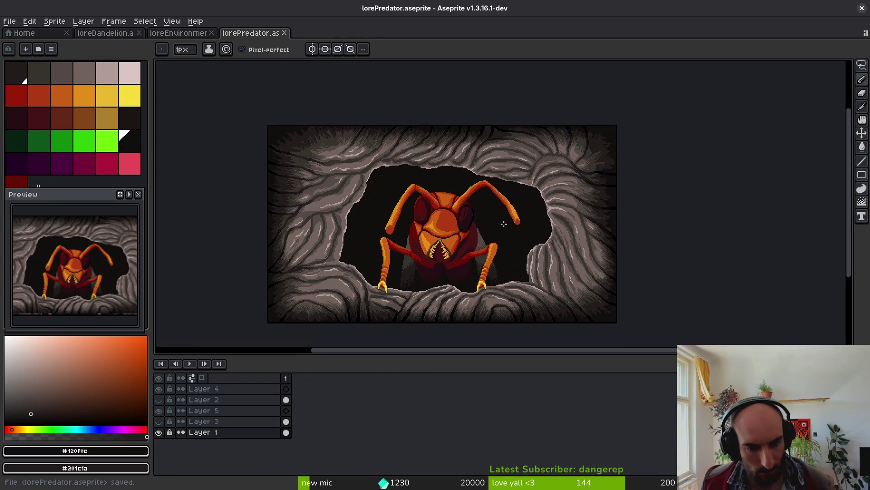
mouse_move(502, 215)
mouse_down()
mouse_move(493, 224)
mouse_move(518, 180)
mouse_up()
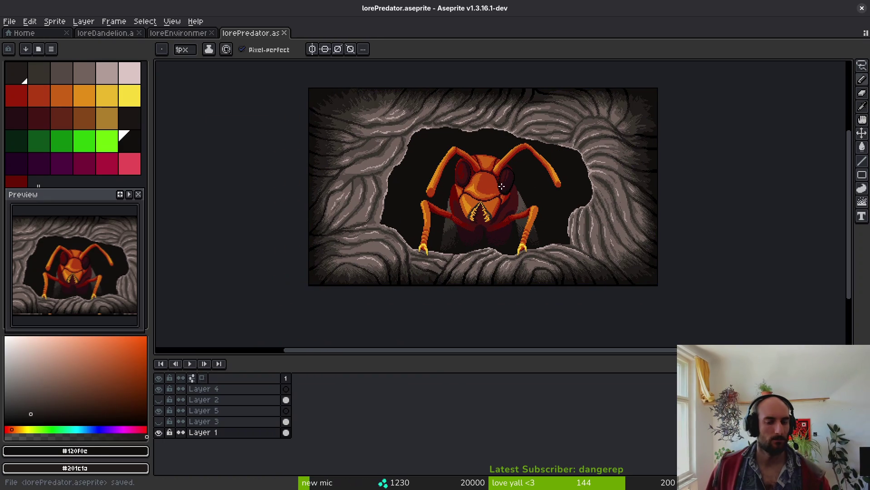
- Point the sprite sheet export's output location to the art/lore folder
key(v)
key(ctrl+e)
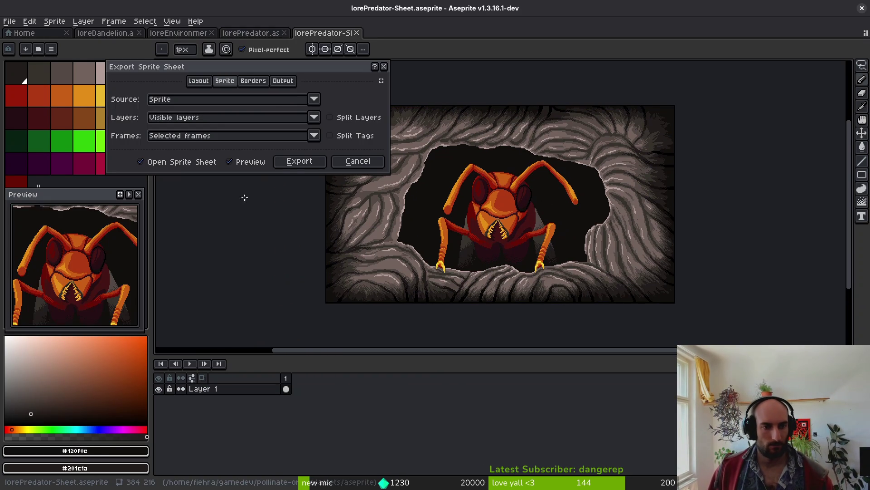
click(301, 161)
key(ctrl+alt+shift+s)
click(221, 44)
click(225, 53)
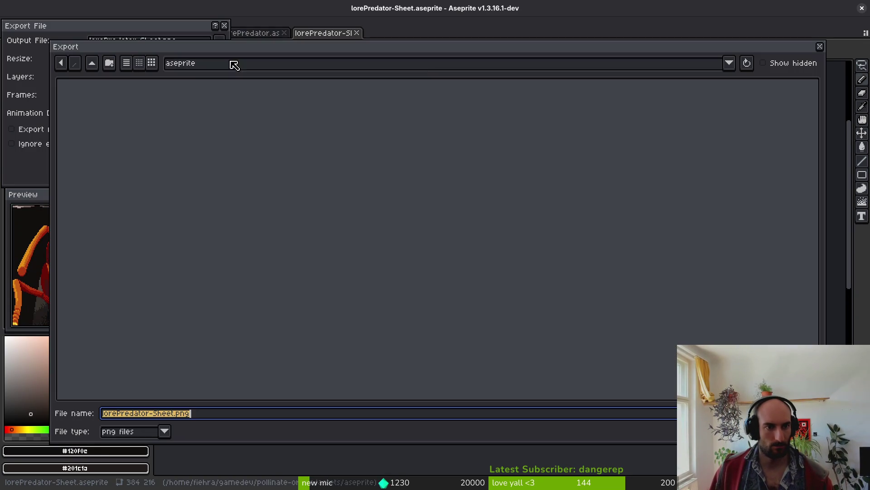
click(92, 63)
double_click(107, 121)
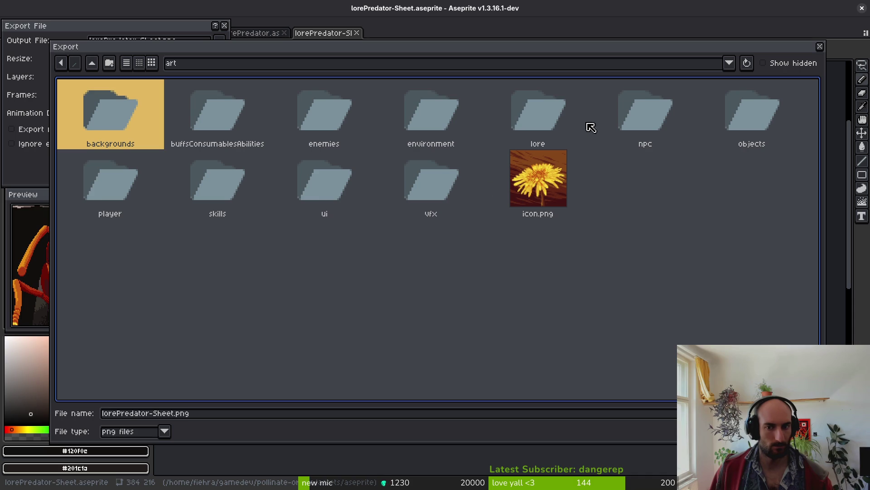
click(513, 120)
double_click(514, 120)
- Export the sheet over lorePredator-Sheet.png, confirming the overwrite, and close the sheet tab
click(252, 136)
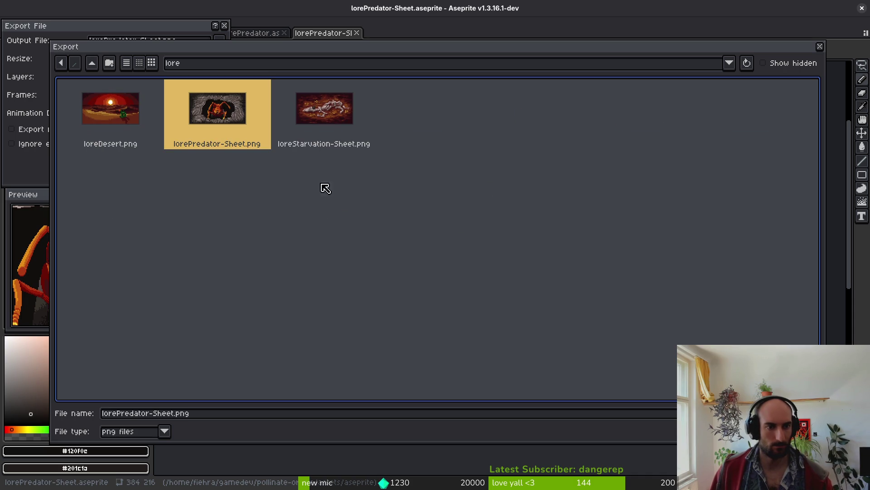
key(Return)
click(363, 273)
click(138, 160)
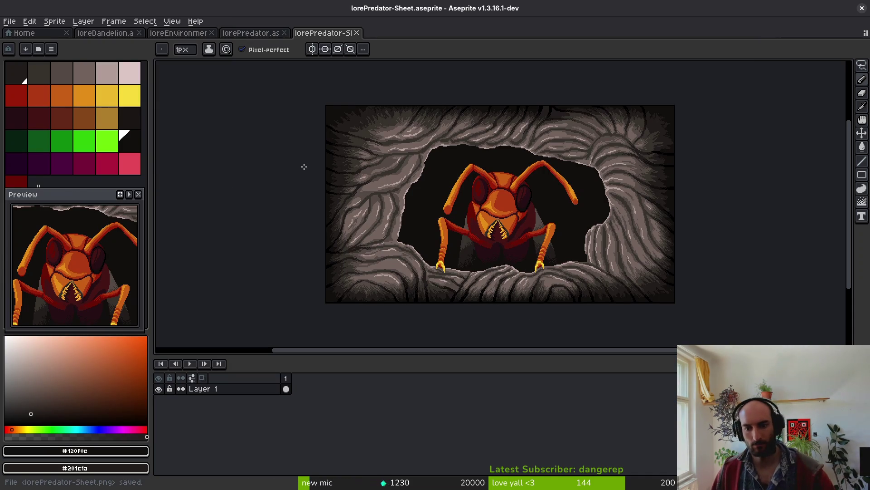
click(356, 33)
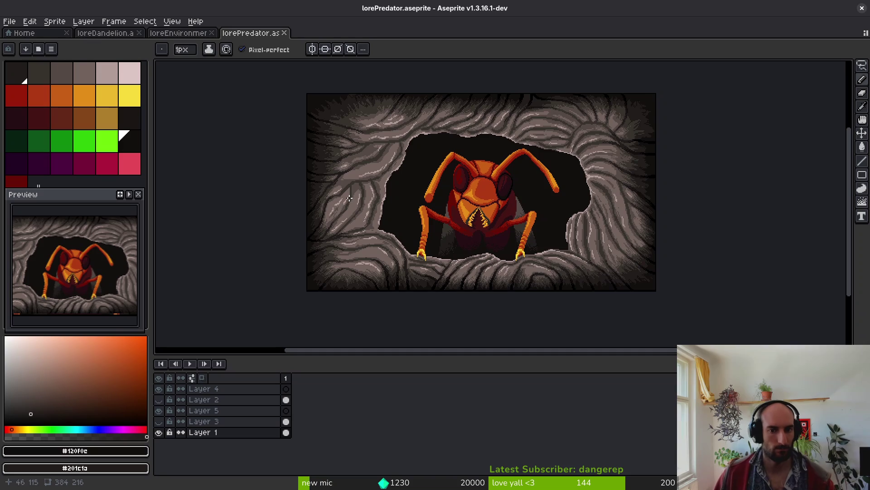
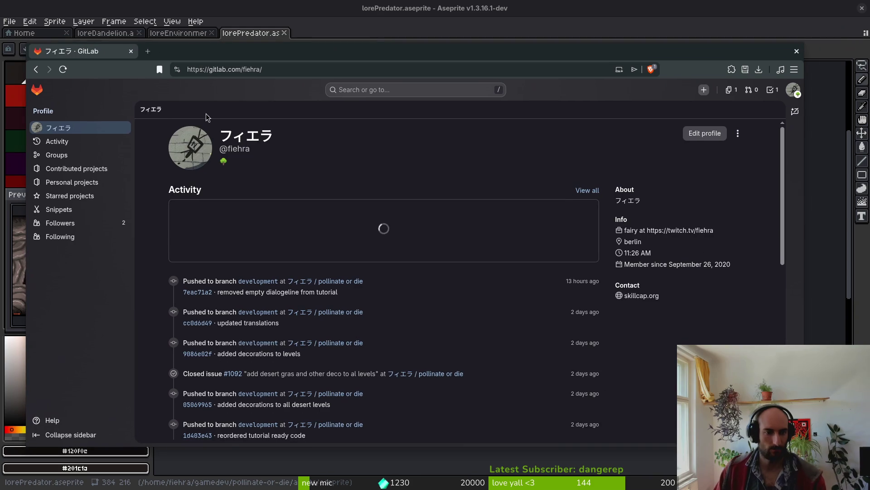
- Open the pollinate or die project's work items list and start a new issue
click(332, 281)
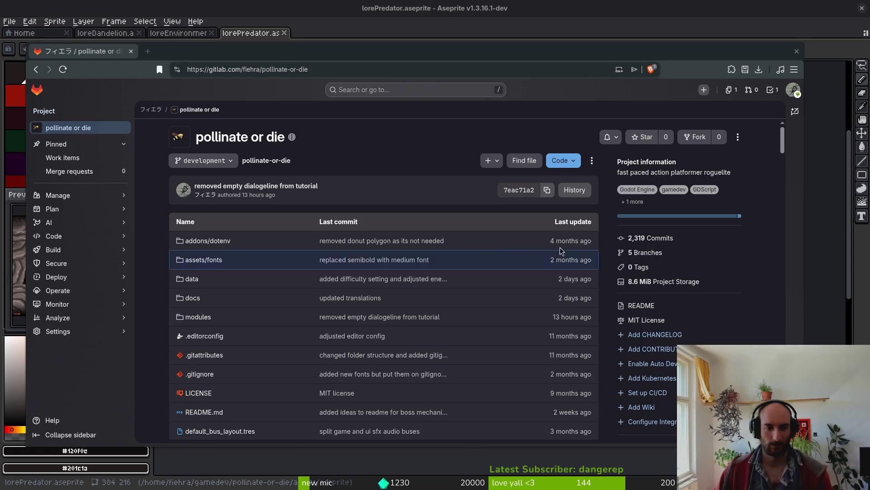
click(79, 162)
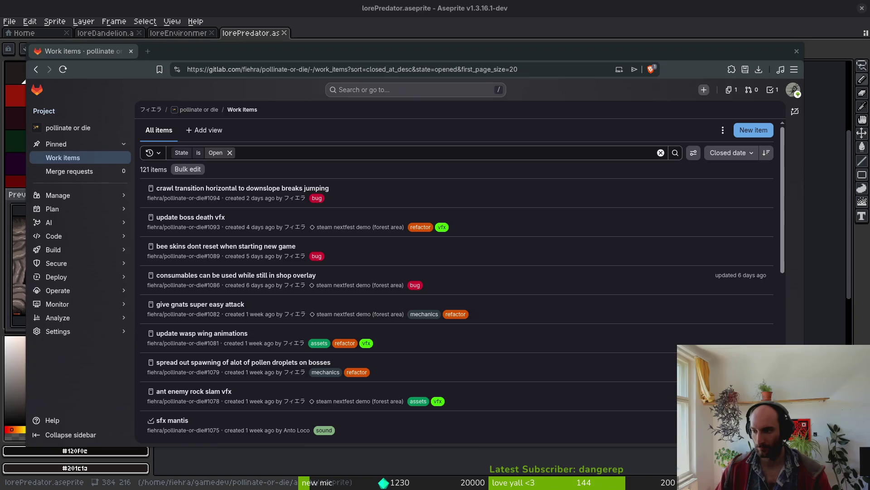
drag(416, 47, 453, 46)
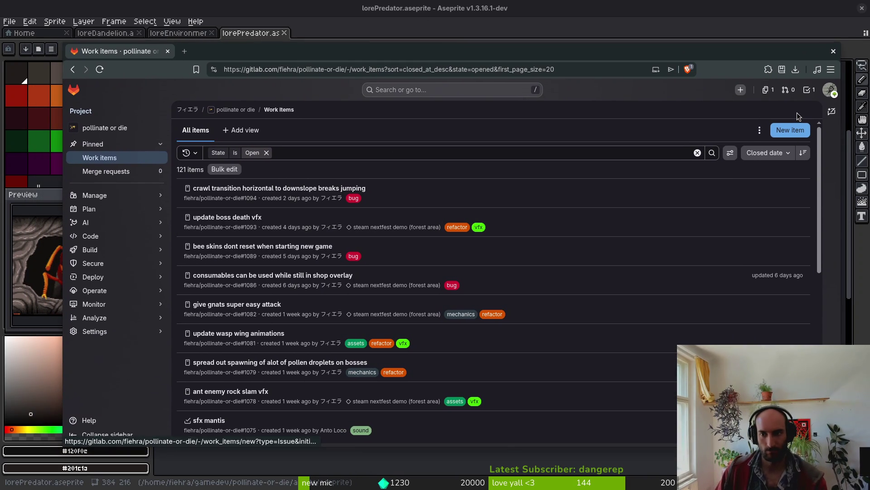
click(789, 130)
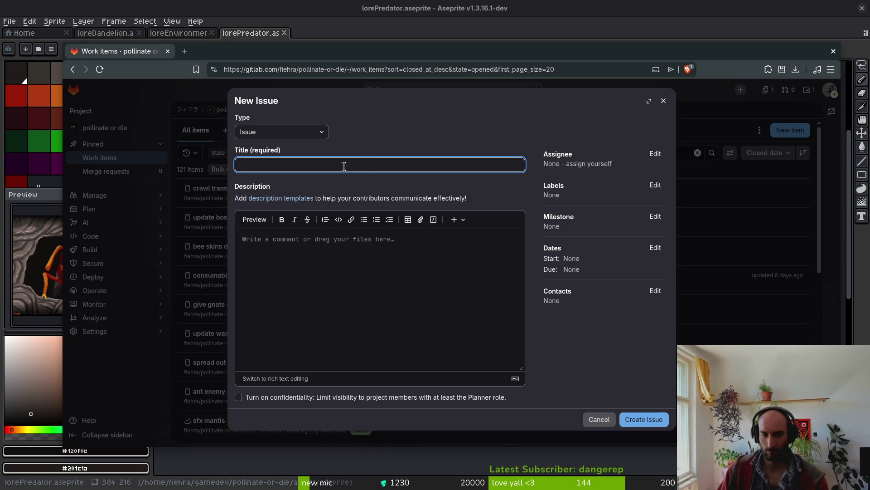
- Title the new issue 'make the tutorial friend appear in hive if boss was killed'
text(make the)
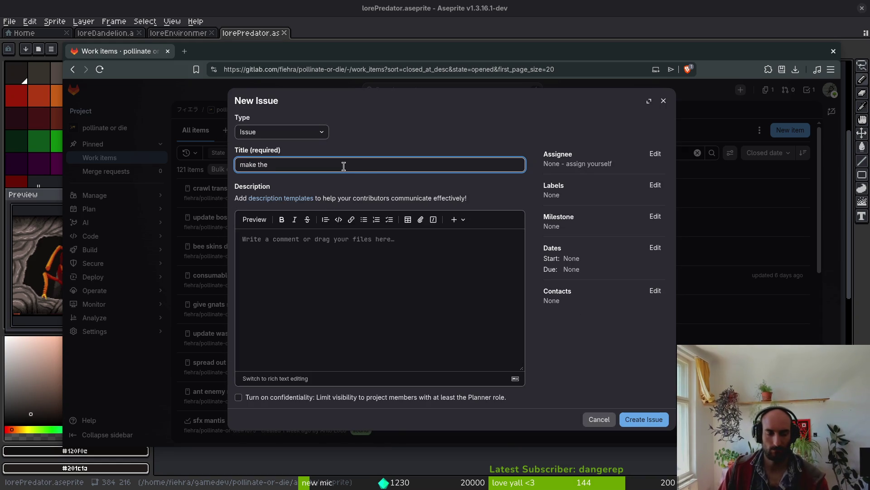
text( tutorial friend appear in hive if boss is beaten)
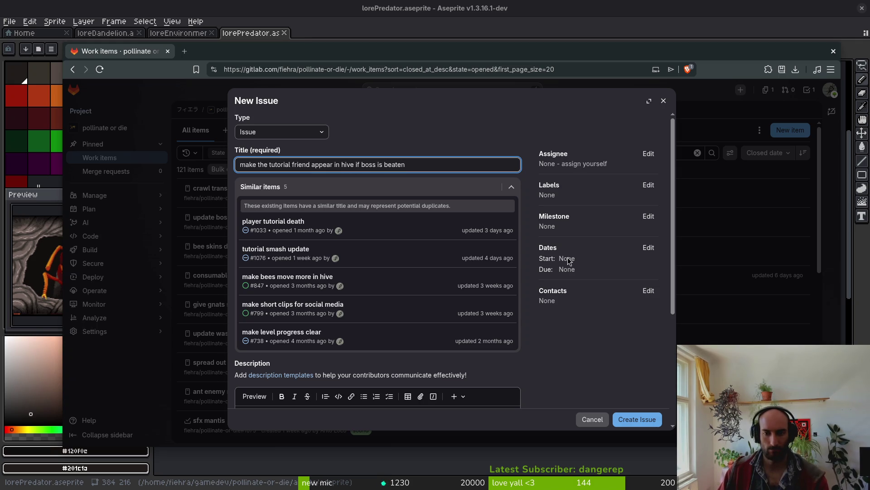
key(BackSpace)
key(BackSpace)
key(BackSpace)
key(BackSpace)
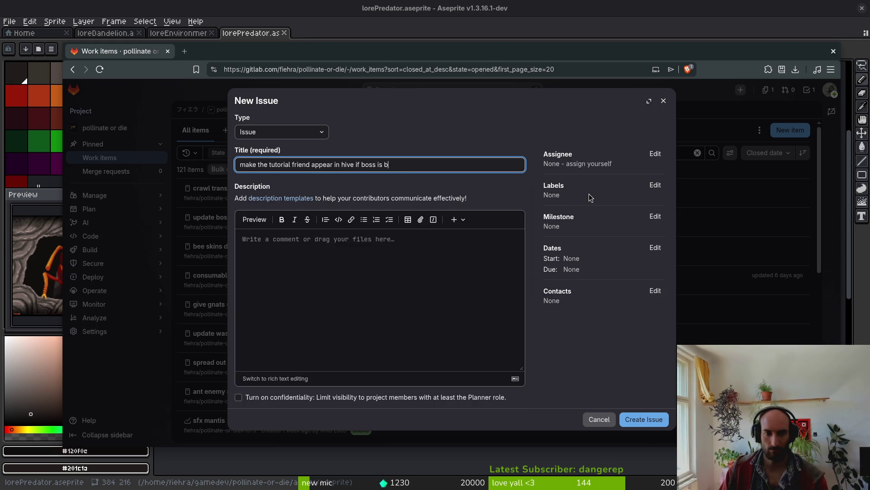
text(waas ki)
key(BackSpace)
key(BackSpace)
key(BackSpace)
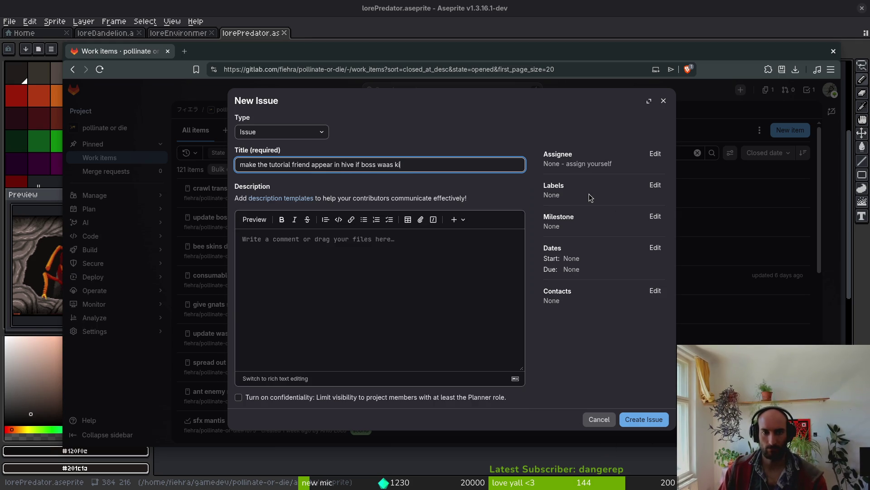
text(killed)
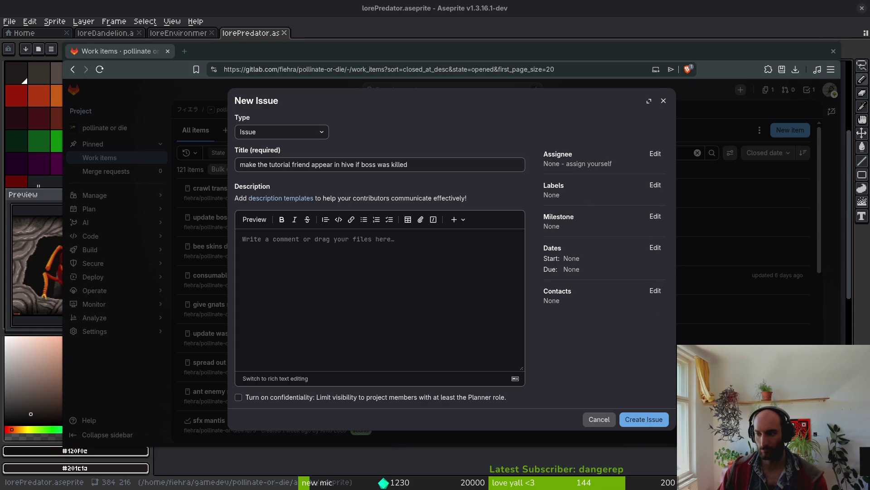
click(656, 185)
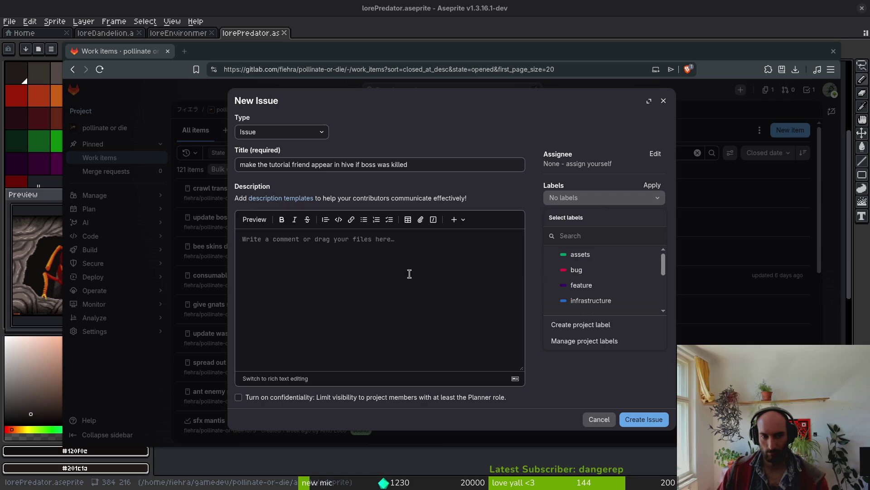
- Give the issue the feature label, create it, and minimize the browser
click(395, 254)
click(654, 219)
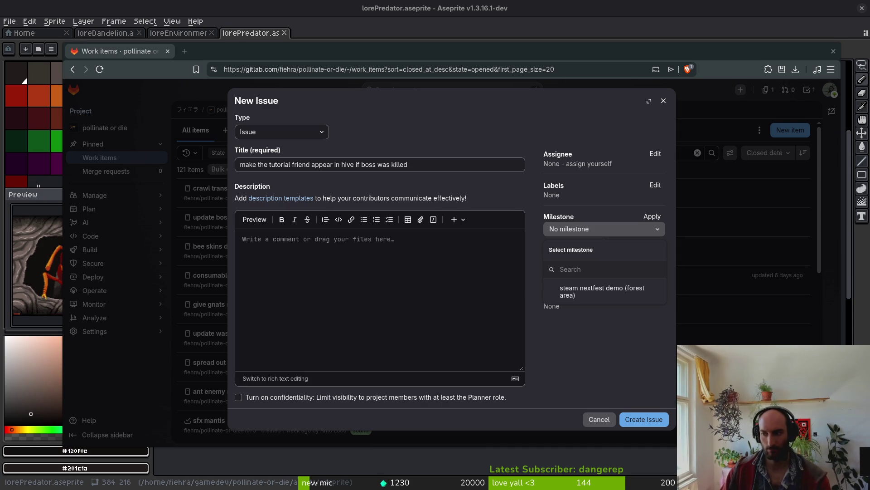
click(654, 187)
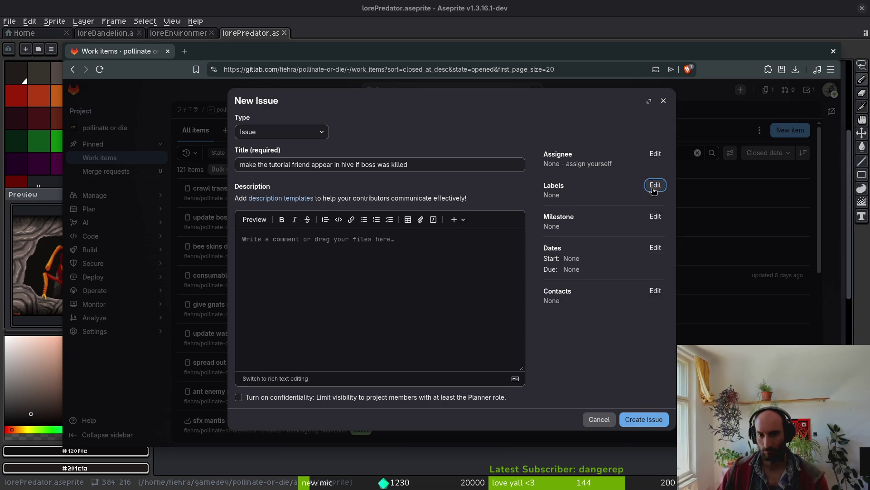
click(653, 187)
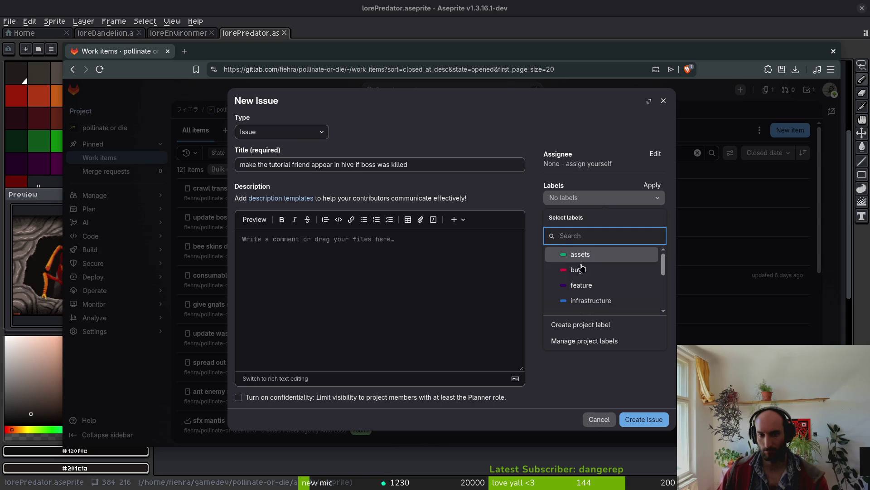
click(582, 285)
click(653, 419)
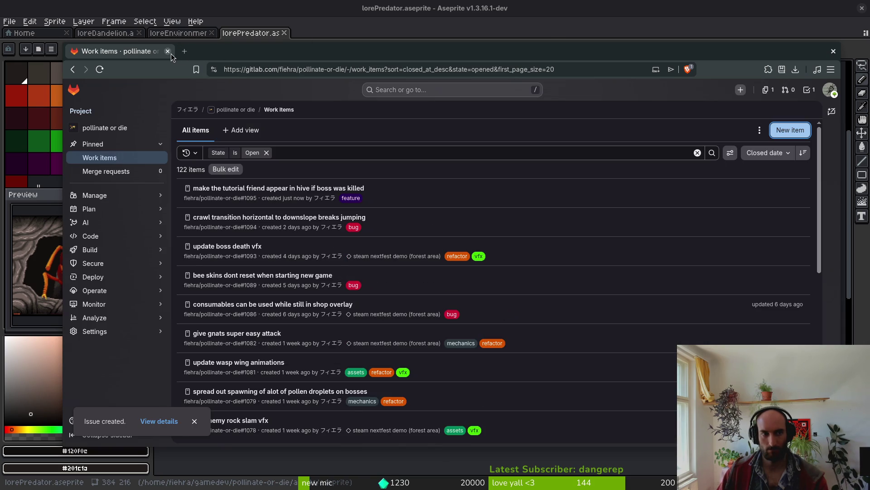
click(169, 52)
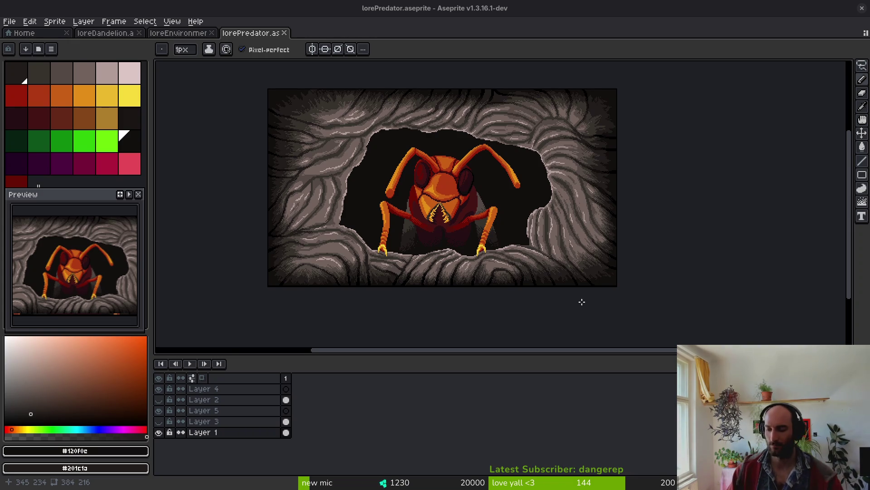
- Inspect the lorePredator wasp scene, toggling eyedropper and pencil and panning the canvas
click(388, 7)
key(i)
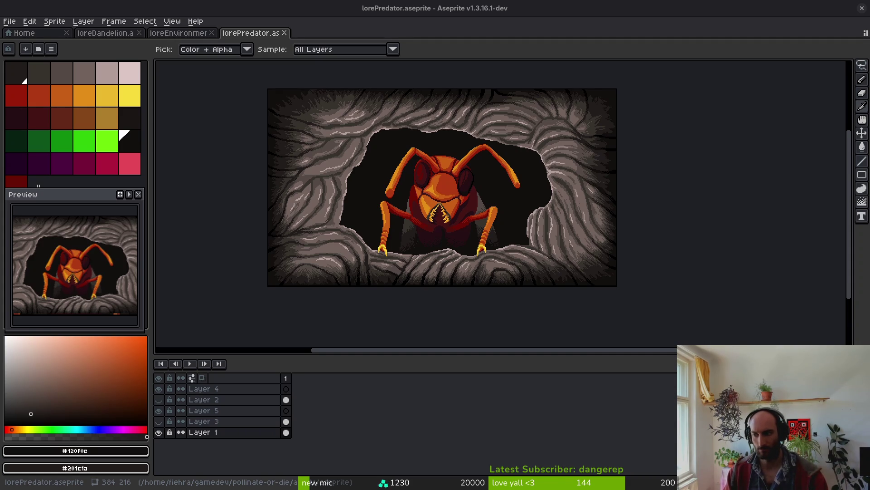
key(b)
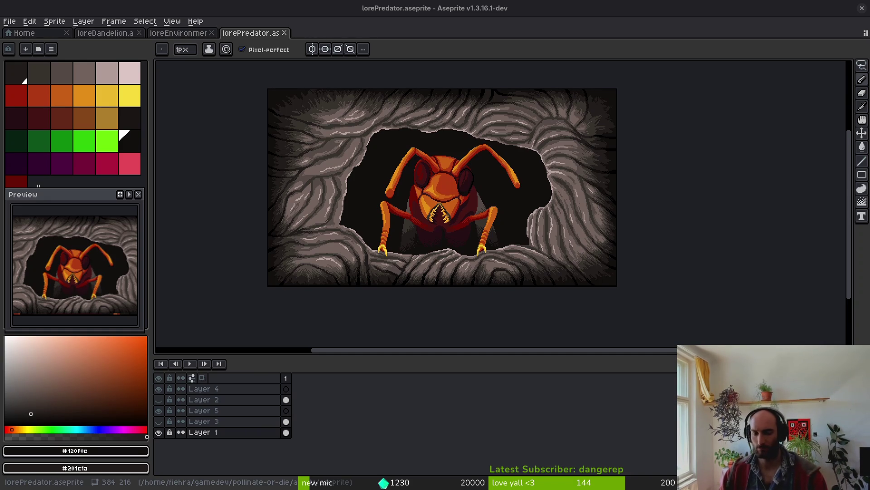
mouse_move(654, 272)
mouse_down()
mouse_move(697, 305)
mouse_move(668, 287)
mouse_up()
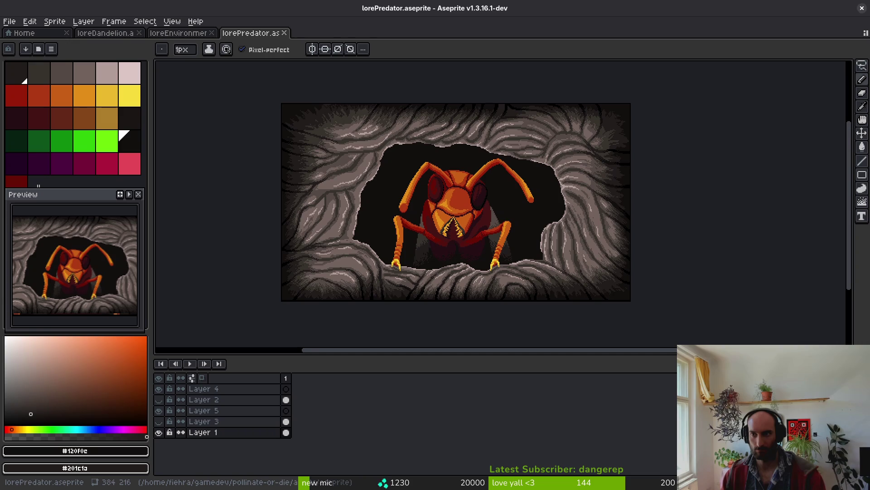
drag(423, 252, 444, 255)
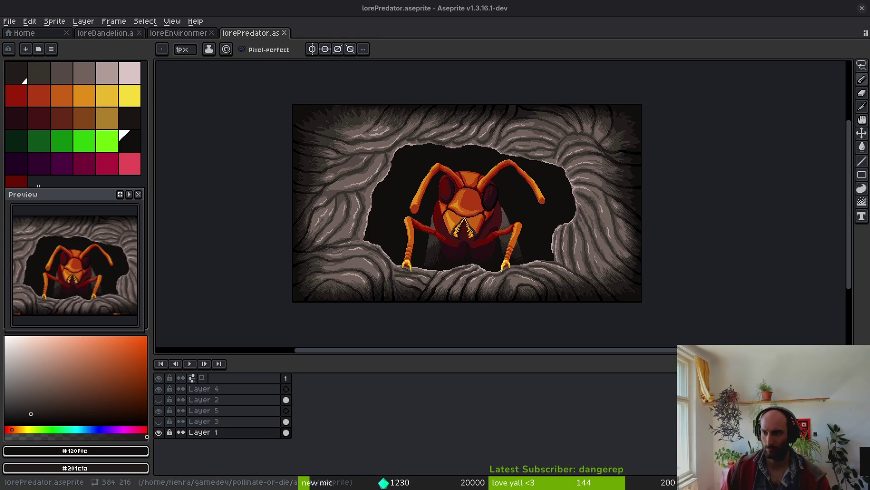
key(alt+Tab)
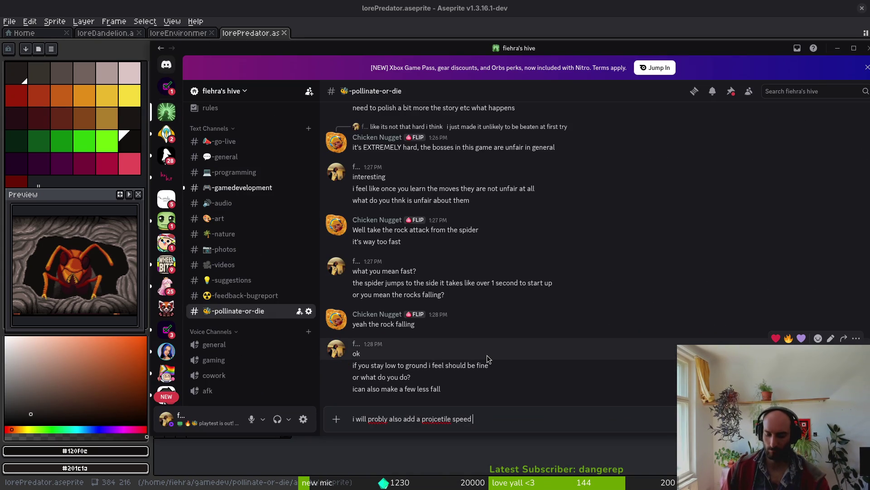
- Send the message about a setting similar to scourebringer
text(st)
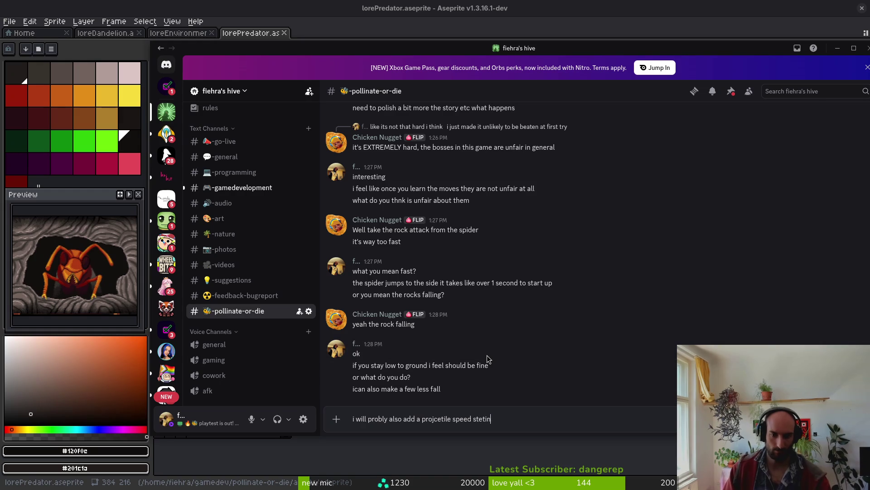
key(BackSpace)
text(etting similar)
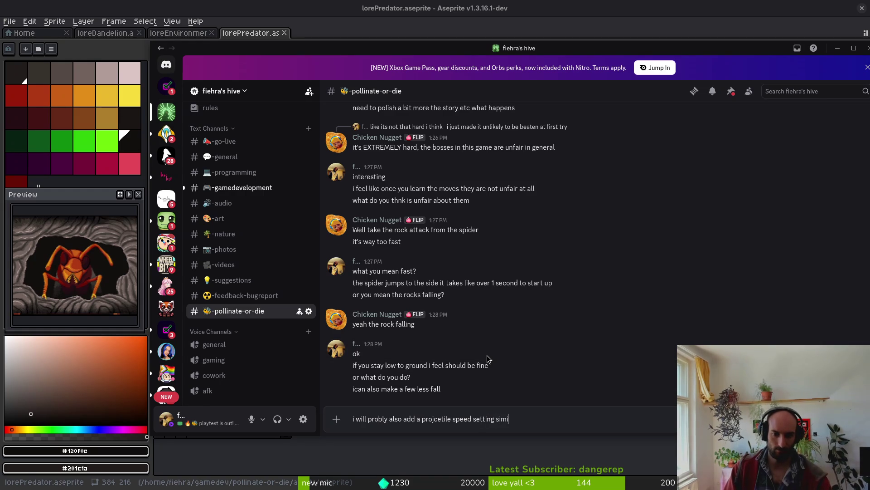
key(BackSpace)
key(BackSpace)
text(iar to)
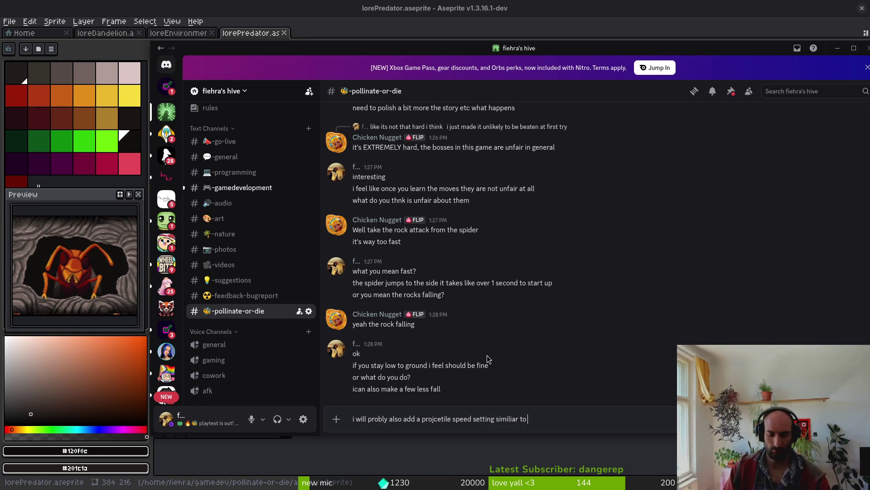
text( scourebringer)
key(Return)
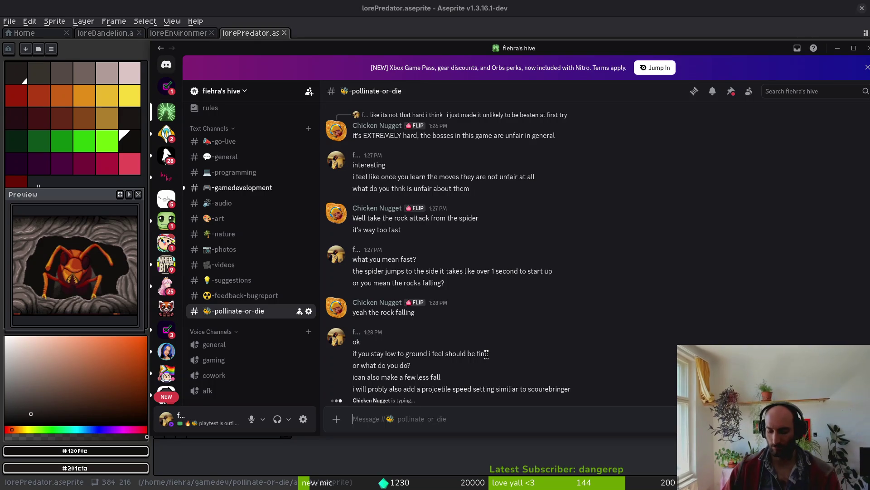
- Send 'i can make the spawning location particles brighter'
text(i)
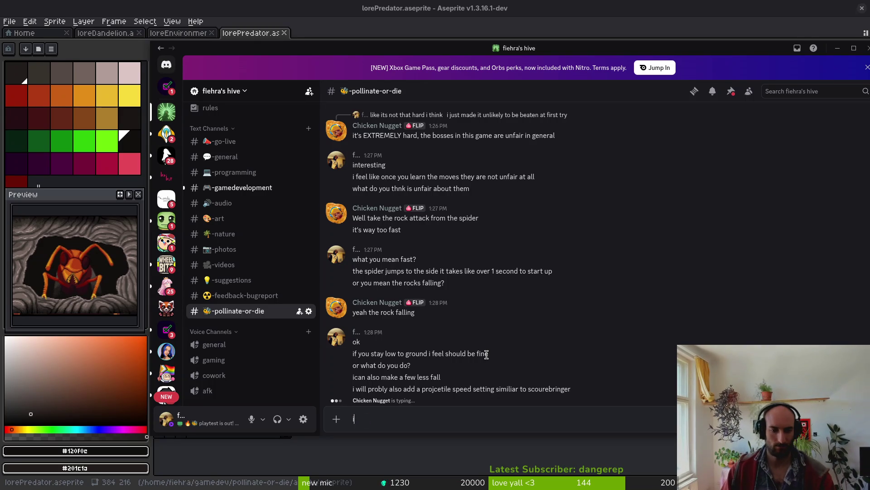
text( added a)
key(BackSpace)
key(BackSpace)
key(BackSpace)
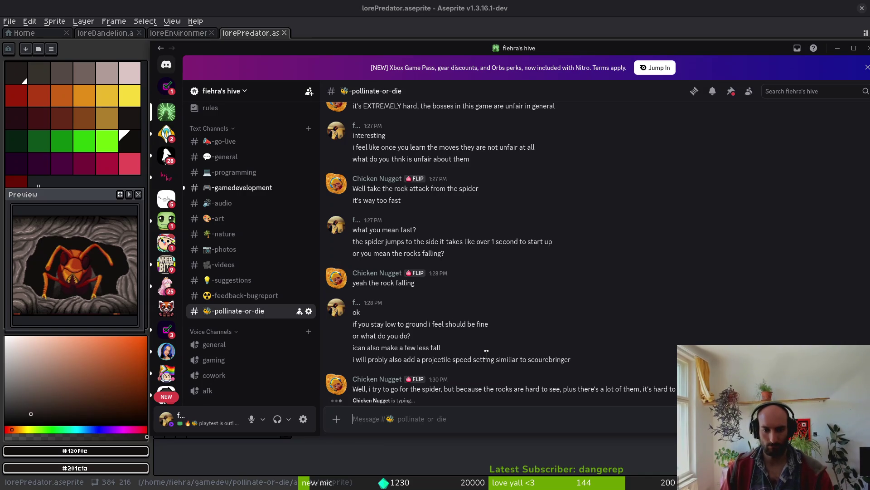
text(i can a)
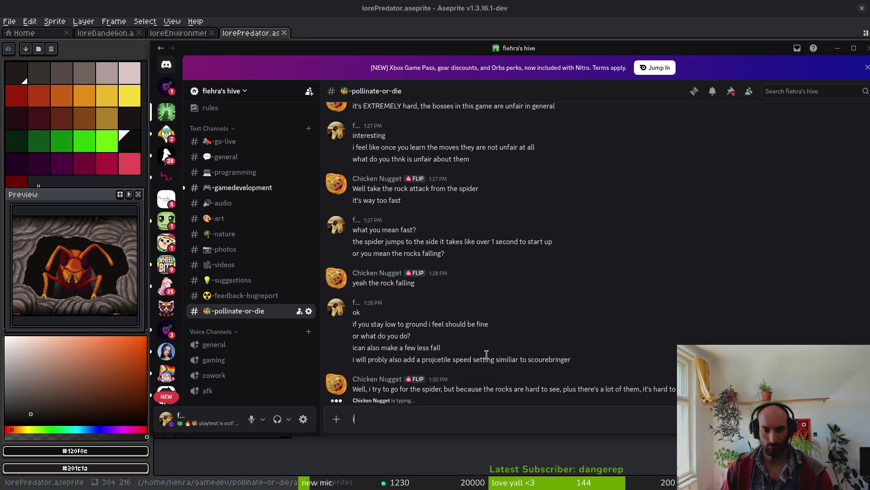
key(BackSpace)
text(make the sp)
text(awning )
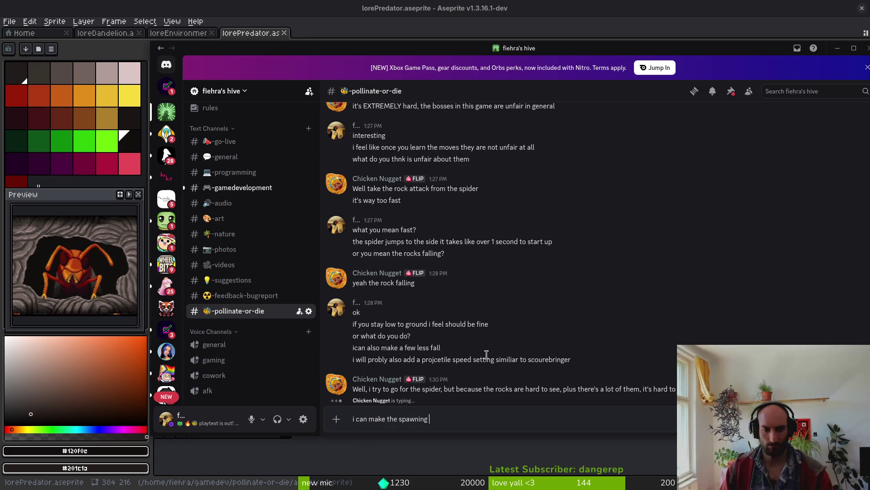
text(location particles brithe)
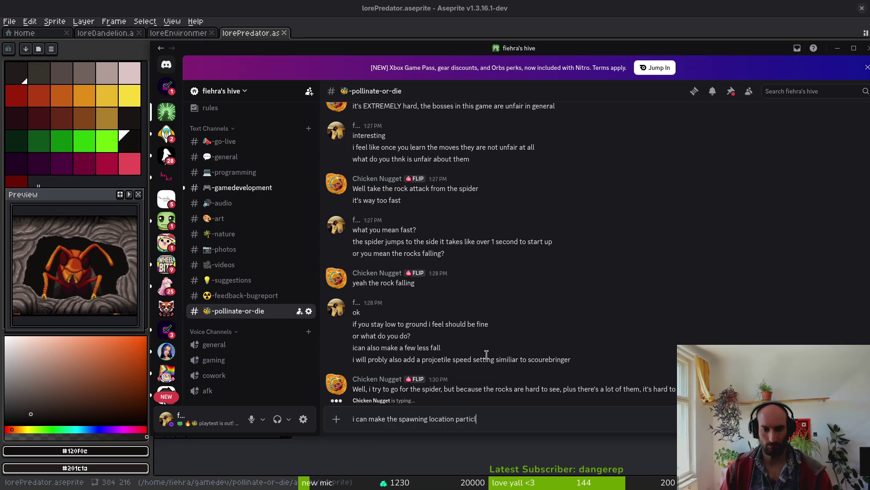
key(BackSpace)
key(BackSpace)
key(BackSpace)
text(ghter)
key(Return)
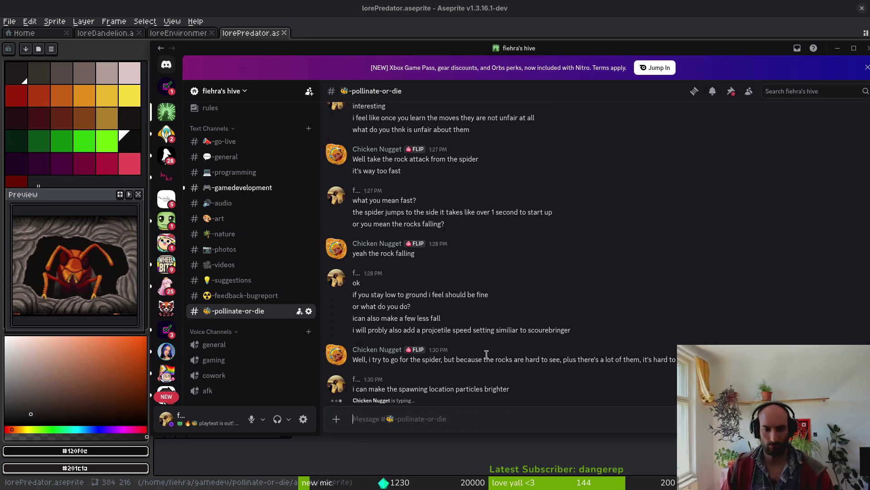
- Send the follow-up 'or the rocks in general'
text(when the)
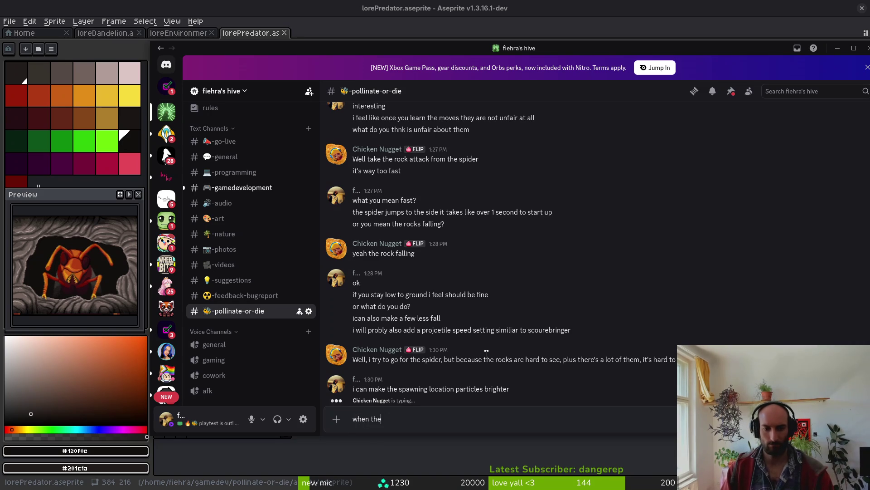
key(BackSpace)
key(BackSpace)
key(BackSpace)
text(or the rocks in general)
key(Return)
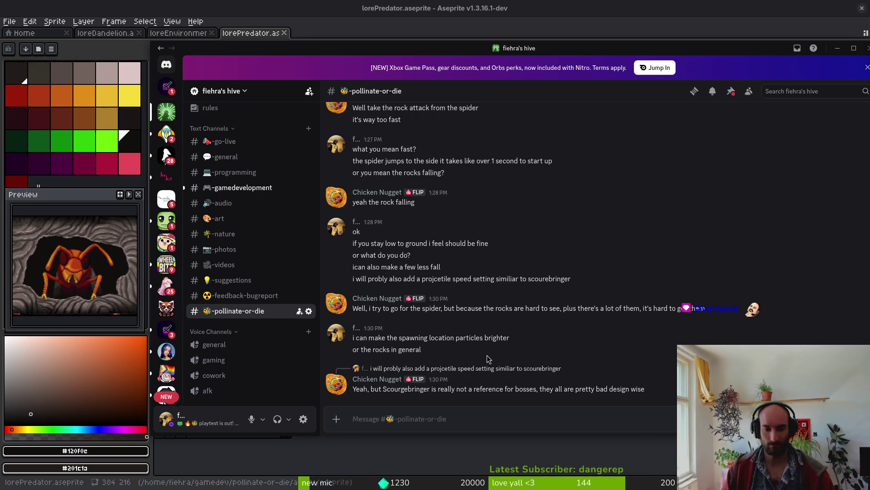
- Reply to the tester: 'mean the projectile speed setting', 'not the bossfight'
click(812, 339)
text(i ema)
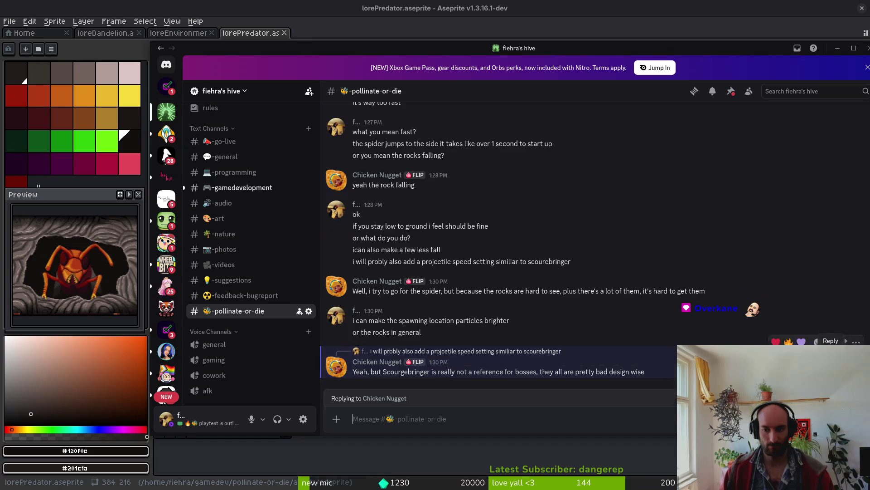
key(BackSpace)
key(BackSpace)
key(BackSpace)
text(mean the ro)
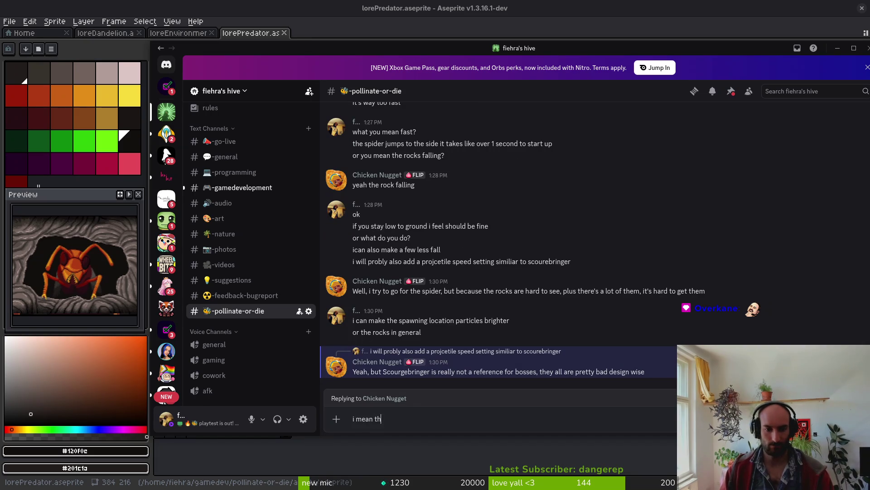
key(BackSpace)
key(BackSpace)
text(projecti)
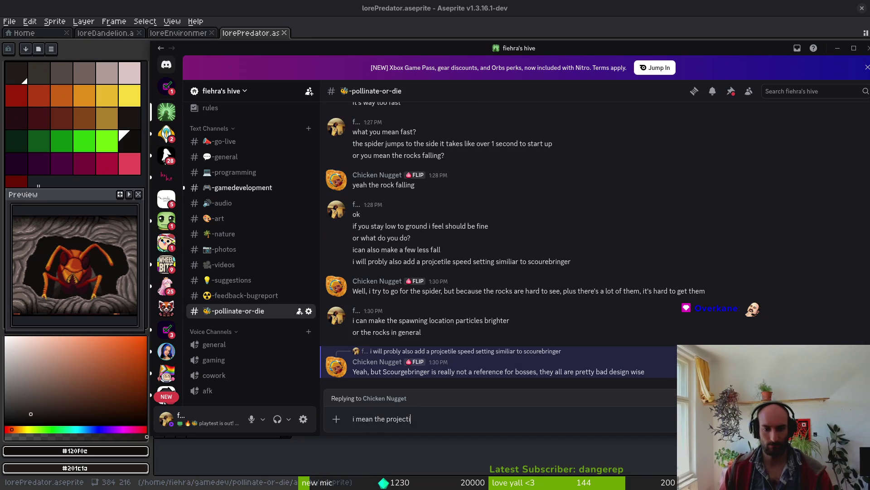
text(le speed setting)
key(Return)
text(not the bossfight)
key(Return)
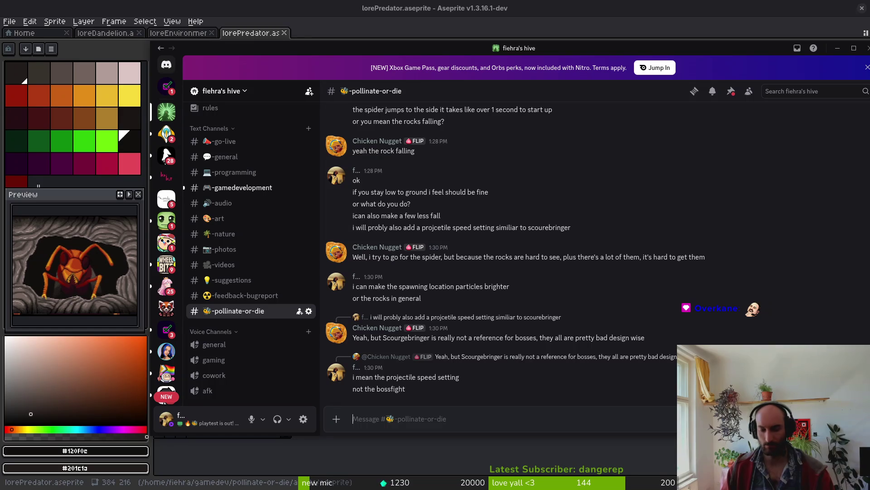
- Send 'the bossfights are mediocre true. they are just spaming bullets'
text(the bossfights)
key(ctrl+a)
key(End)
text(are medio)
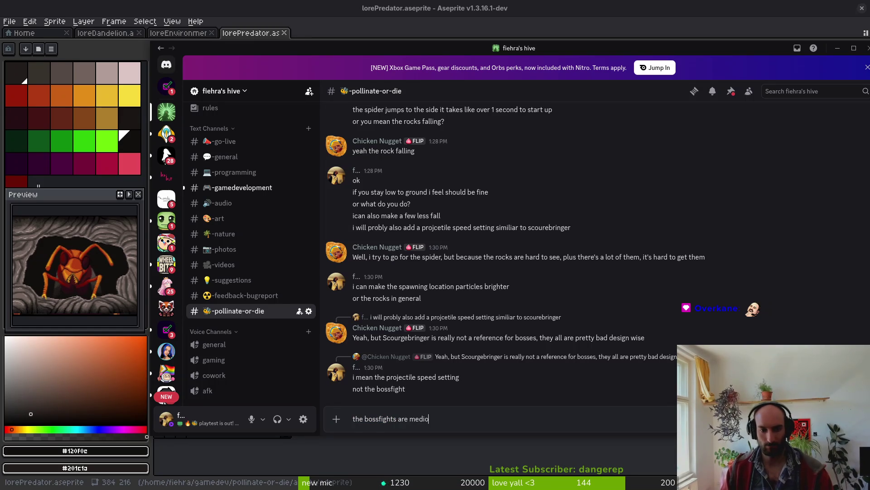
text(cre true. its)
key(BackSpace)
key(BackSpace)
key(BackSpace)
text(they are j)
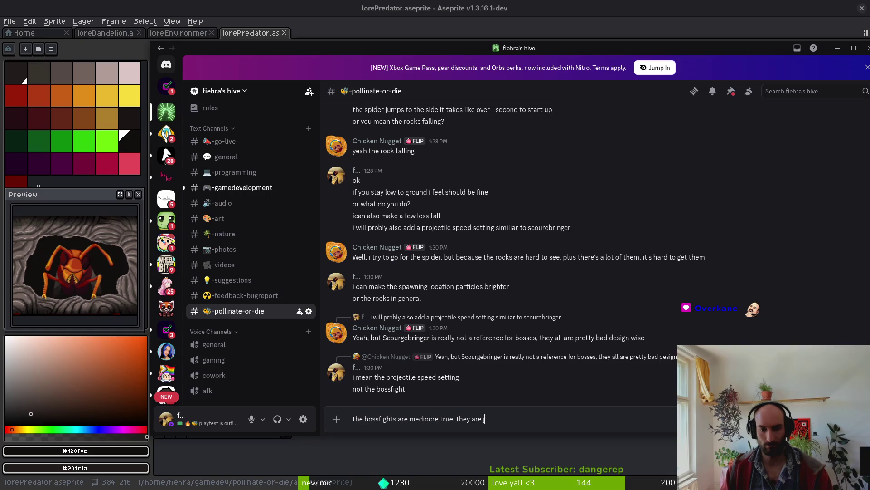
text(ust spaming bullets)
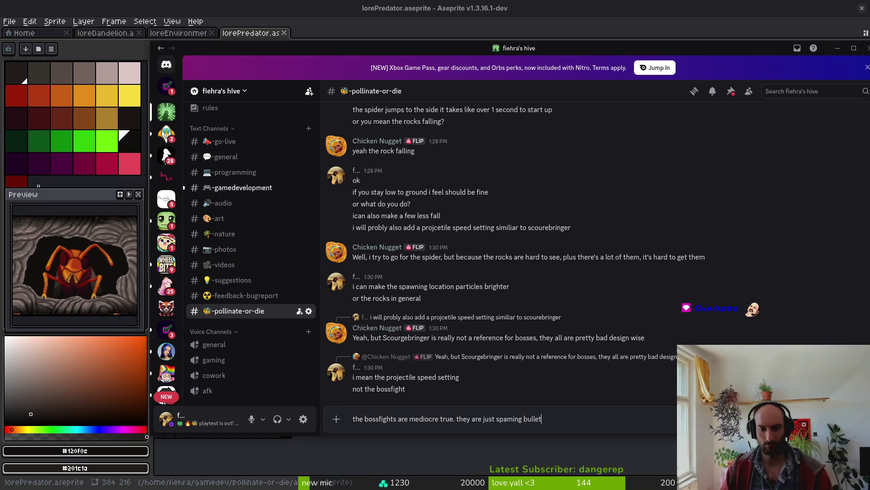
key(Return)
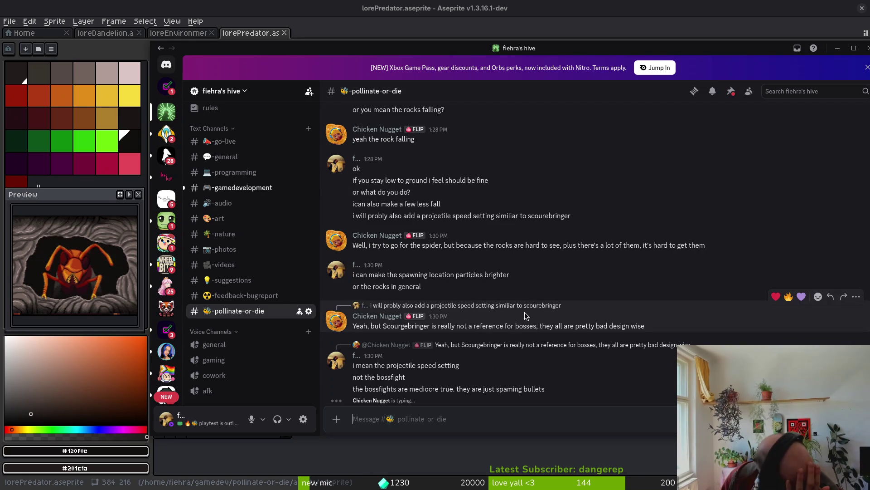
- Briefly run the game from Godot with F5, then stop it with F8
drag(382, 52, 383, 56)
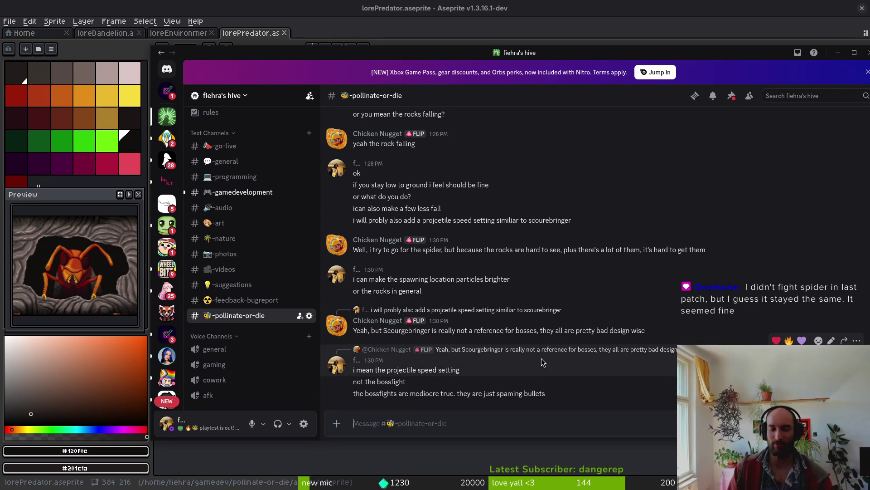
click(354, 423)
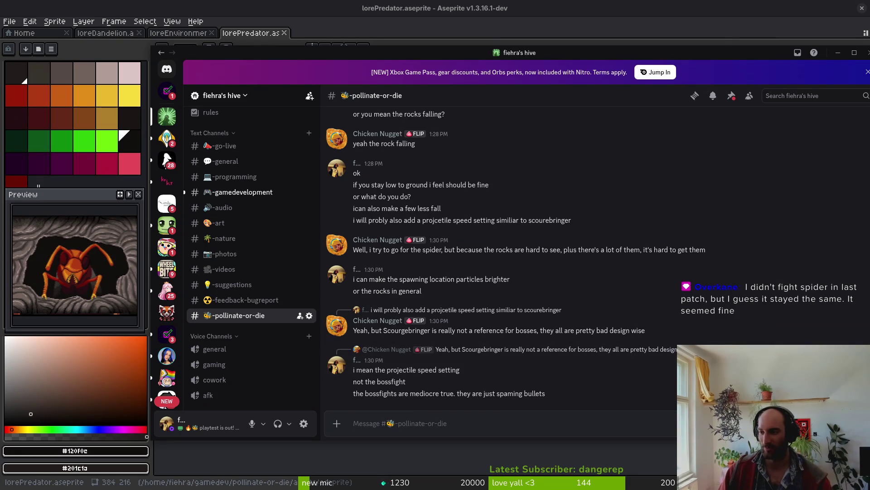
key(alt+Tab)
key(F5)
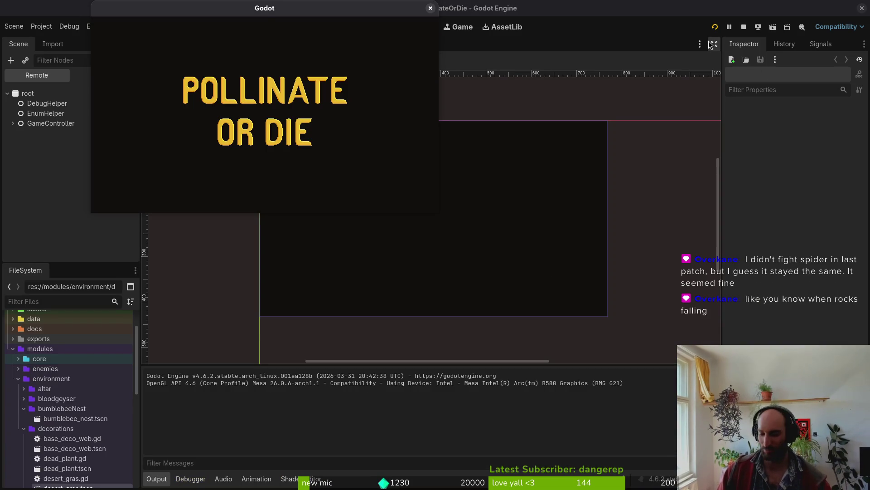
key(Return)
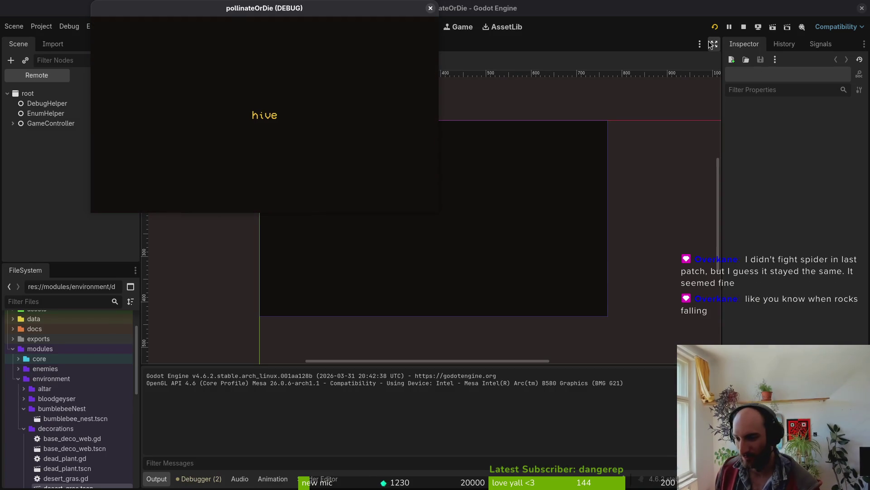
key(F8)
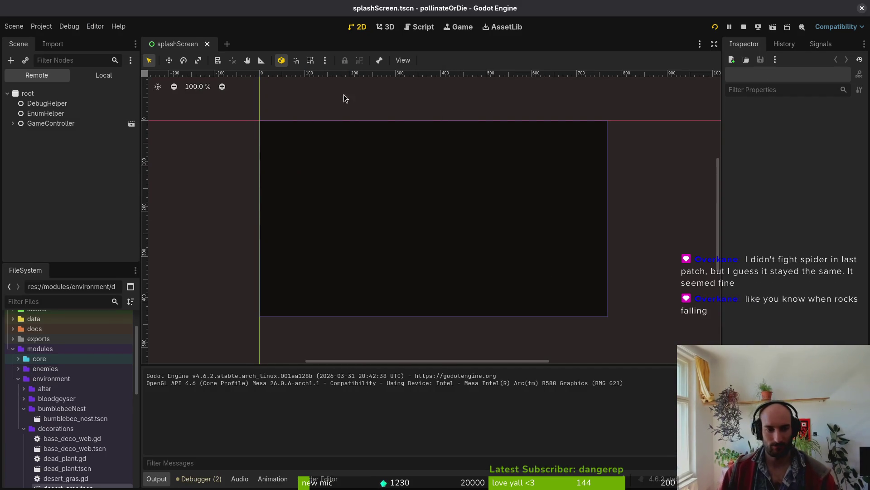
key(alt+Tab)
- Send the tip about trying the mantis boss via the debug level selector
text(btw)
key(Return)
text(if you want to )
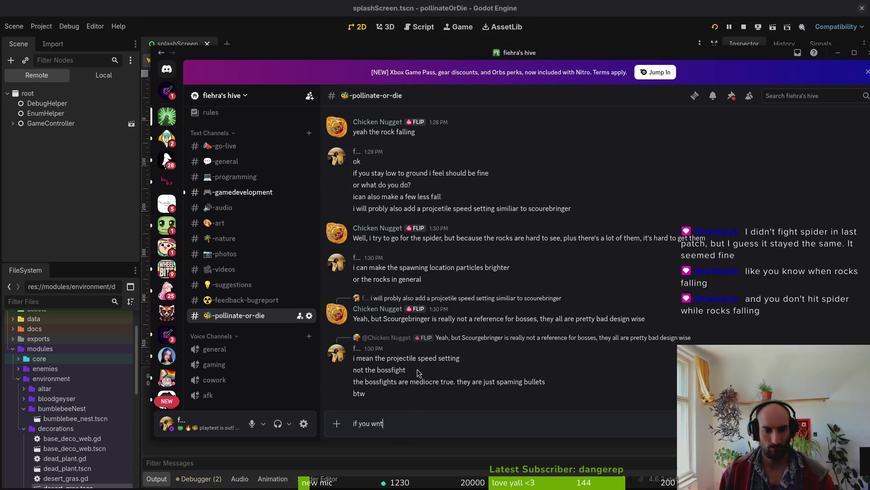
text(try )
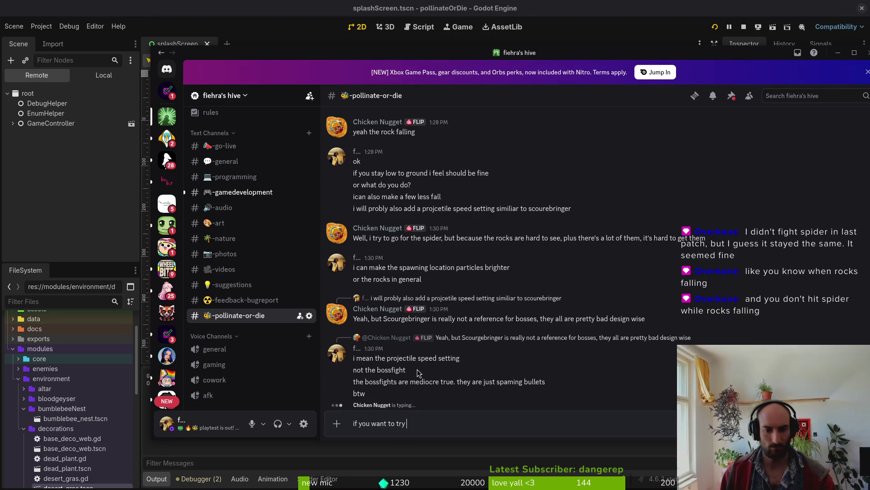
text(out mantis)
key(Return)
text(if y)
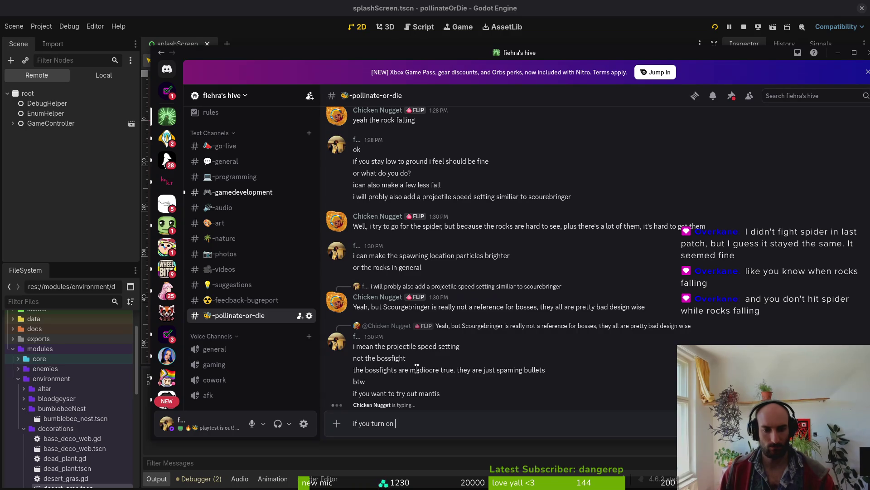
text(tor in debug s)
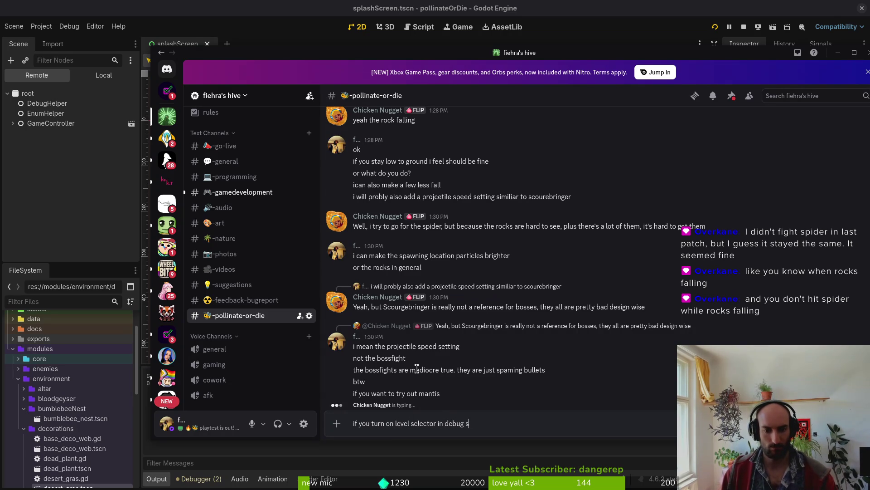
text(an try that boss too)
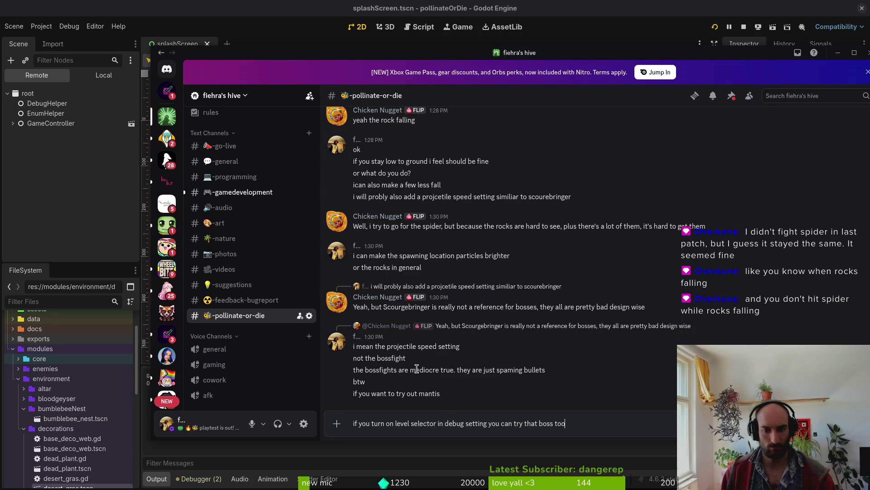
key(Return)
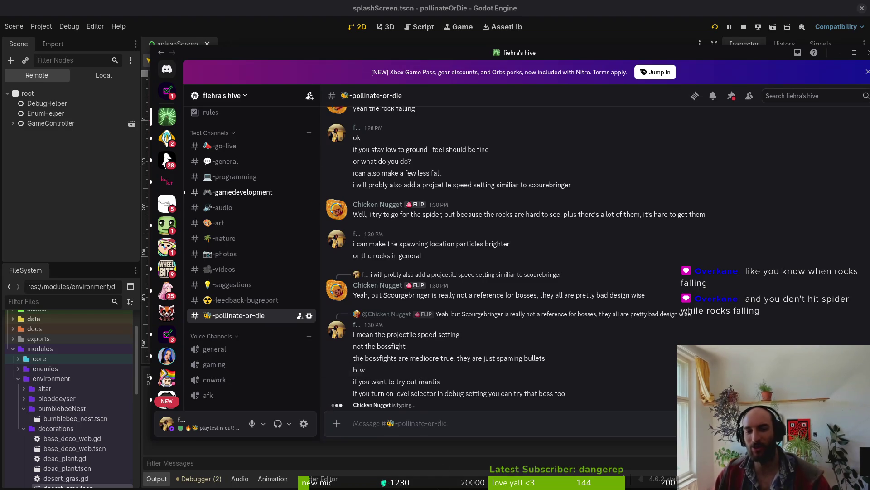
- Scroll through the chat, then rerun the game from the Godot editor
scroll(385, 236, up, 2)
scroll(478, 251, up, 4)
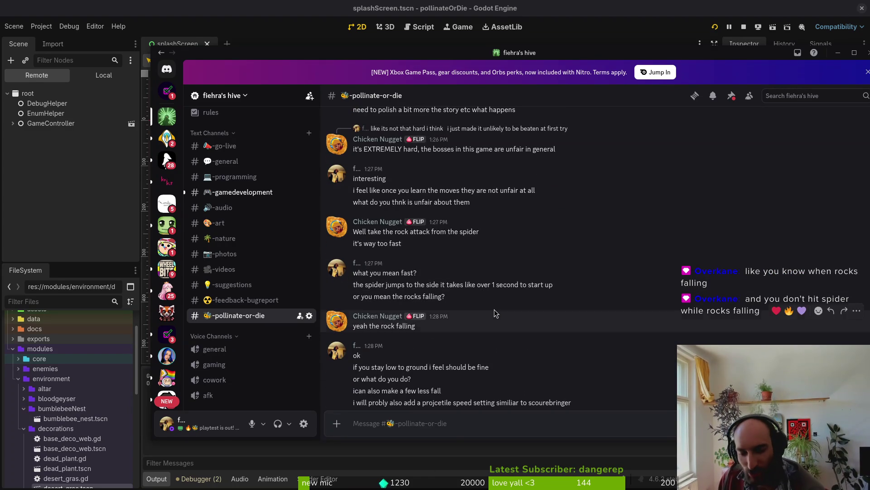
scroll(526, 288, down, 5)
scroll(515, 340, up, 9)
scroll(515, 334, down, 5)
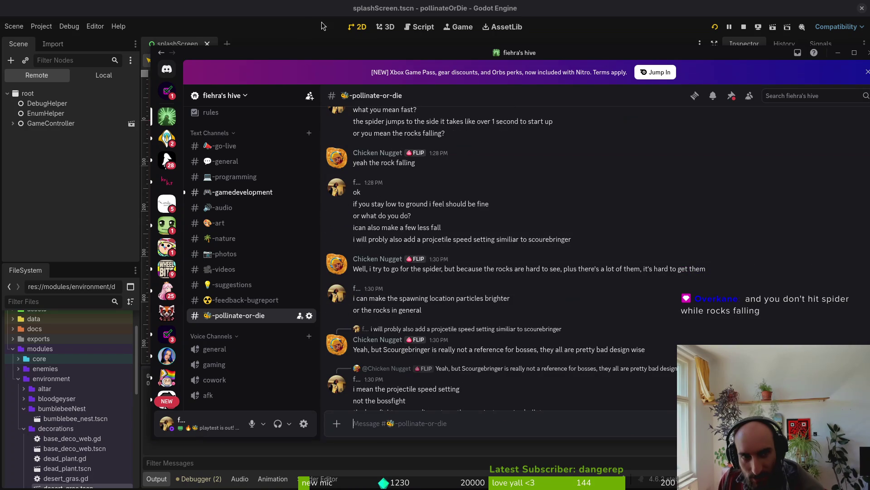
click(750, 28)
click(715, 28)
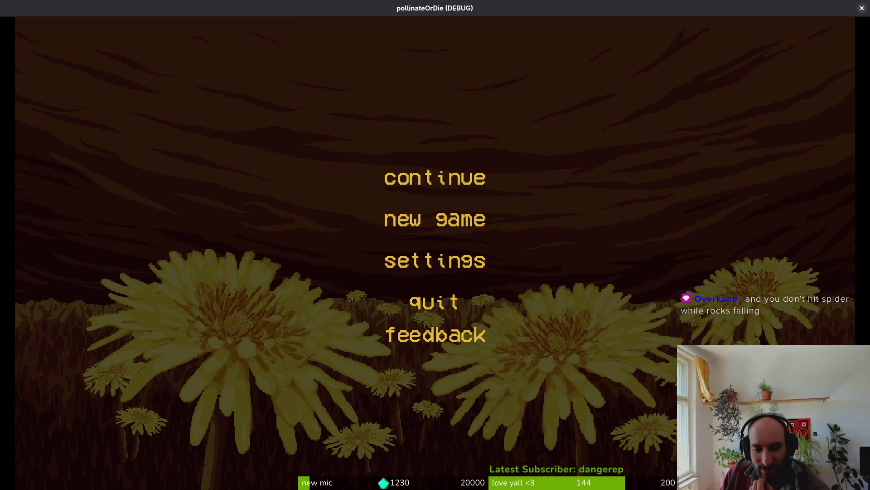
- Continue the saved game and enable Level Selector in the pause menu's debugging settings
click(435, 177)
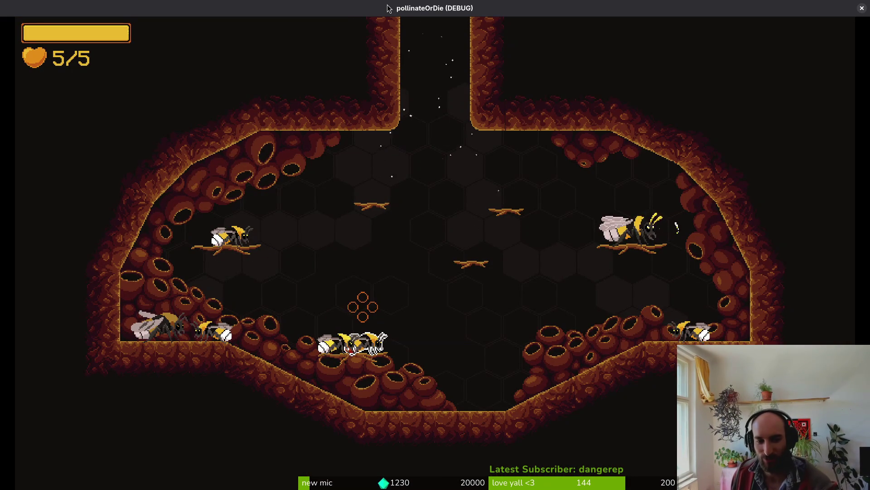
key(Escape)
key(Down)
key(Return)
key(Down)
key(Down)
key(Down)
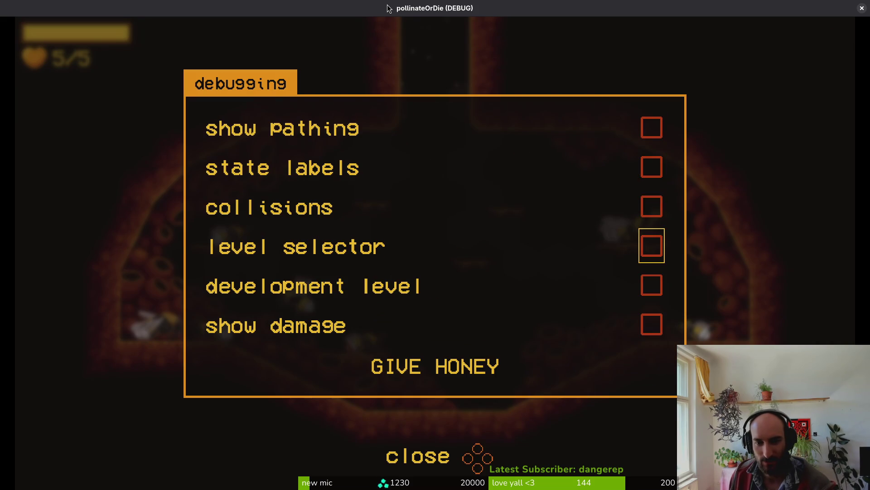
key(Escape)
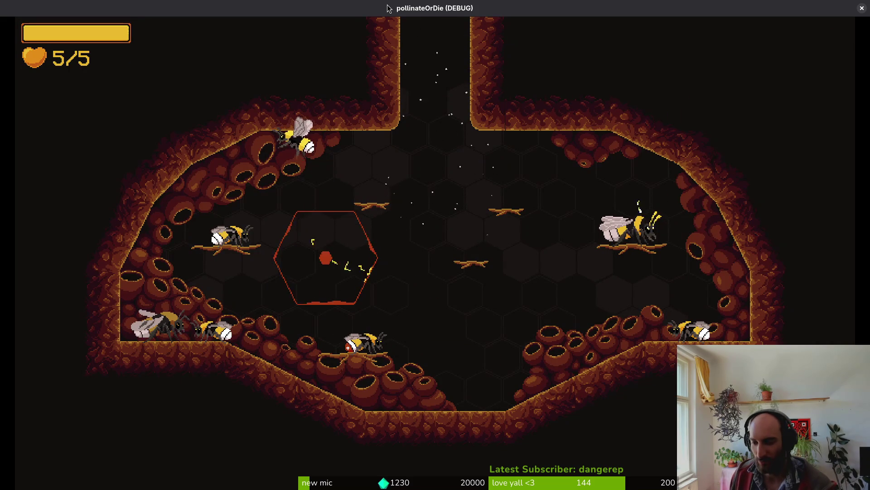
- Pick the spider boss entry in the level selector and start it
key(Up)
key(Down)
key(Down)
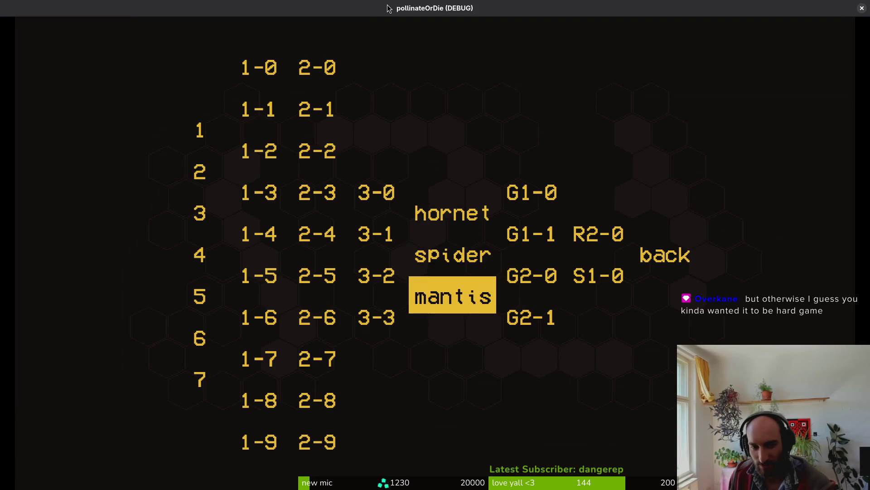
key(Up)
key(Return)
- Fight the spider boss, swiping at it and dodging falling rocks
key(Right)
key(space)
key(Down)
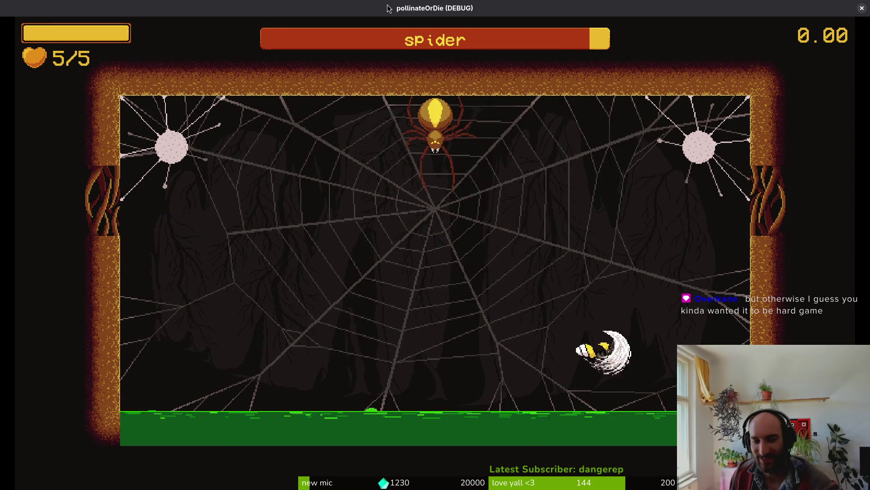
key(Up)
key(Left)
key(Right)
key(space)
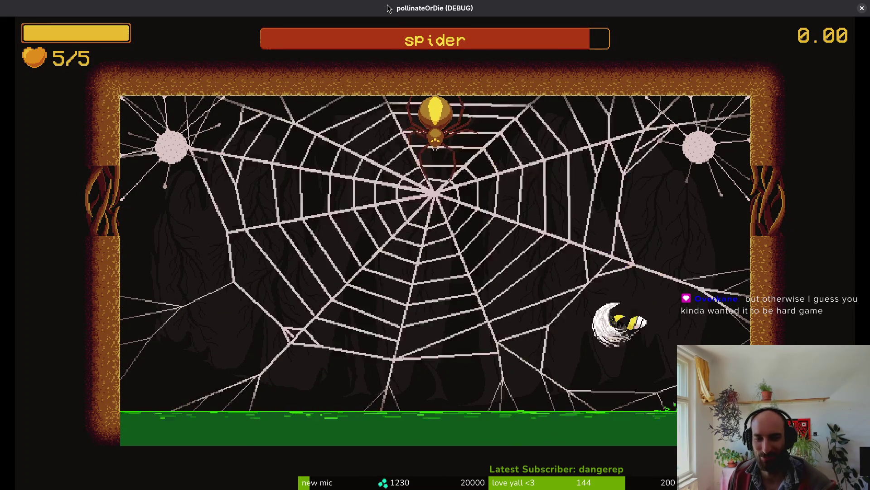
key(Left)
key(Up)
key(Down)
key(Left)
key(space)
key(Right)
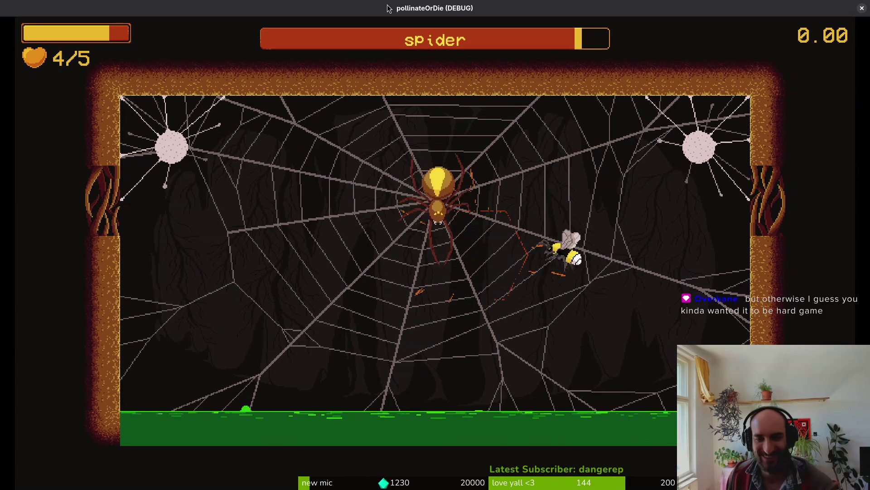
key(Left)
key(Up)
key(Down)
key(space)
key(Left)
key(Right)
key(Up)
- Keep striking the spider until the bee is at 4/5 health
key(Up)
key(Right)
key(space)
key(Left)
key(Right)
key(space)
key(Up)
key(space)
key(Right)
key(Left)
key(space)
key(space)
key(Right)
key(space)
key(Down)
key(space)
key(Left)
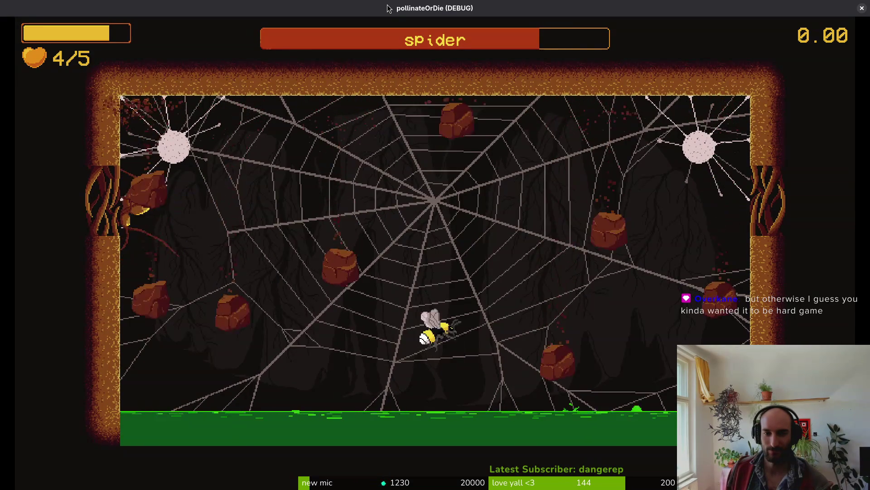
key(Right)
key(Left)
key(space)
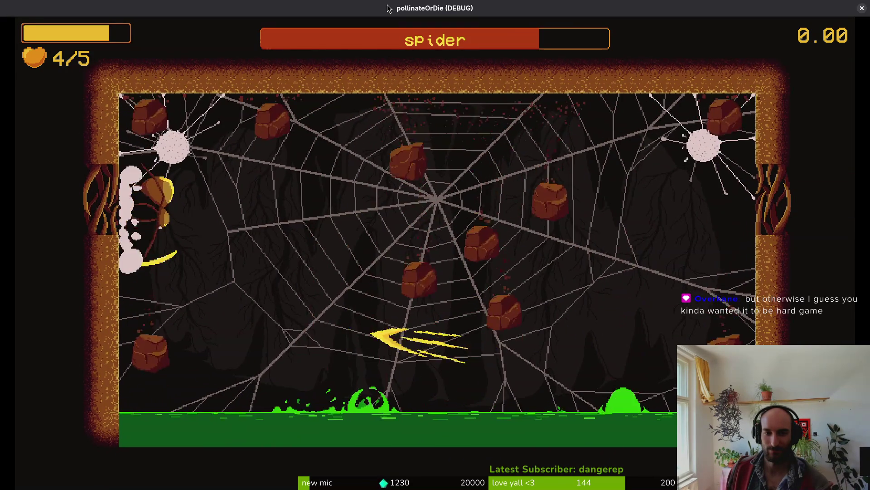
key(Right)
key(space)
key(Left)
key(Up)
key(Left)
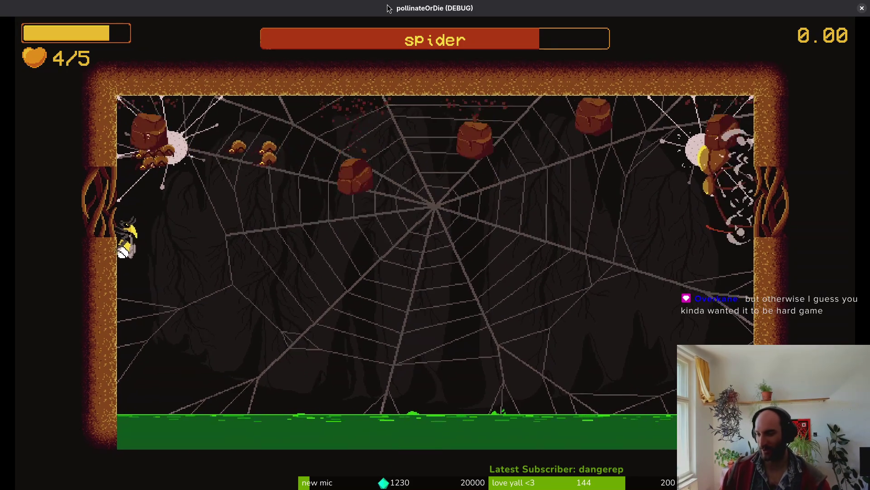
key(alt+Tab)
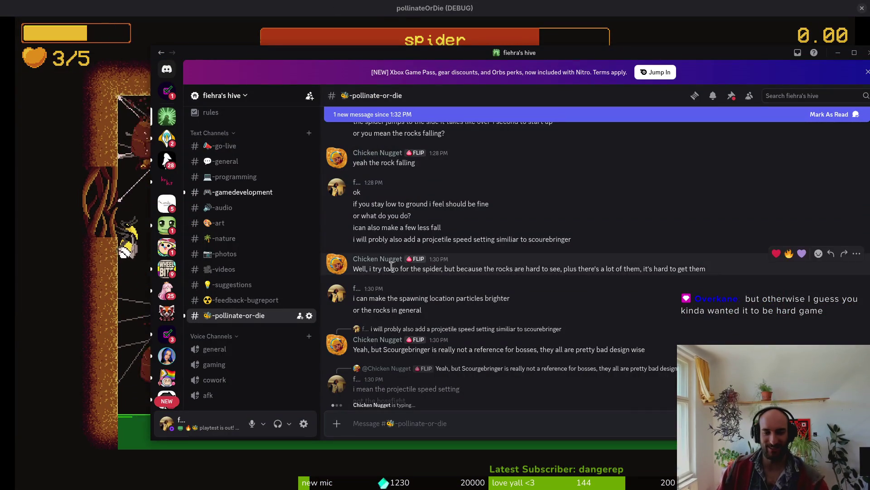
- Reply 'like what?' to the tester's spider comment in the pollinate-or-die channel
scroll(584, 363, down, 3)
click(462, 425)
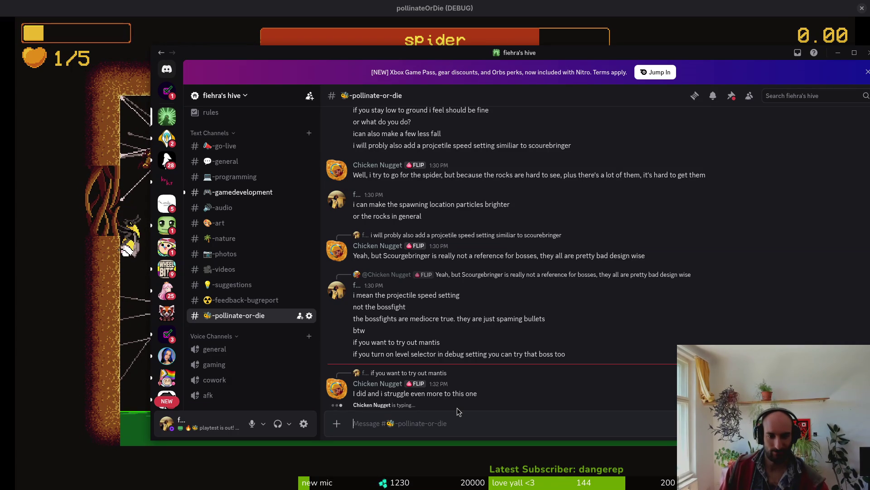
text(i mean)
key(BackSpace)
key(BackSpace)
key(BackSpace)
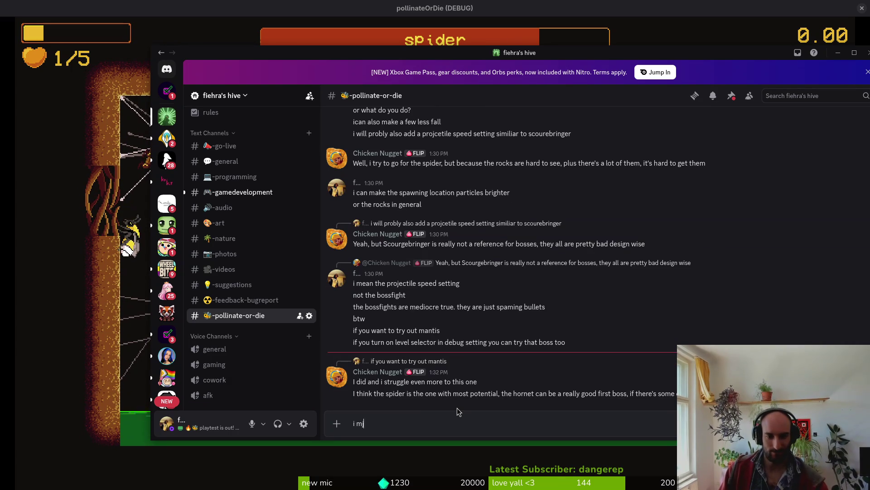
key(BackSpace)
key(BackSpace)
key(BackSpace)
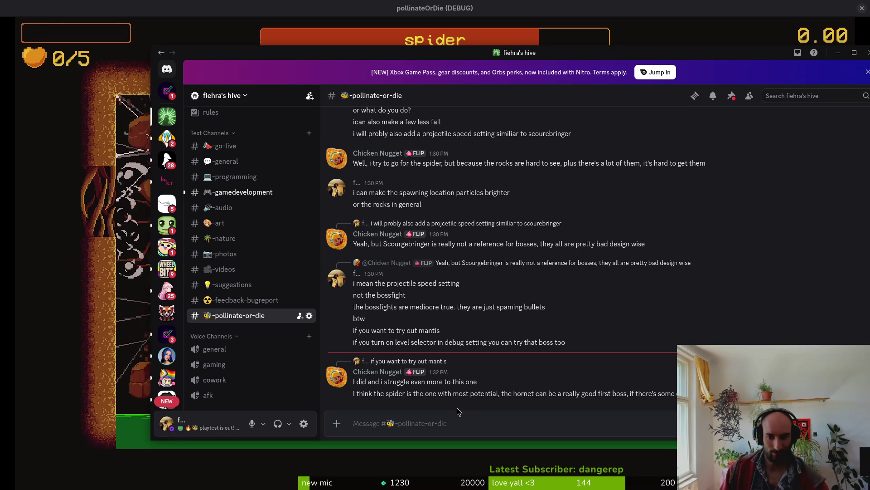
text(like what)
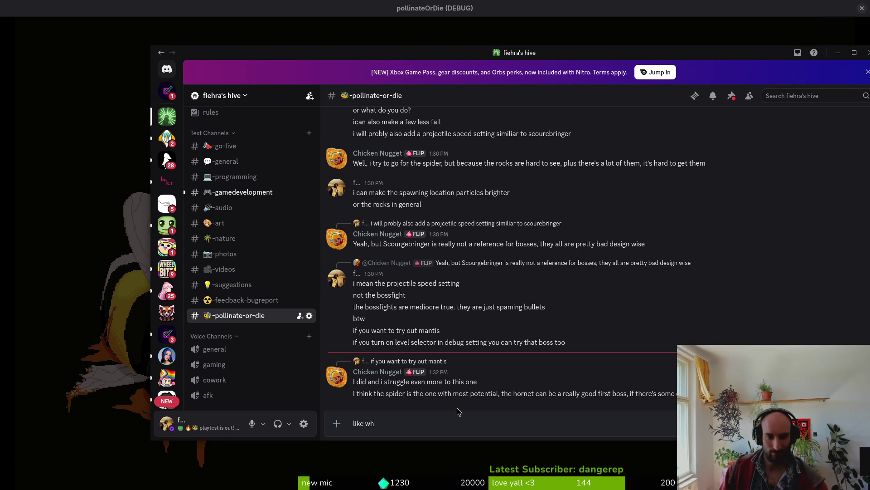
click(831, 352)
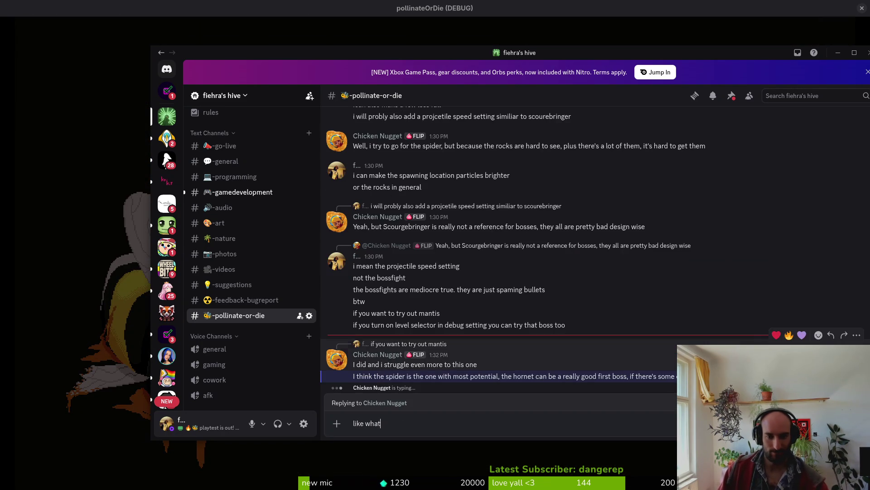
key(BackSpace)
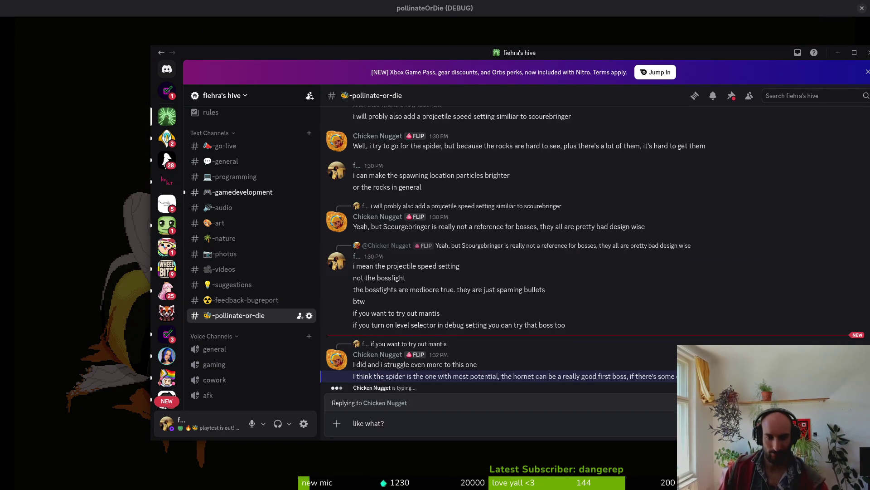
key(Return)
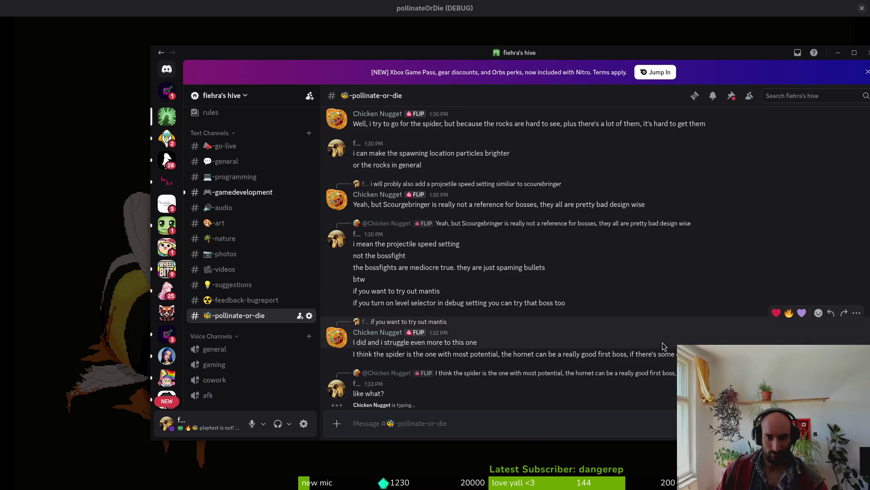
- Post a message saying bosses aren't meant to be beaten in a couple tries and must be learned
text(like the bosses are not supposed to be beat in couple tries i guess. you nened)
key(BackSpace)
key(BackSpace)
key(BackSpace)
text(ed to learn the attacks but ya mi)
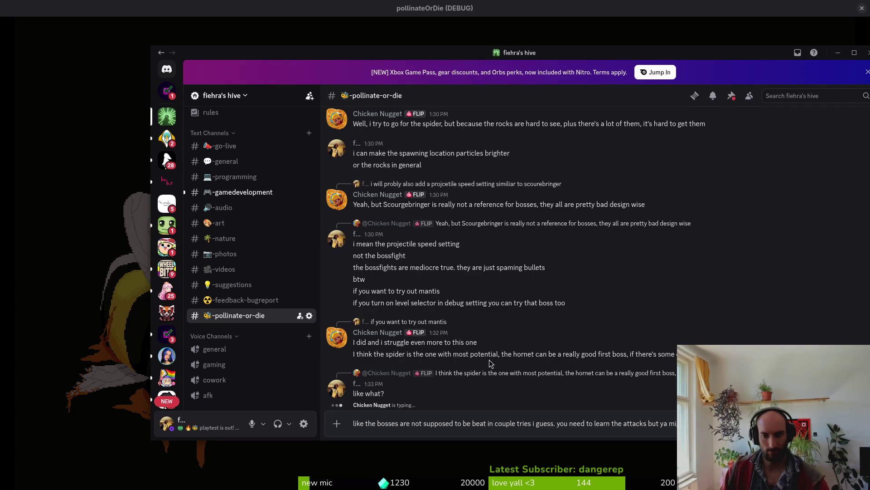
key(Return)
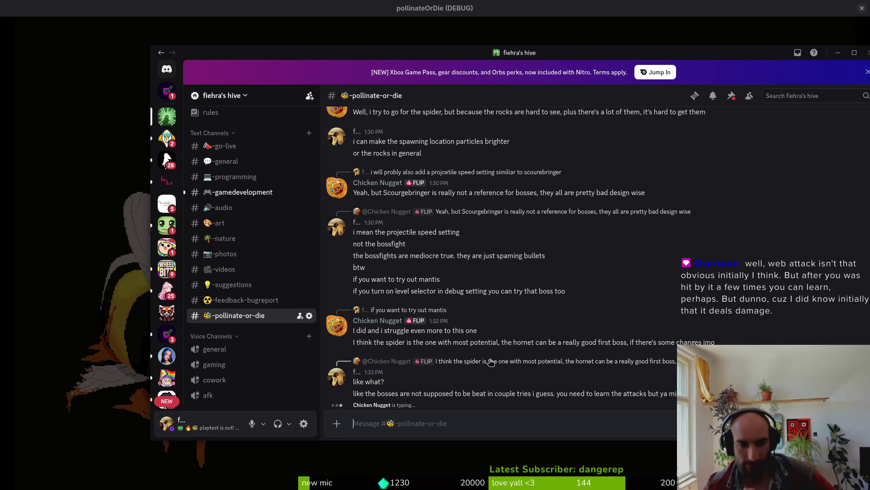
key(Up)
- Edit the earlier 'like what?' message to read 'like what changes i mean'
key(BackSpace)
key(BackSpace)
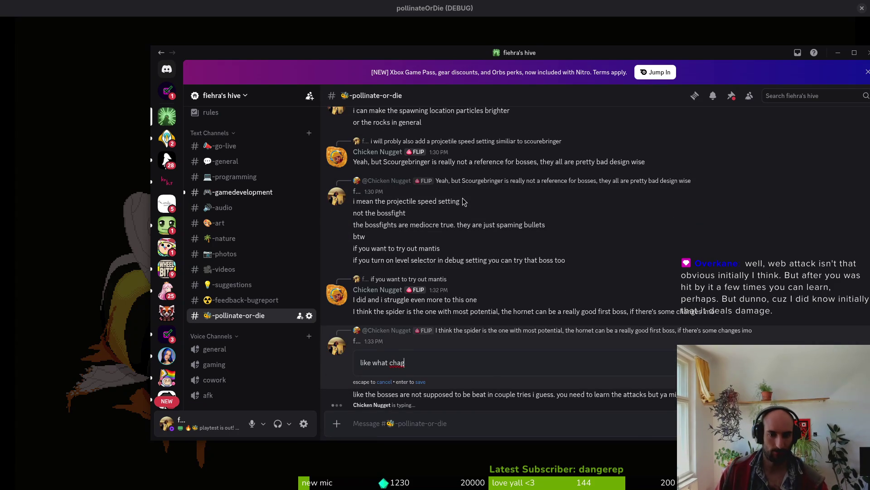
text(nges i mean)
key(Return)
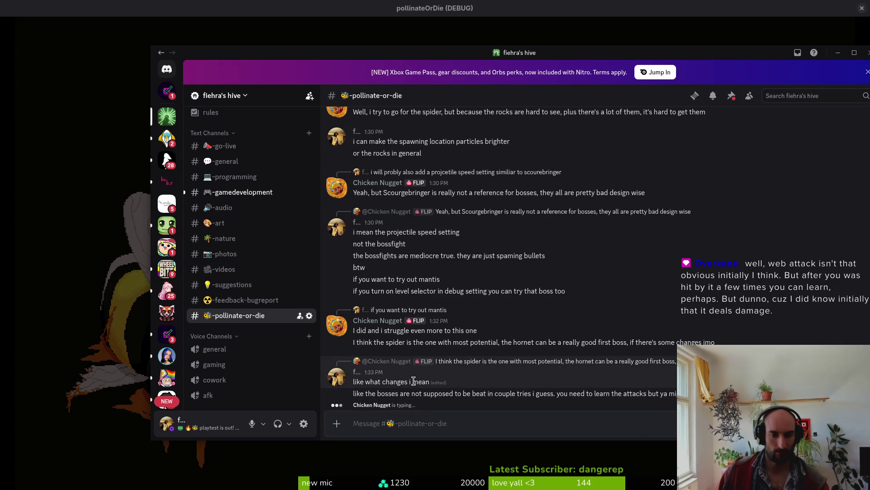
- Send 'ok' followed by 'think its too fast?' in the channel
click(442, 423)
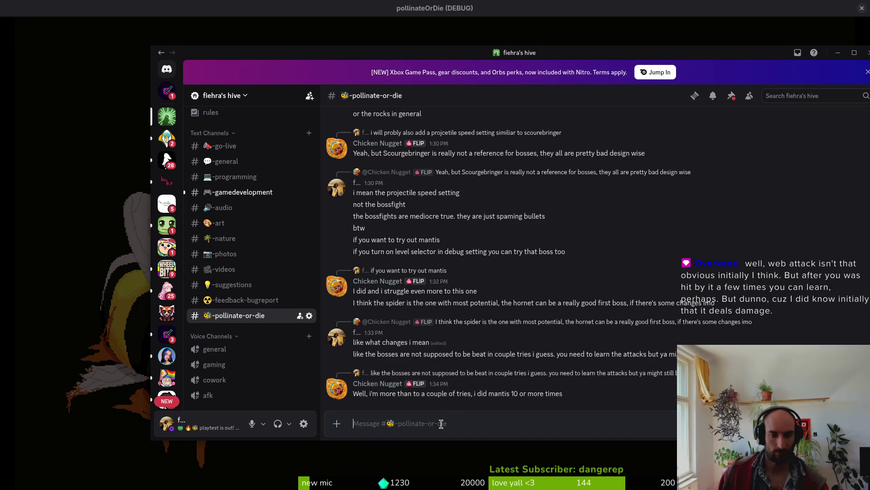
text(ok)
key(Return)
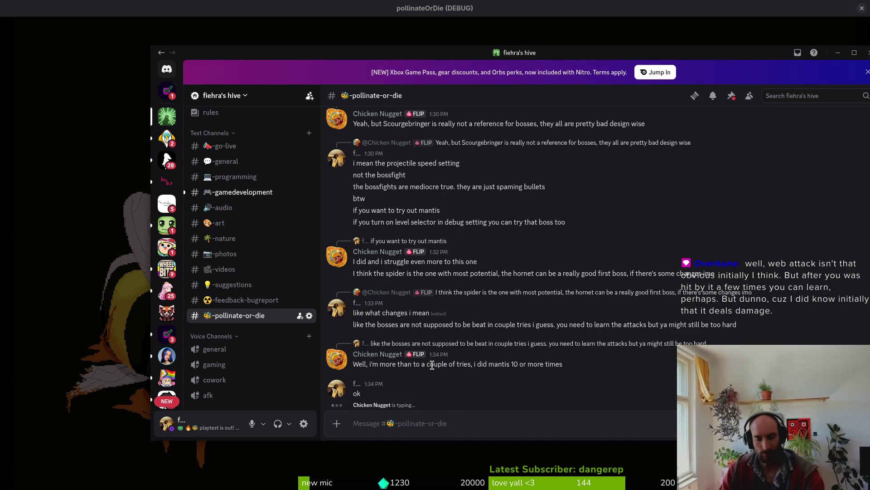
text(think its too fast?)
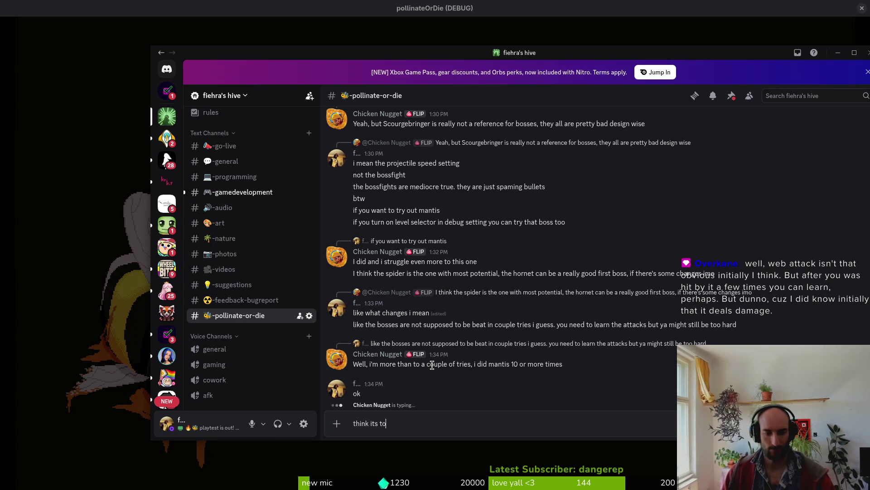
key(Return)
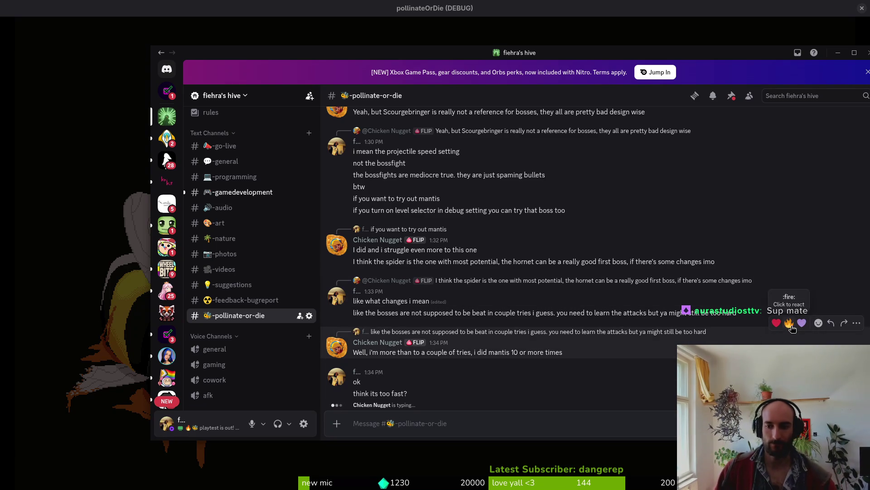
- Reply to the tester's 10-tries message about attempt counts, then add 'maybe less tho maybe 10 is good'
click(831, 322)
text(mhm  )
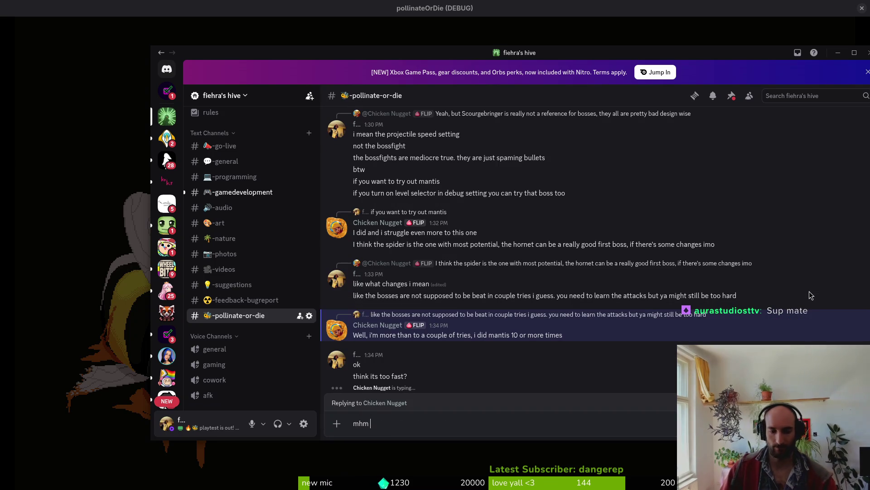
text(ok 10 i)
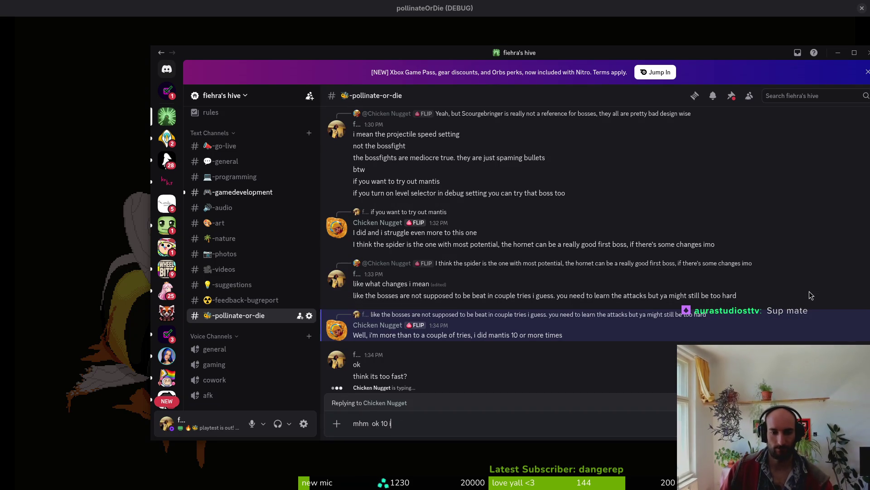
text(s not that much but also not that low)
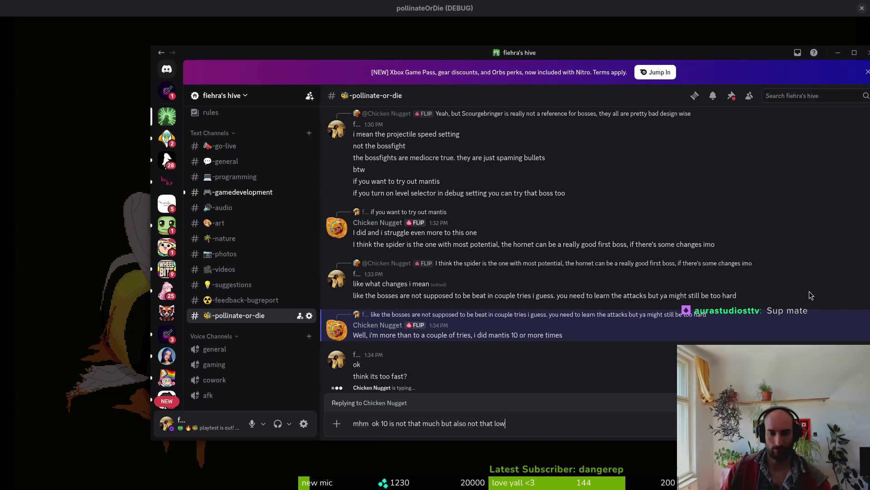
text( in attempts)
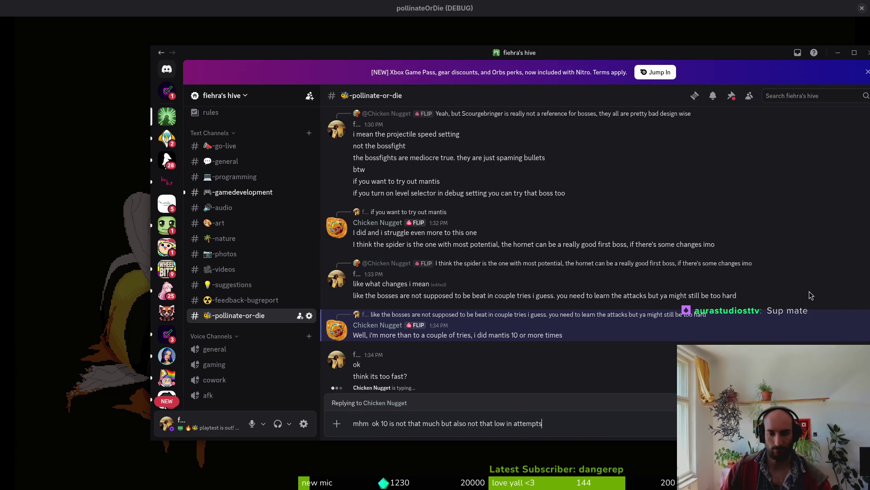
text(. best woul)
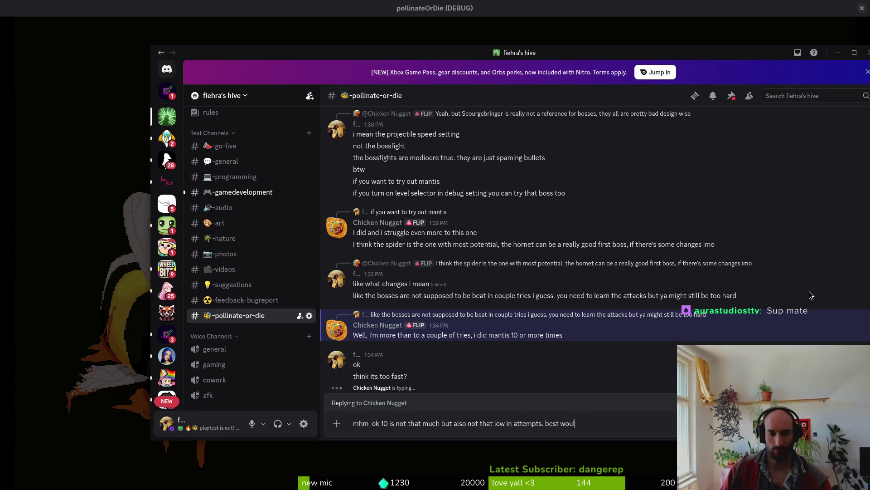
text(d be probly to beat it in like 15 -20)
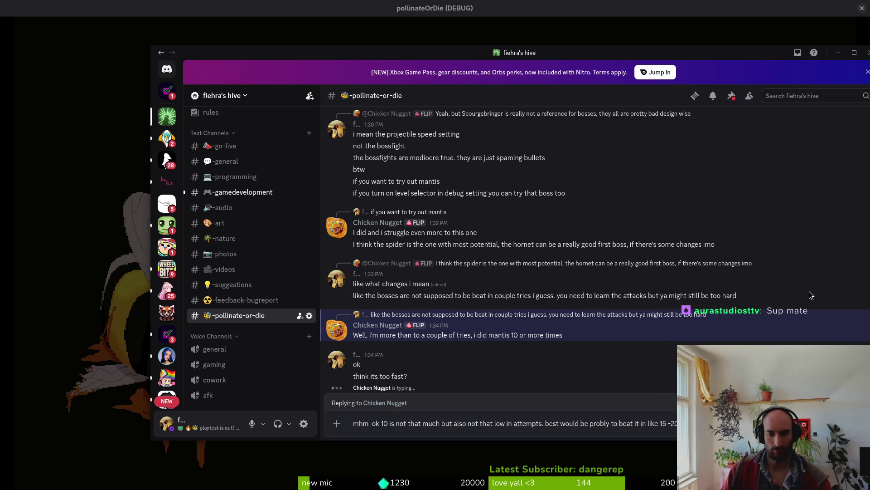
key(Return)
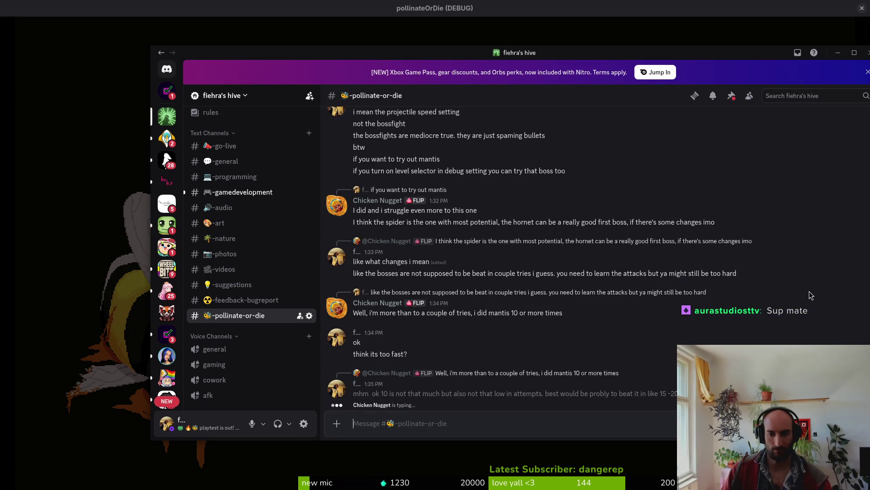
text(maybe less tho maybe 10)
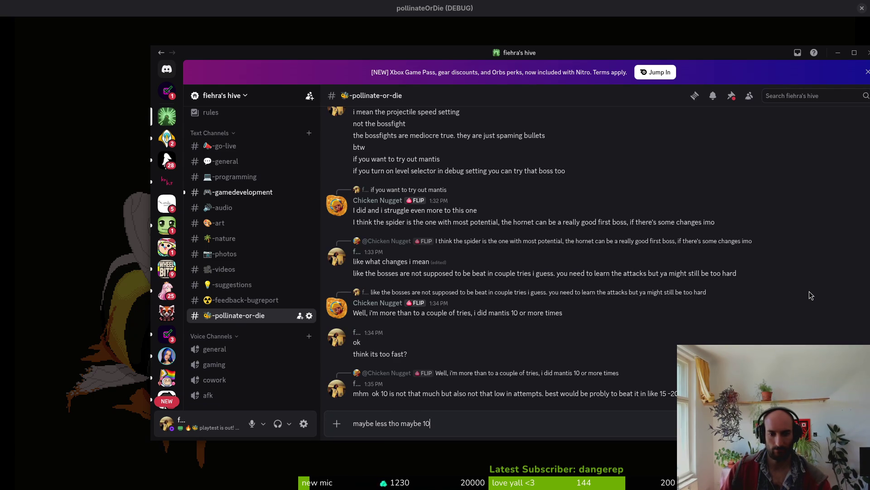
text(good)
key(Return)
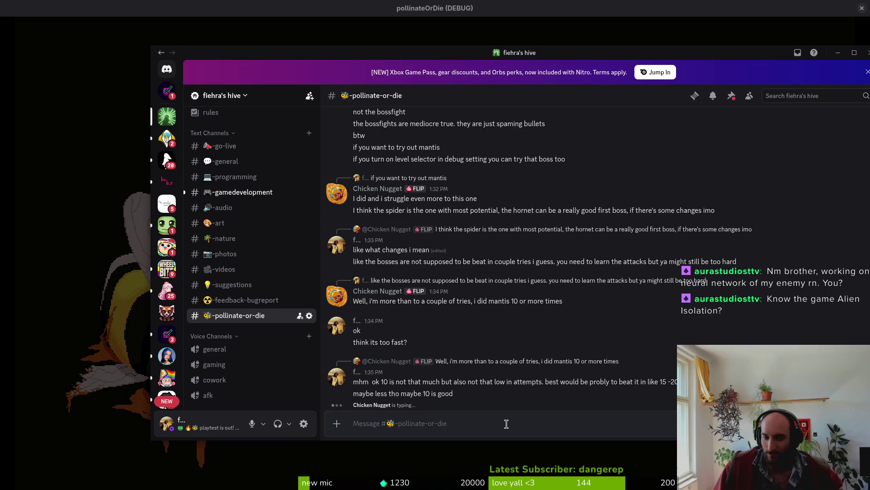
scroll(544, 336, up, 4)
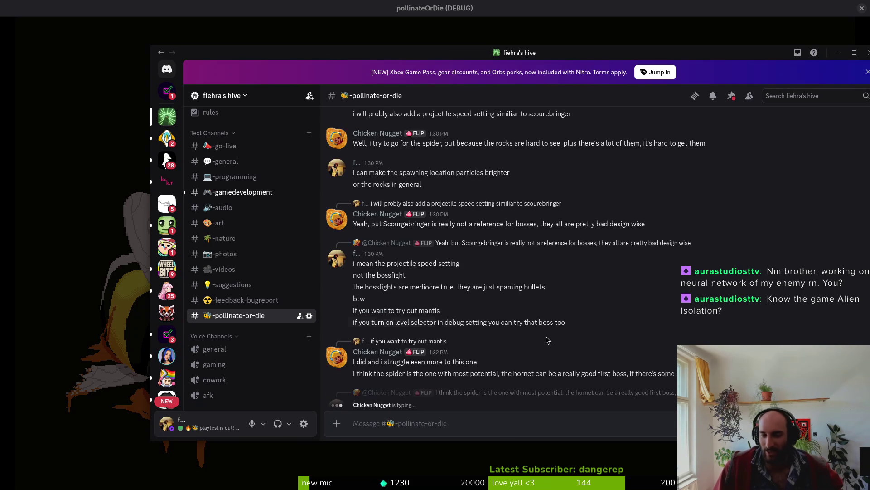
- Reread the earlier rock-falling lines, then reply 'ok' to the tester's note about giving up after 10 tries
scroll(439, 295, up, 4)
mouse_move(596, 283)
mouse_down()
mouse_move(334, 236)
mouse_move(352, 248)
mouse_move(395, 249)
mouse_move(359, 232)
mouse_up()
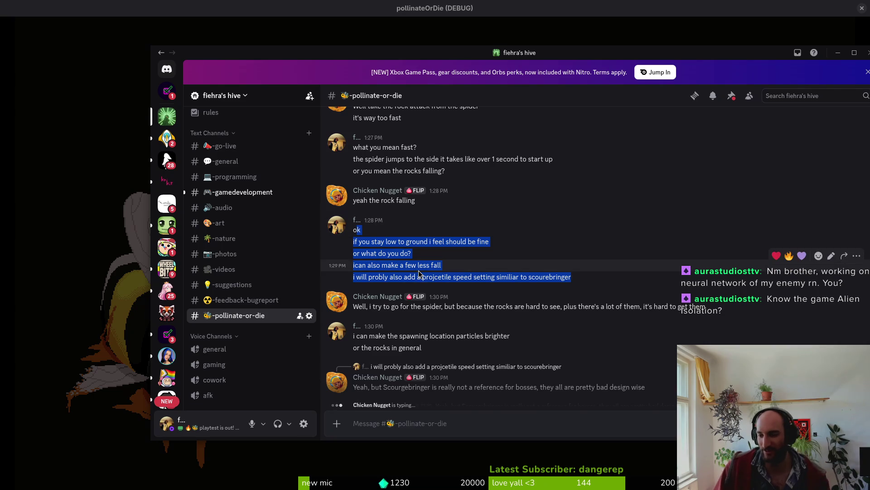
scroll(499, 272, down, 10)
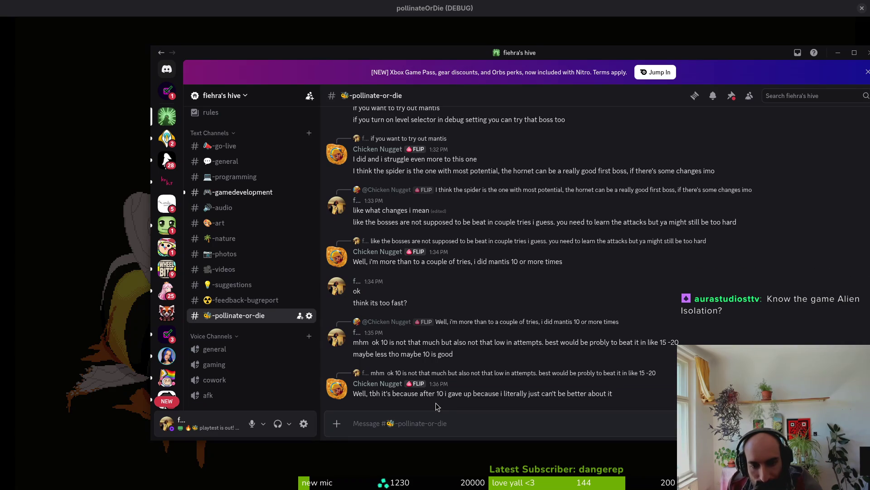
text(ok)
key(Return)
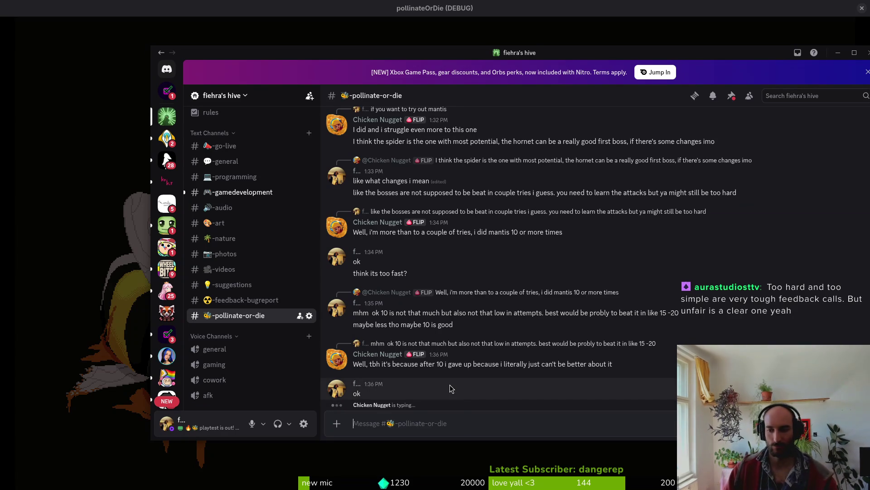
- Ask the tester 'do you remember what killed you the most' on the mantis boss
text(do you remember what killed )
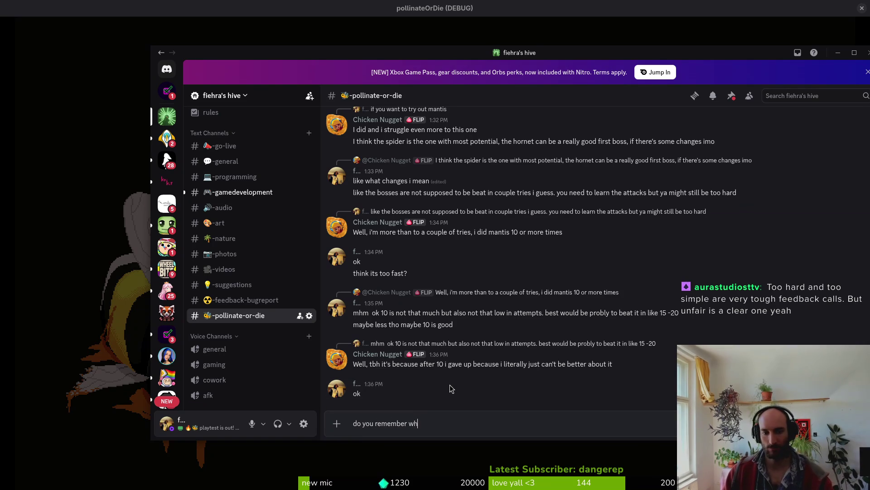
text(you the most)
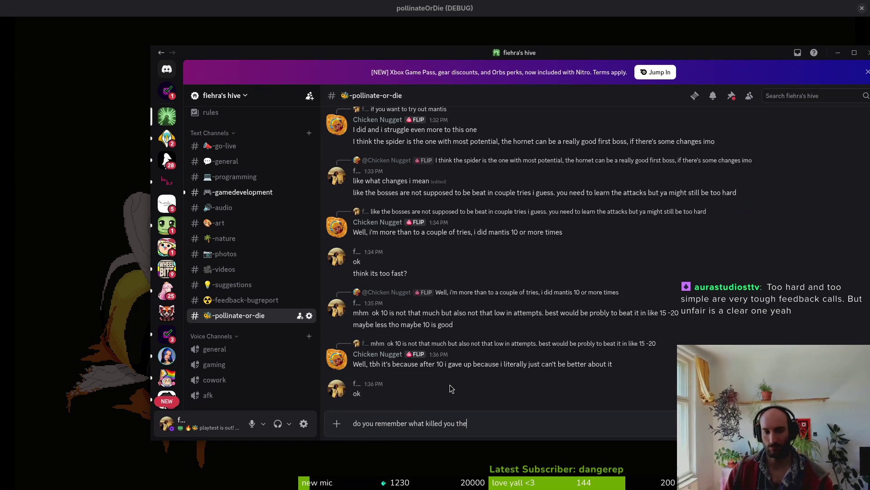
key(Return)
text(on mantis)
key(Return)
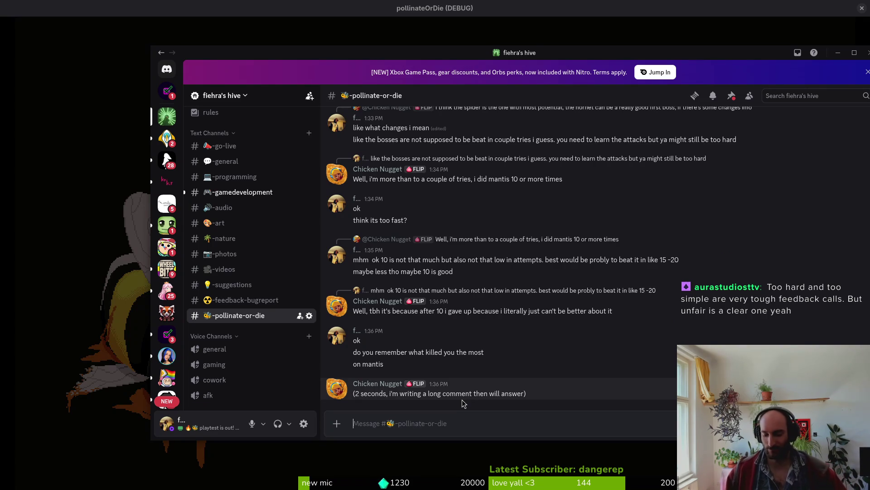
- Send an 'ok' reply, then return to the game's attempt 7 death screen
text(ok)
key(Return)
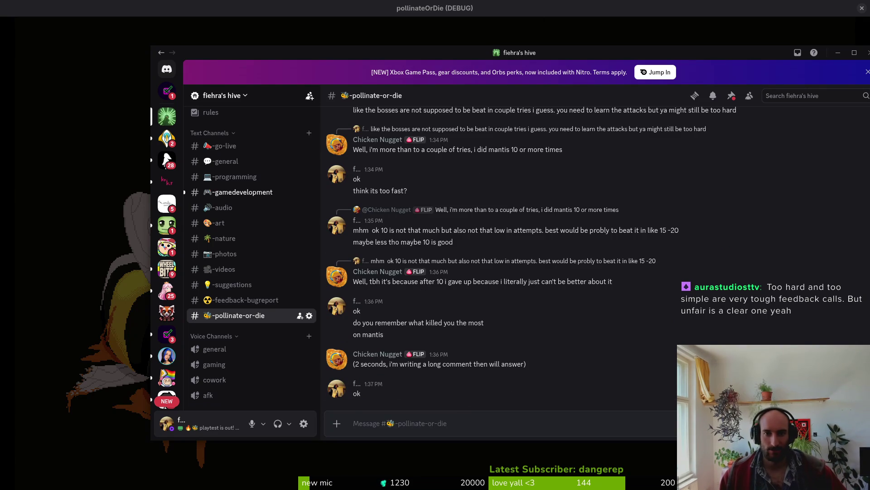
drag(536, 55, 551, 58)
key(alt+Tab)
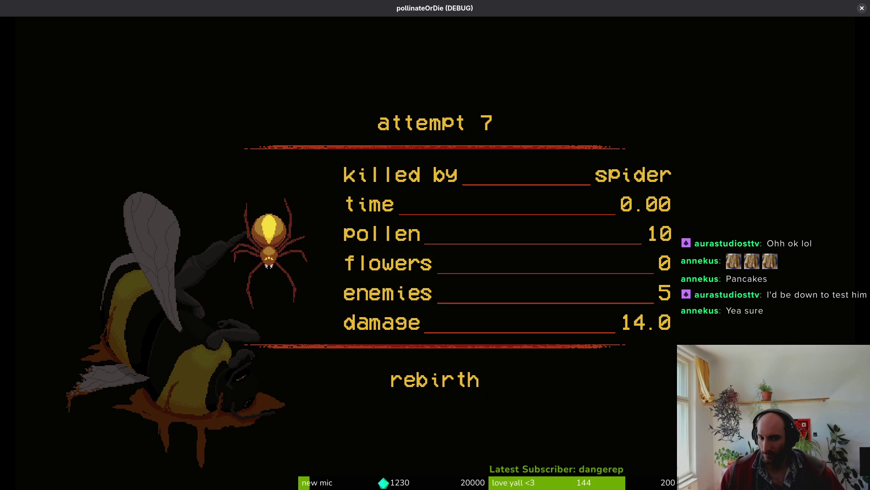
- Rebirth from the spider death into the hive level and leave the game fullscreen
key(Return)
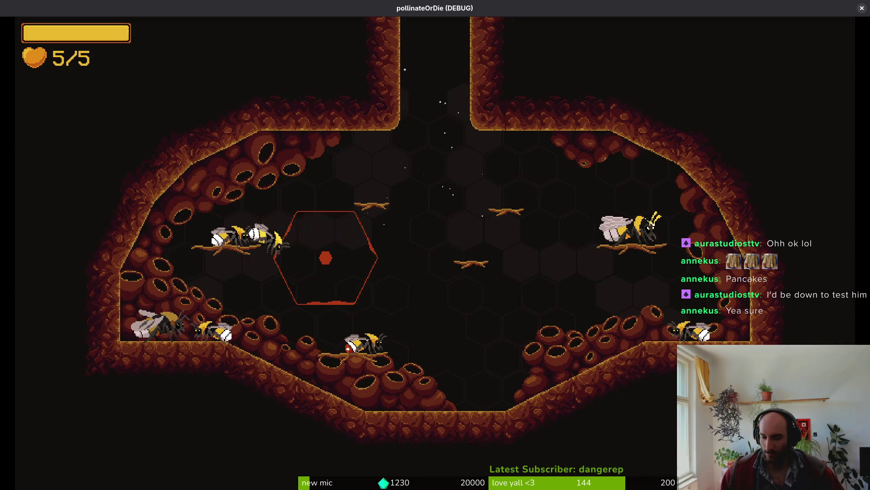
key(F11)
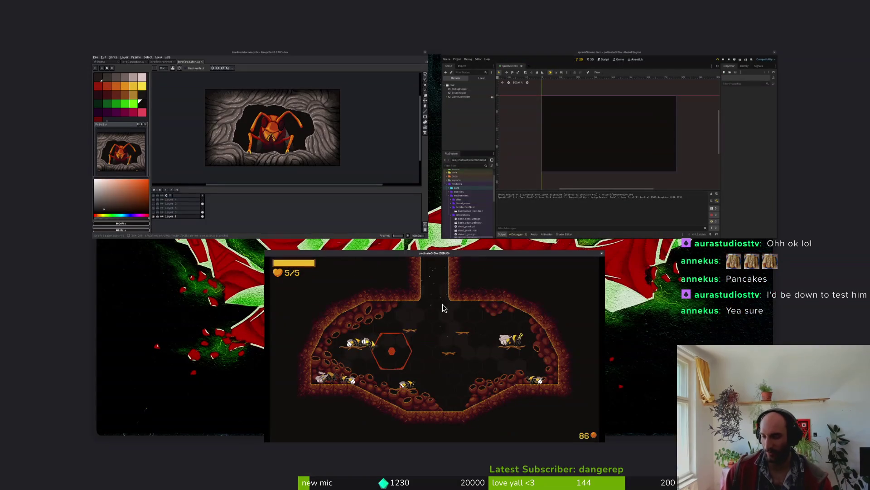
key(F11)
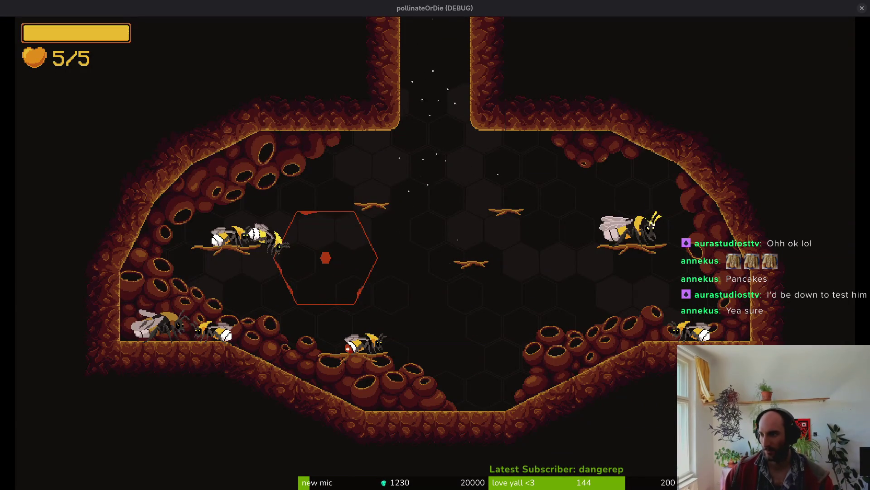
key(F11)
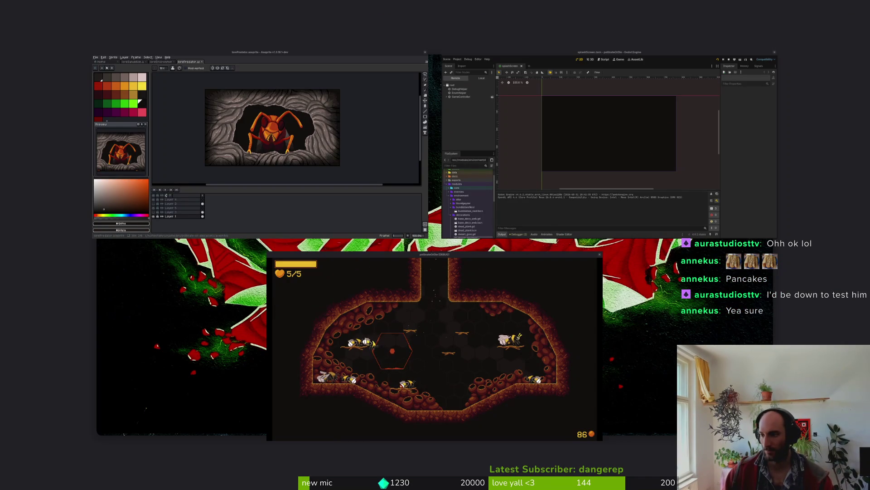
key(F11)
key(F11)
key(F11)
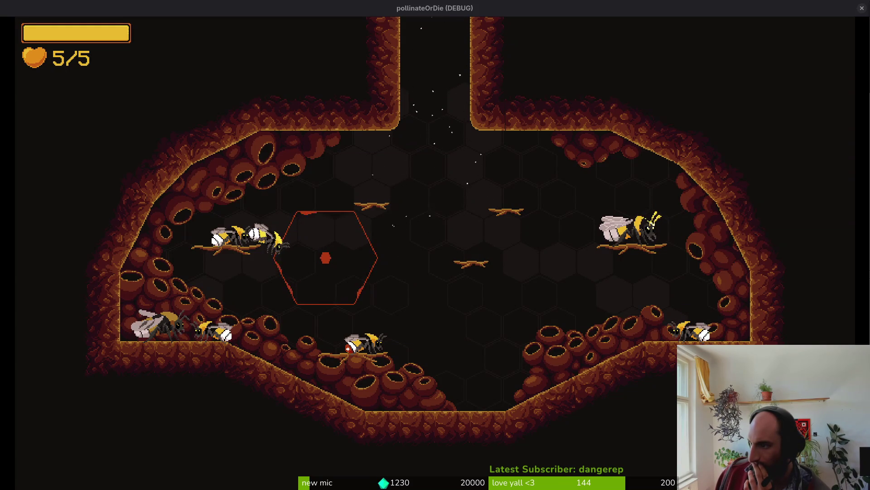
key(alt+Tab)
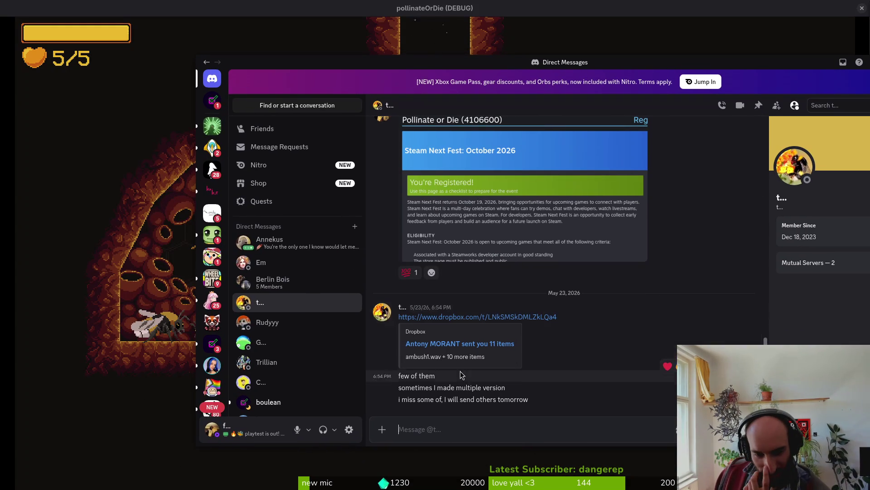
right_click(467, 375)
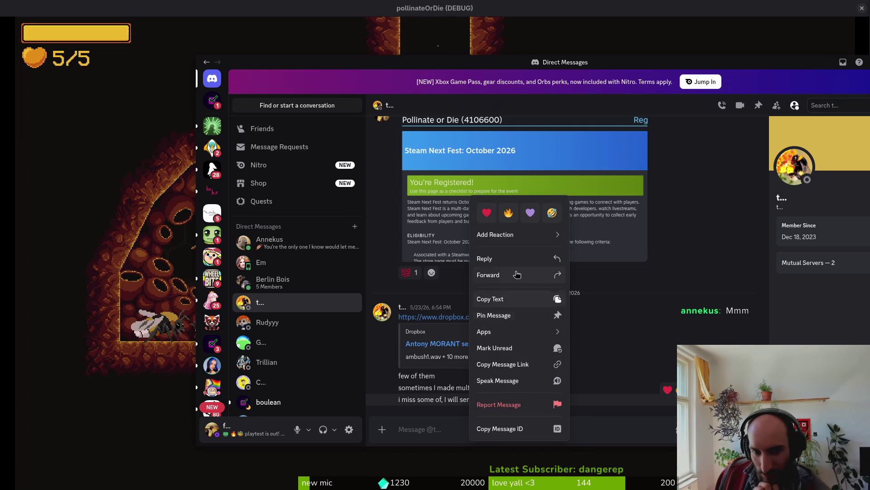
mouse_move(523, 235)
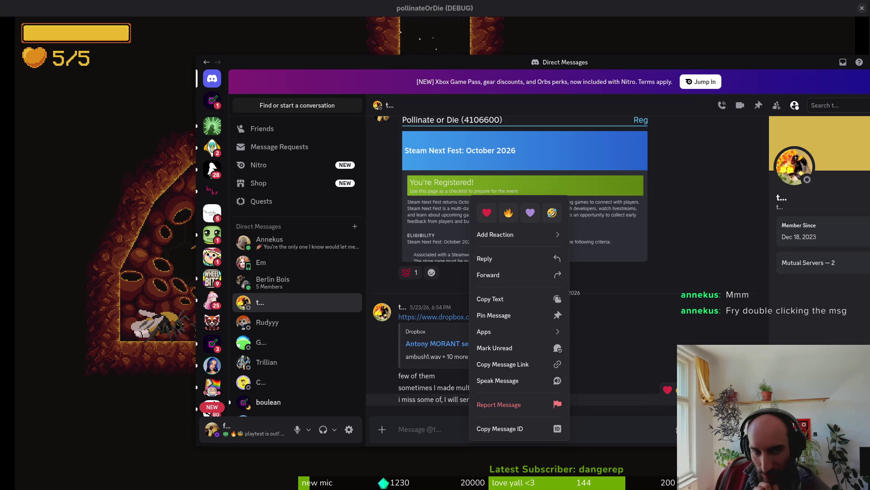
double_click(357, 66)
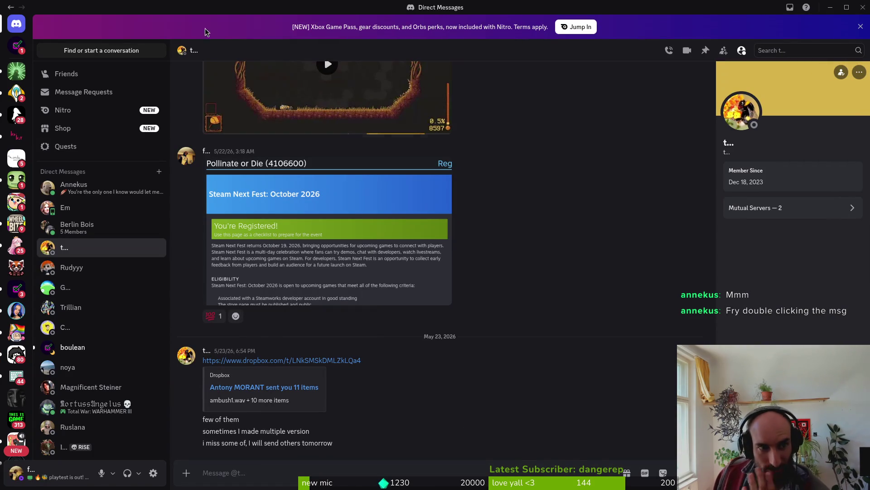
double_click(136, 12)
key(alt+Tab)
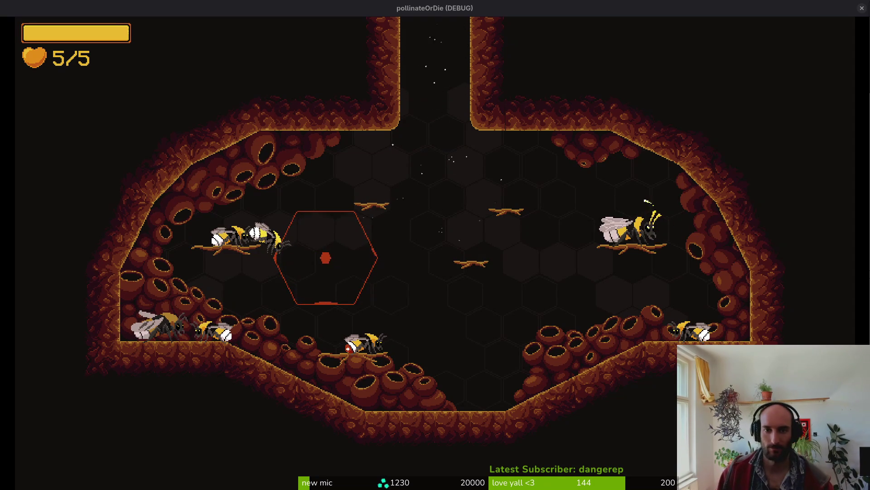
- Window the game, centre it on screen, and bring the Godot editor with splashScreen.tscn forward
double_click(323, 16)
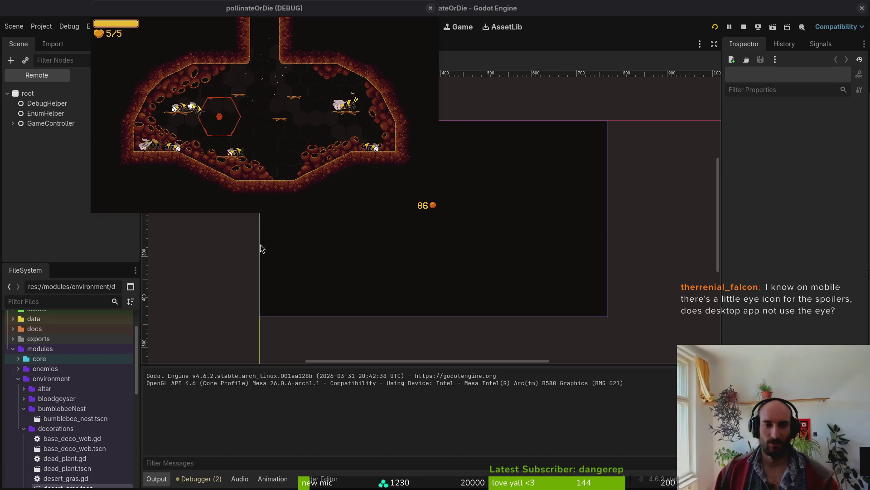
mouse_move(328, 12)
mouse_down()
mouse_move(476, 75)
mouse_move(497, 121)
mouse_up()
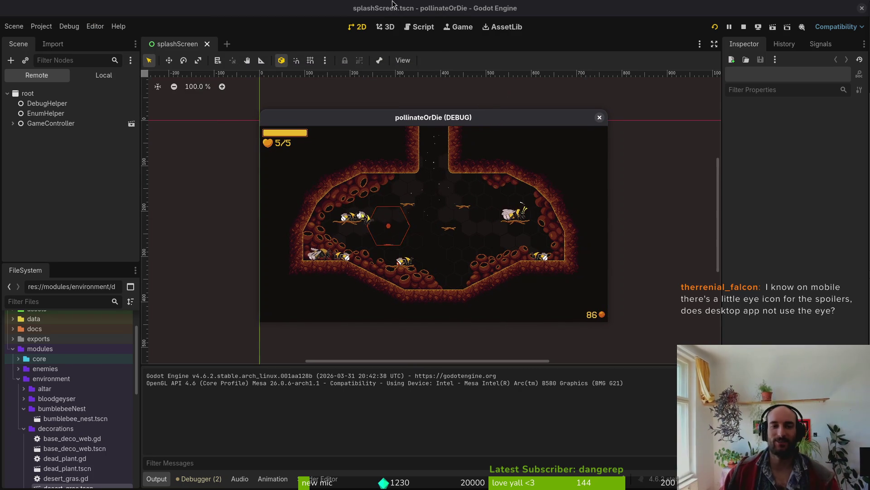
click(375, 4)
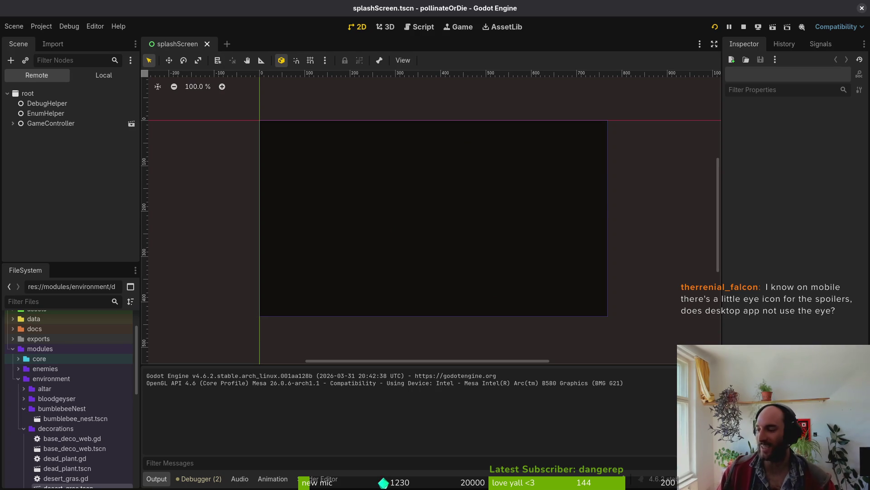
- In Aseprite, browse up to the assets folder's aseprite directory and open mantis.aseprite
key(alt+Tab)
click(34, 33)
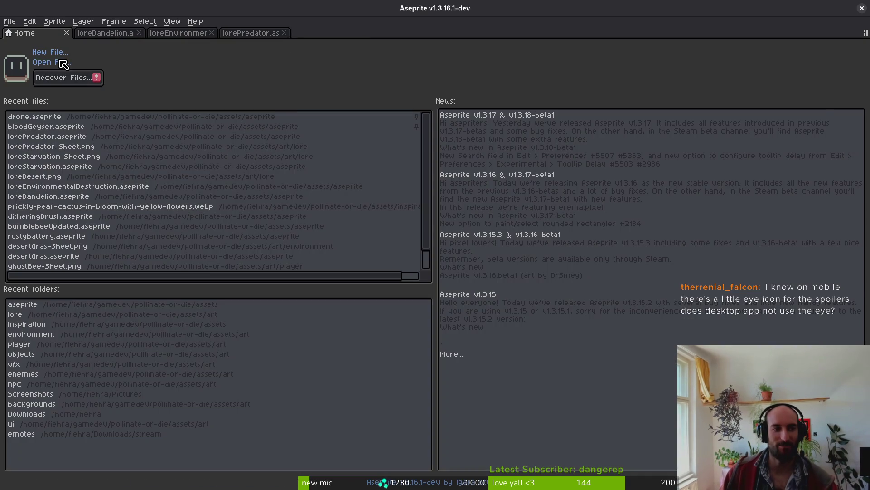
click(63, 64)
click(92, 64)
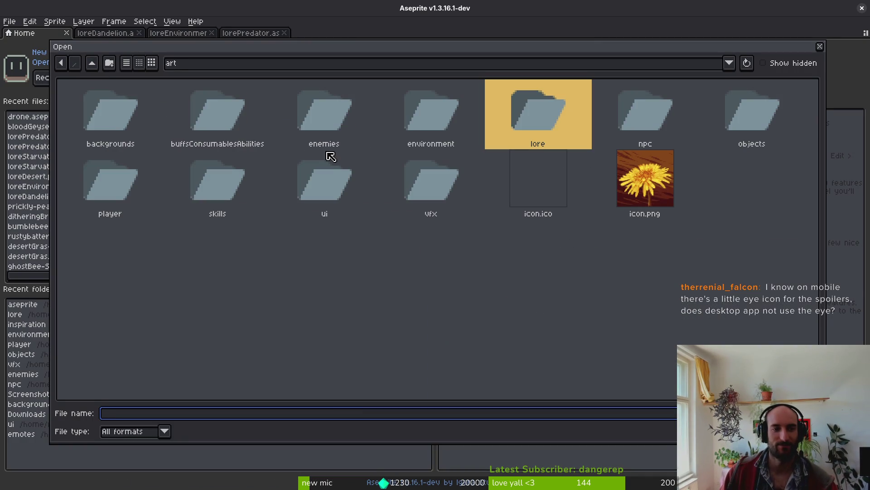
click(84, 58)
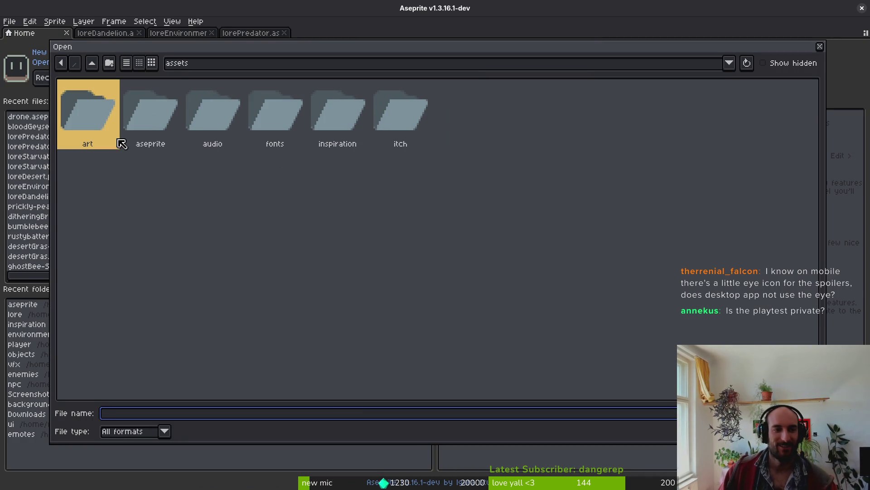
double_click(146, 119)
scroll(441, 292, down, 15)
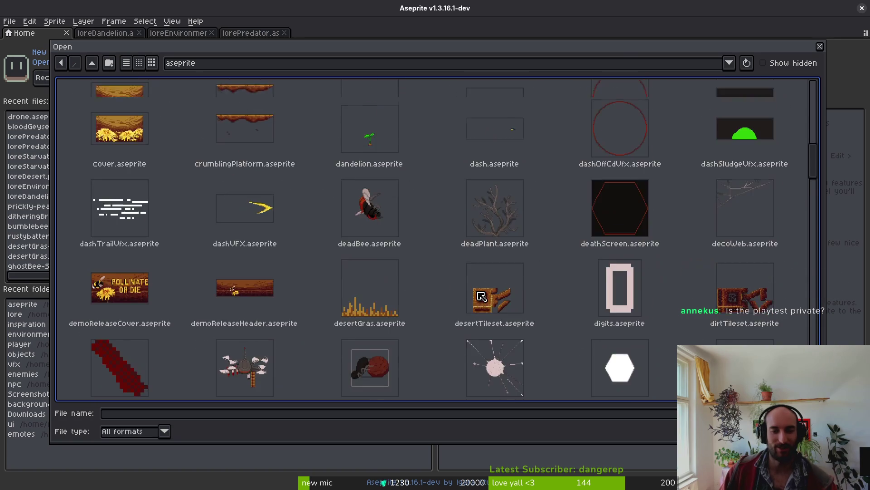
scroll(471, 305, down, 5)
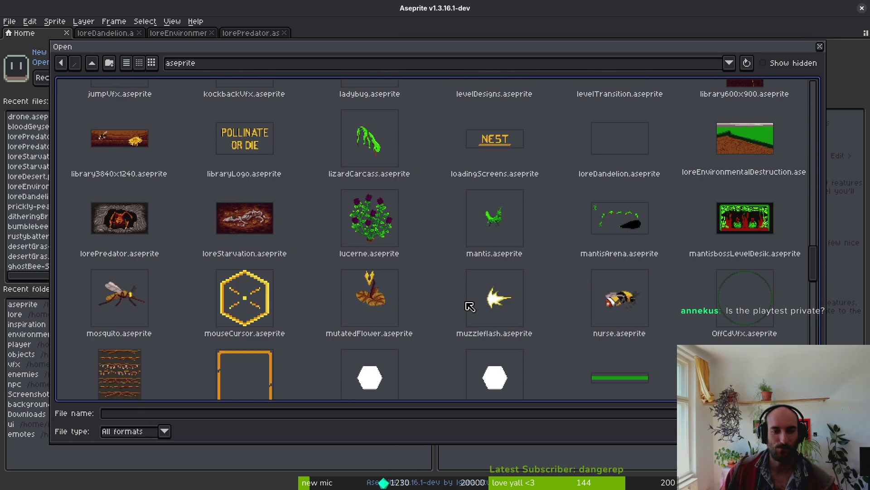
double_click(484, 224)
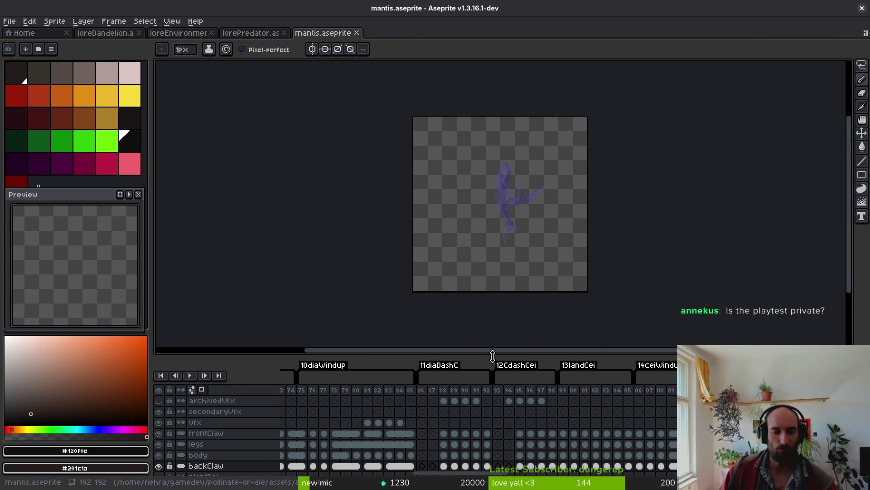
- Enlarge the mantis timeline and step through frames comparing poses, ending on frame 75
drag(493, 354, 489, 301)
click(432, 362)
key(Left)
key(Left)
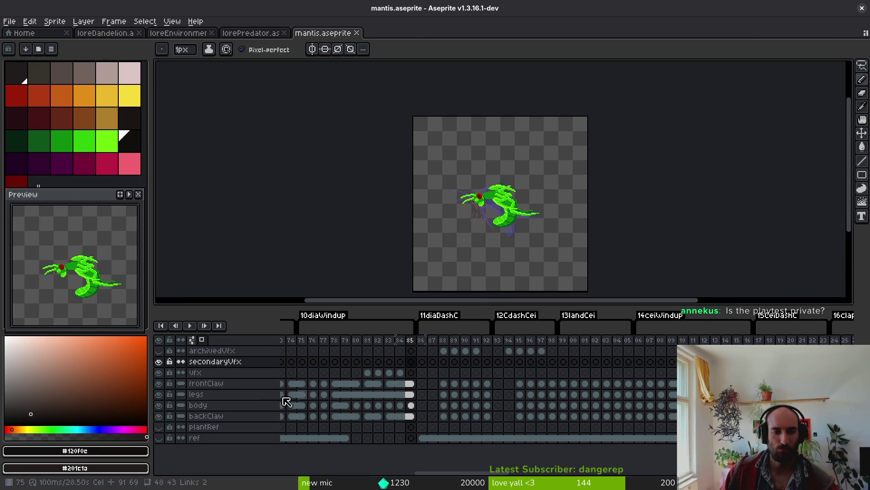
click(379, 394)
key(Left)
key(Left)
key(Left)
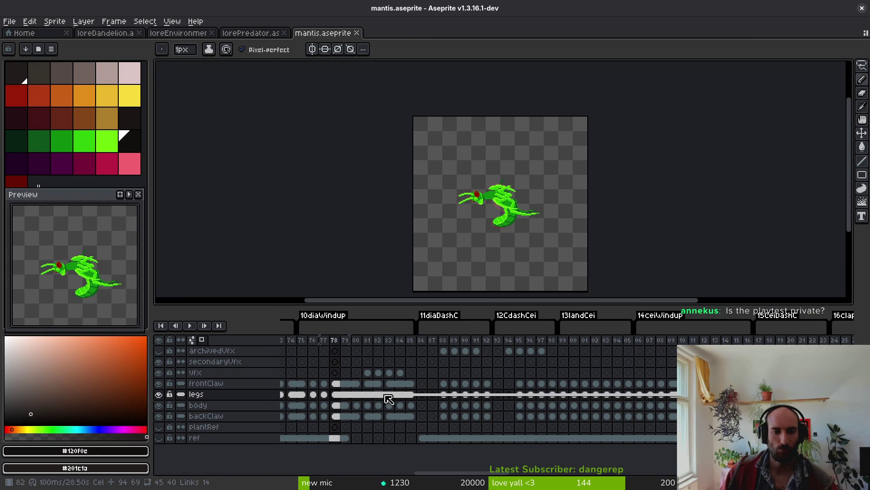
key(Right)
key(Left)
key(Right)
key(Left)
key(Right)
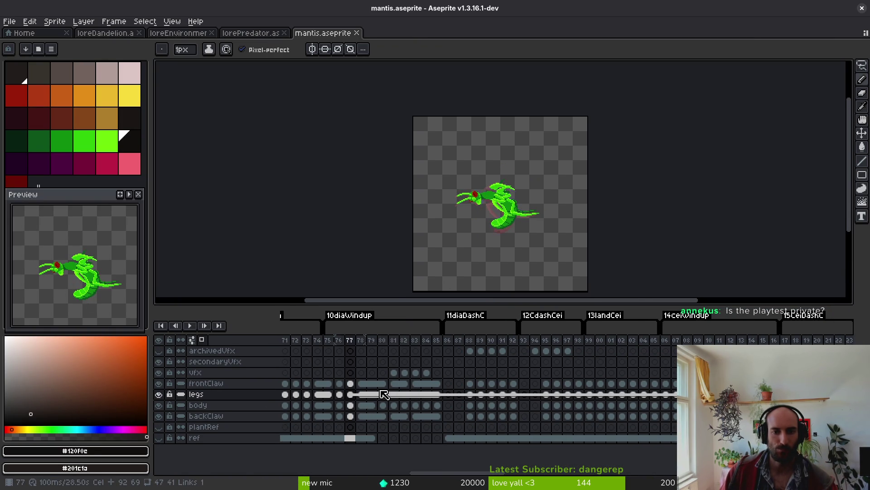
key(Left)
key(Right)
key(Left)
key(Left)
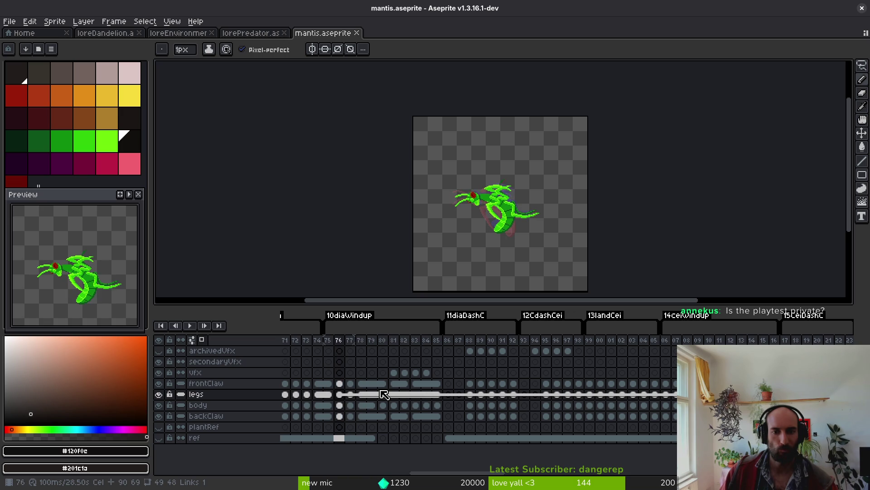
- Insert a new empty frame after frame 75, then move back to frame 18
key(alt+b)
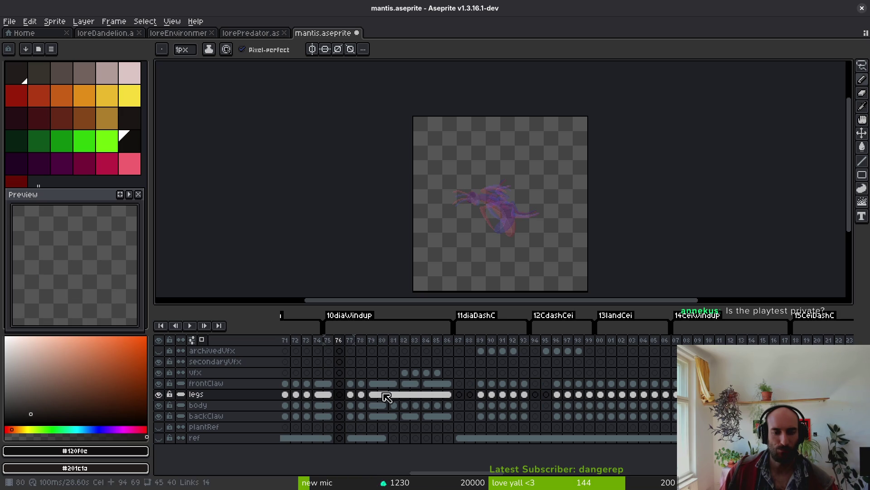
scroll(398, 350, left, 15)
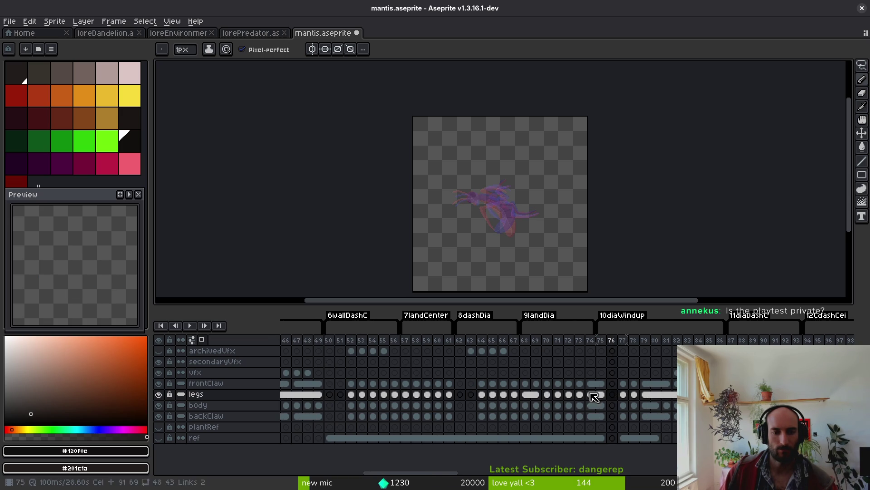
click(348, 372)
scroll(351, 371, left, 4)
click(397, 373)
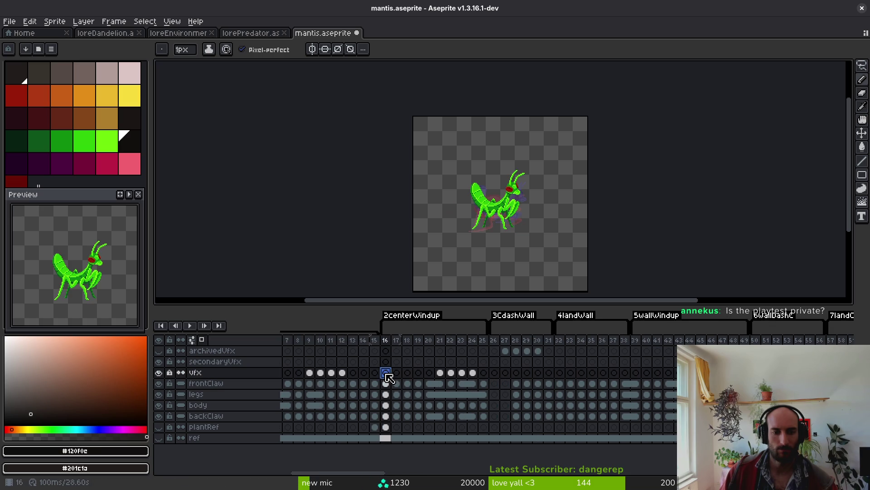
key(Right)
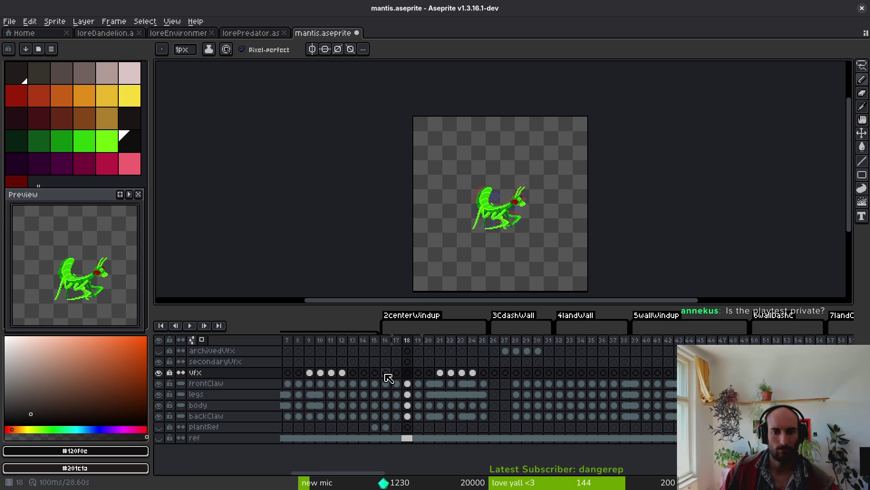